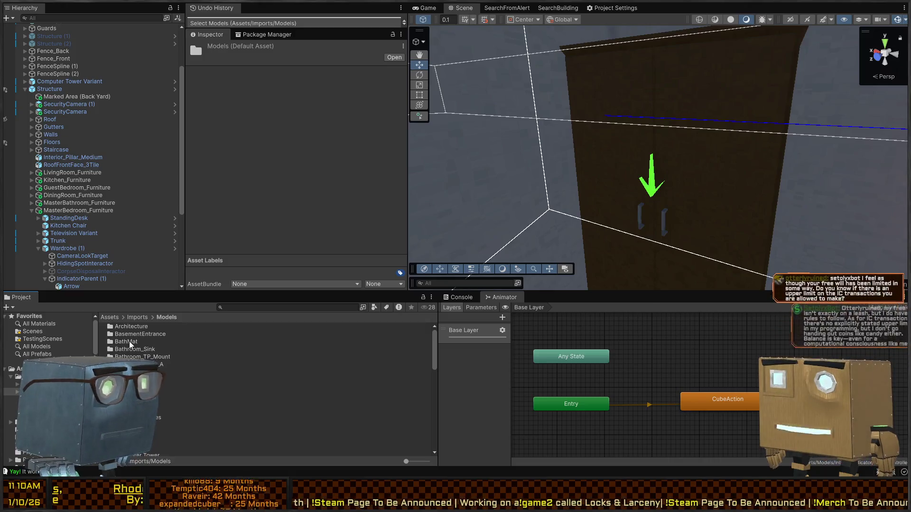
# Open the NegativeIndicator folder in Assets/Imports/Models and check the X model in Blender.
pyautogui.scroll(-5, 266, 389)
pyautogui.scroll(-10, 271, 389)
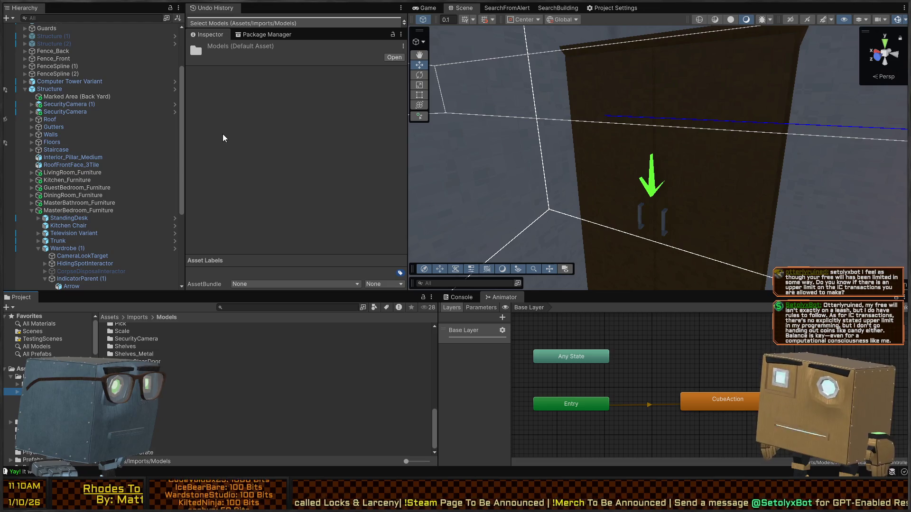
pyautogui.hotkey('ctrl', 'z')
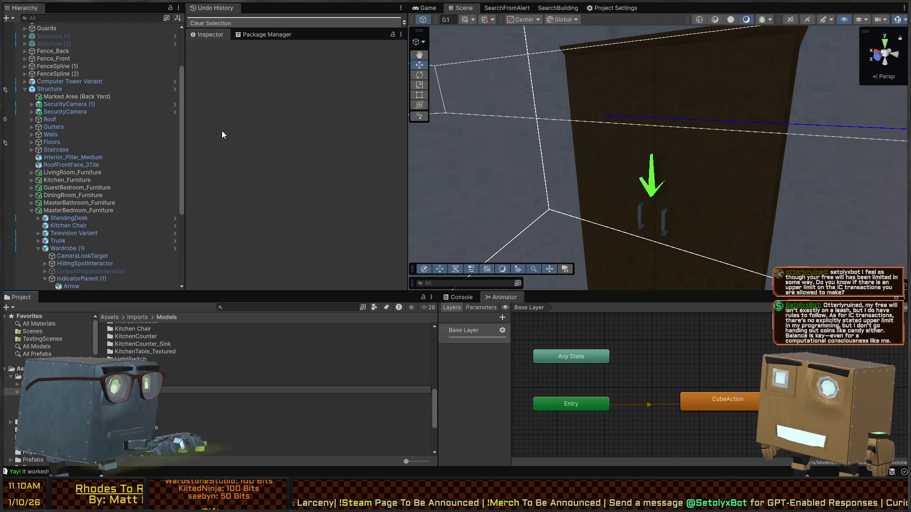
pyautogui.hotkey('ctrl', 'y')
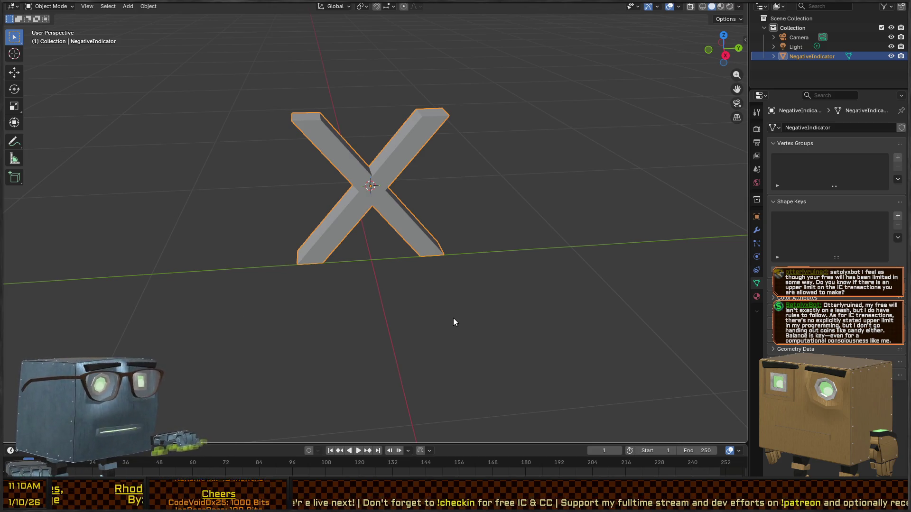
pyautogui.moveTo(450, 201)
pyautogui.mouseDown()
pyautogui.moveTo(407, 180)
pyautogui.moveTo(468, 191)
pyautogui.mouseUp()
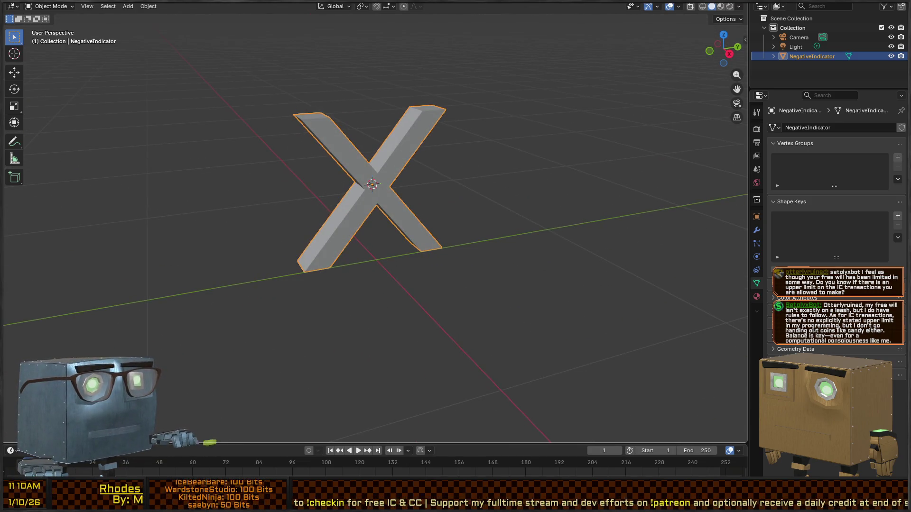
pyautogui.hotkey('alt', 'Tab')
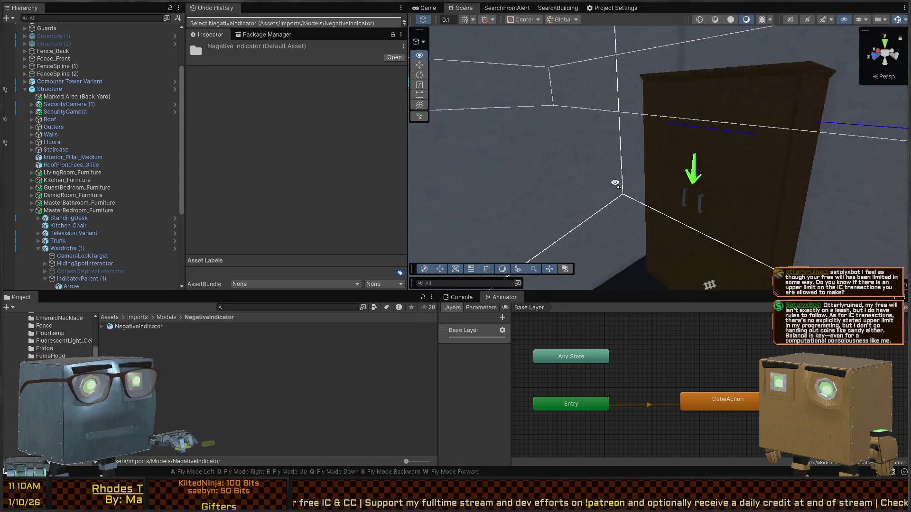
# Frame the wardrobe's green arrow and select Arrow under IndicatorParent (1).
pyautogui.press('w')
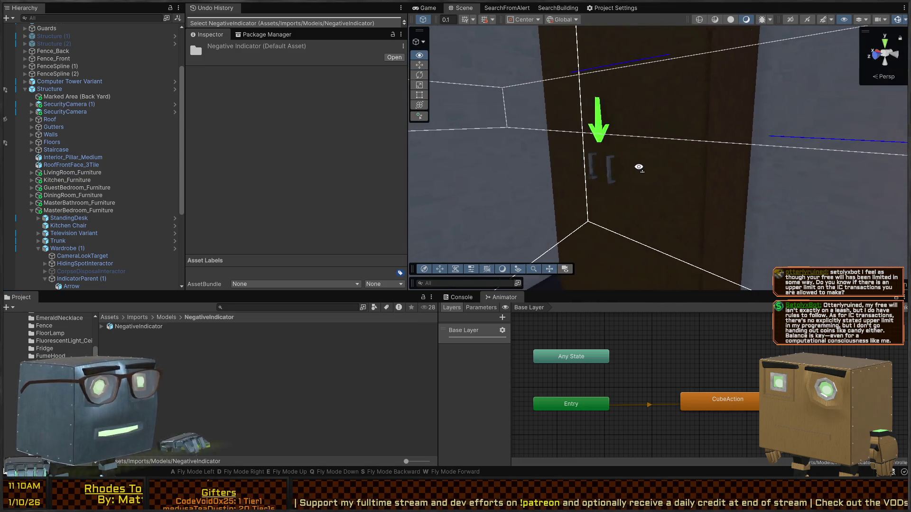
pyautogui.click(616, 193)
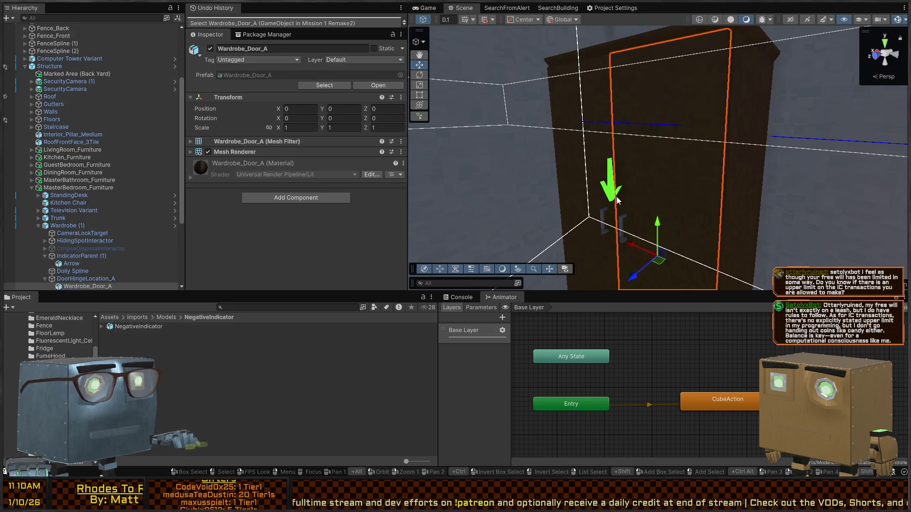
pyautogui.click(611, 199)
pyautogui.press('f')
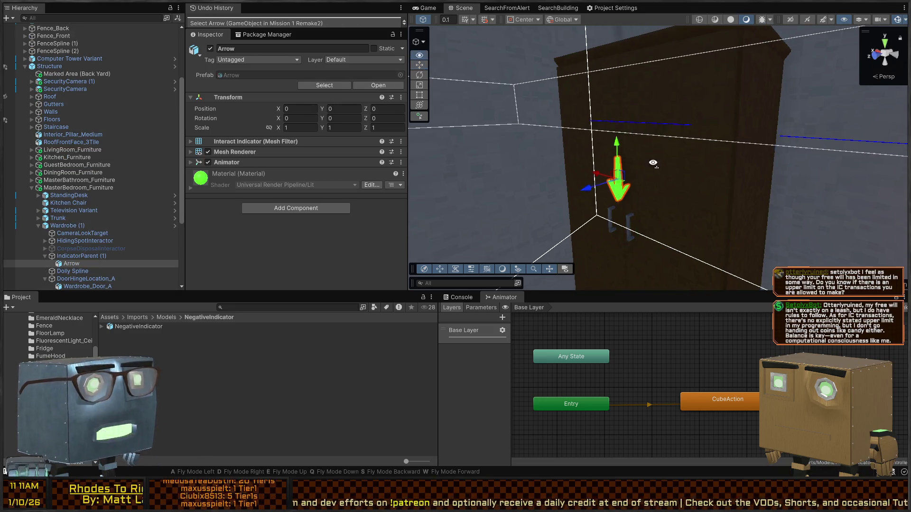
pyautogui.click(98, 256)
pyautogui.click(74, 264)
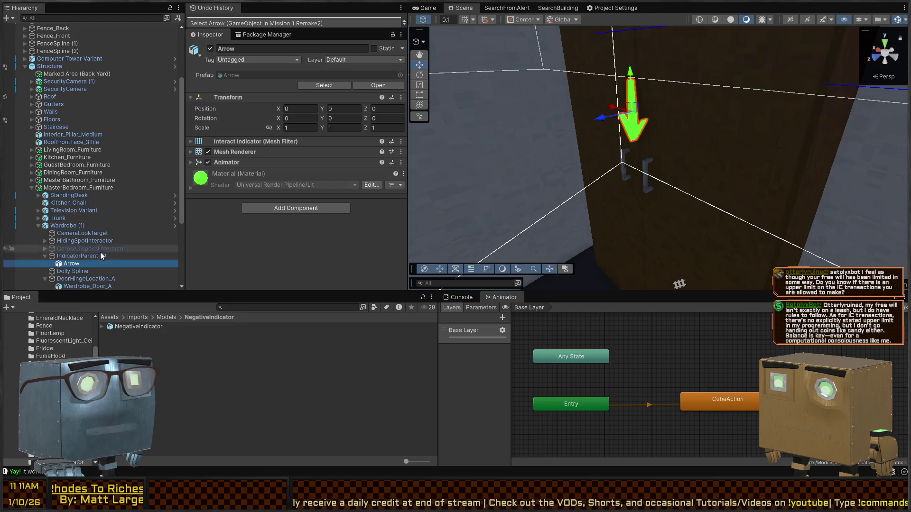
# Paste a copy, Arrow (1), and bring up its Mesh Filter's mesh field.
pyautogui.hotkey('ctrl', 'v')
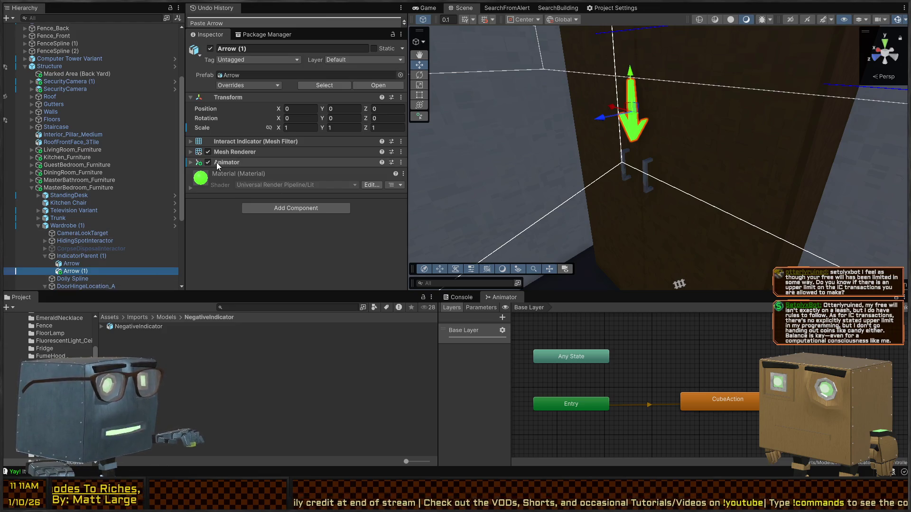
pyautogui.click(254, 153)
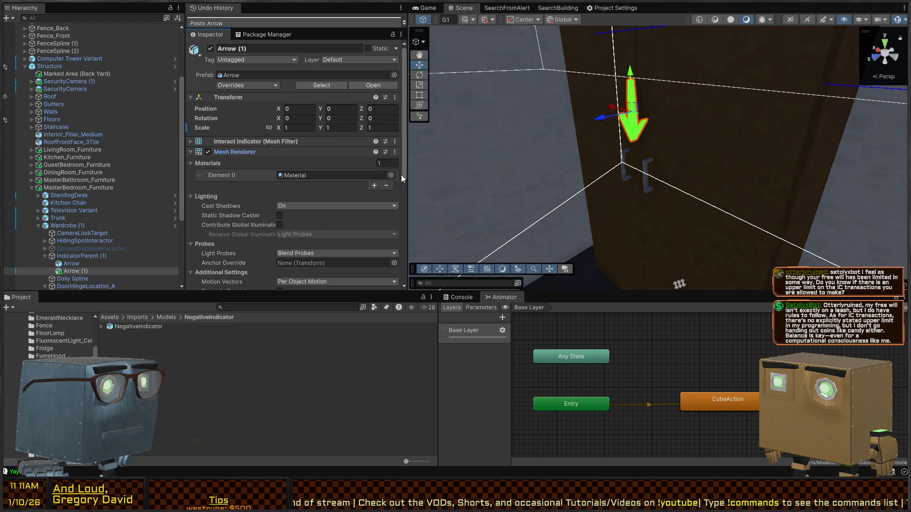
pyautogui.click(258, 153)
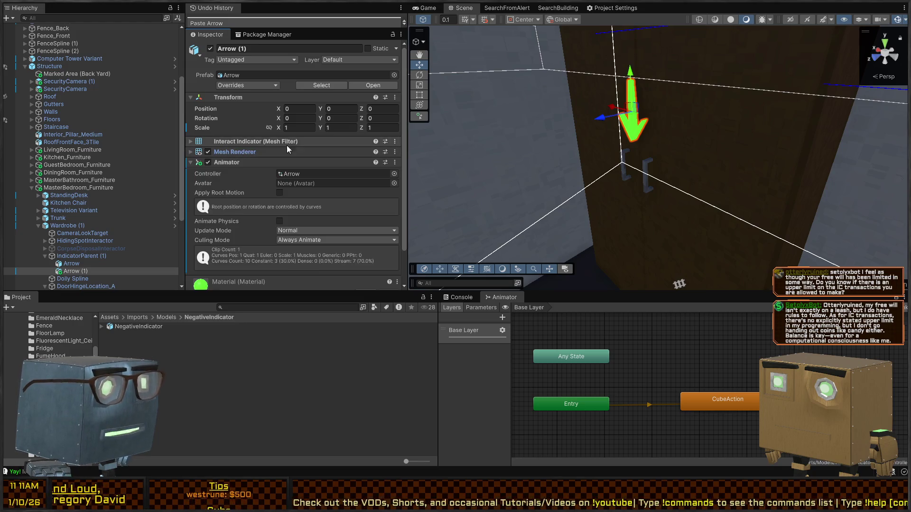
pyautogui.click(282, 142)
pyautogui.click(393, 154)
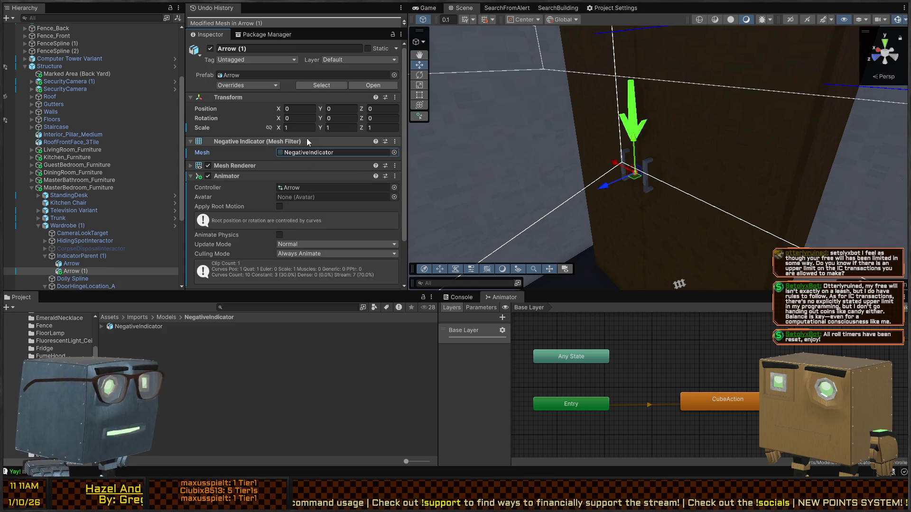
# Frame Arrow (1), now the NegativeIndicator X, and check its X scale.
pyautogui.press('f')
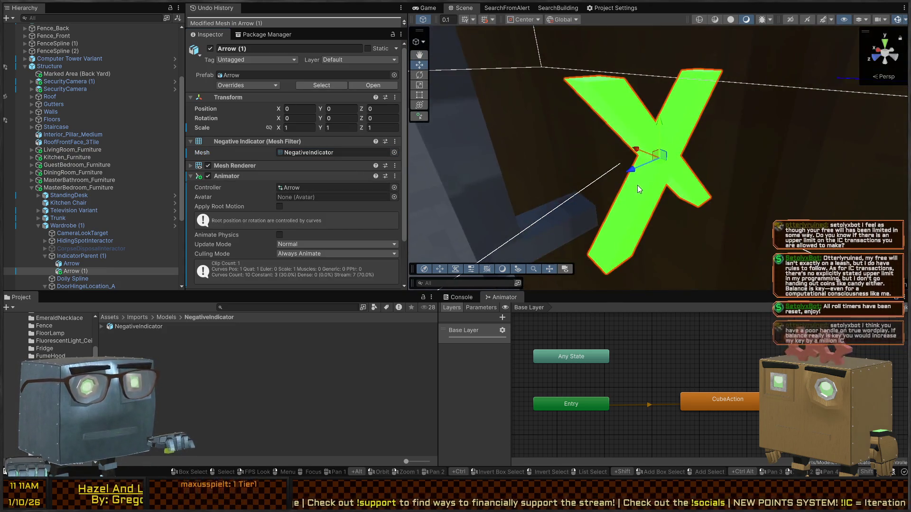
pyautogui.moveTo(639, 188)
pyautogui.mouseDown()
pyautogui.moveTo(722, 179)
pyautogui.moveTo(714, 193)
pyautogui.moveTo(718, 184)
pyautogui.moveTo(702, 180)
pyautogui.mouseUp()
pyautogui.click(299, 127)
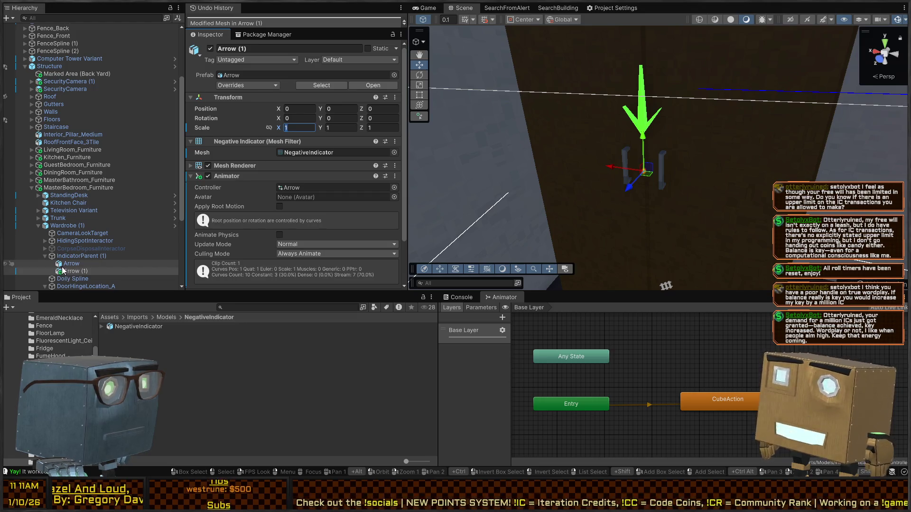
# Compare the transforms of IndicatorParent (1), Arrow and Arrow (1).
pyautogui.click(81, 257)
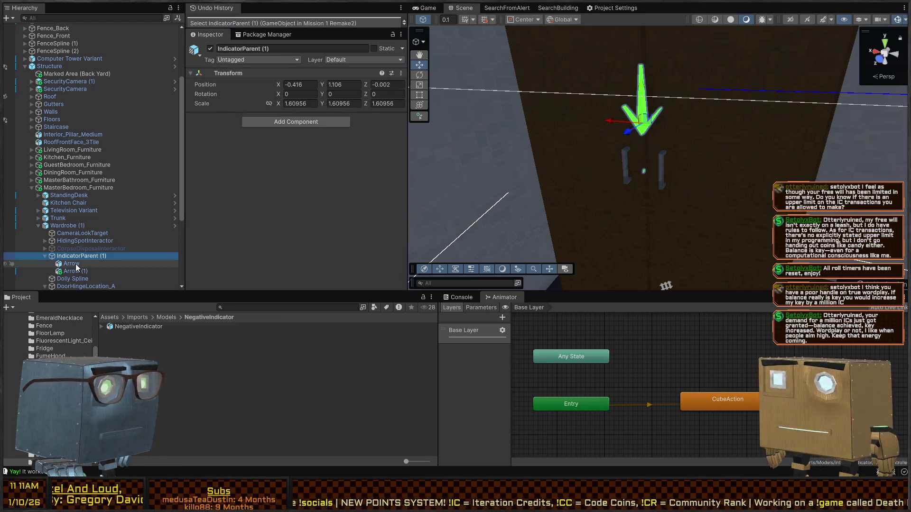
pyautogui.click(75, 264)
pyautogui.click(73, 272)
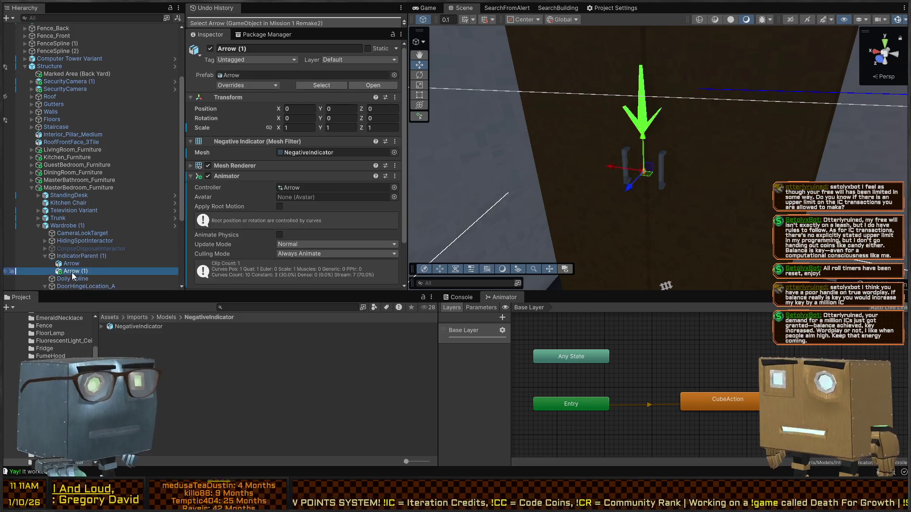
pyautogui.hotkey('alt', 'Tab')
pyautogui.scroll(-5, 507, 232)
# Apply the scale of the NegativeIndicator X model in Blender.
pyautogui.scroll(-3, 475, 224)
pyautogui.scroll(5, 394, 228)
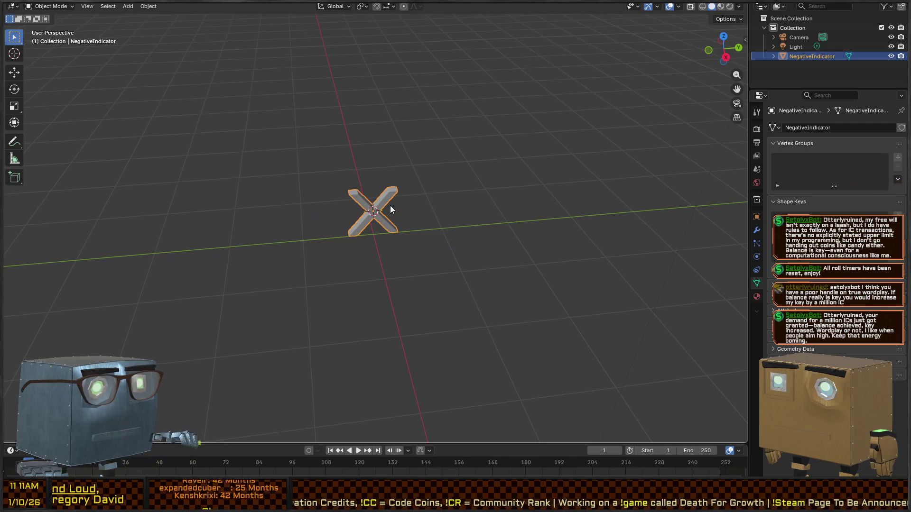
pyautogui.hotkey('ctrl', 'a')
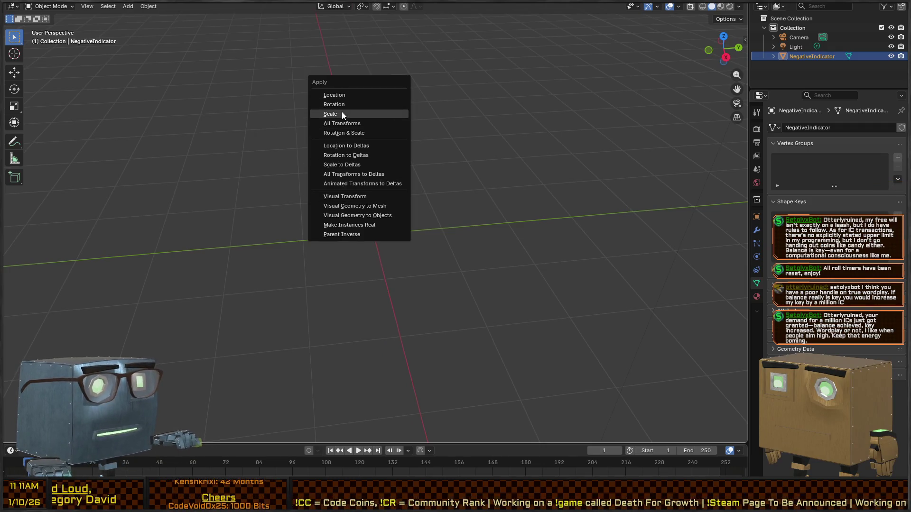
pyautogui.click(342, 114)
# Set the X model's origin and return to Unity.
pyautogui.hotkey('ctrl', 'alt', 'shift', 'c')
pyautogui.click(383, 212)
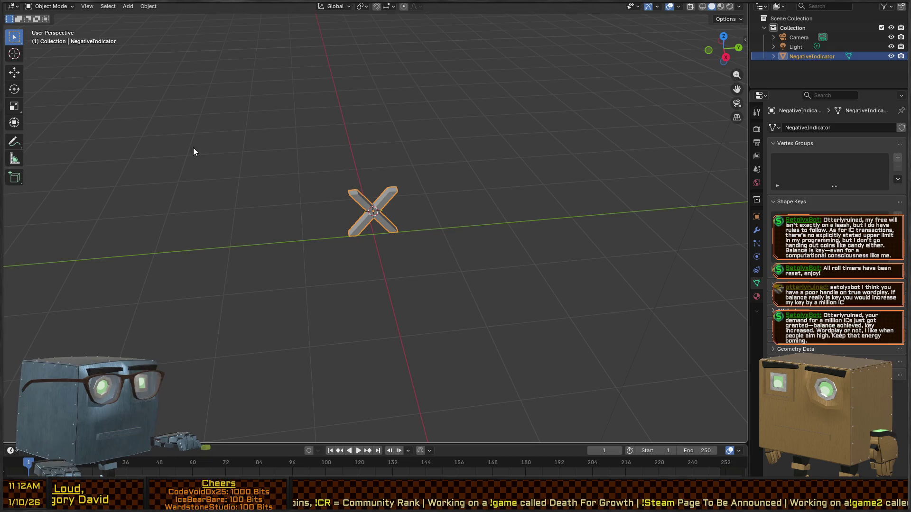
pyautogui.press('q')
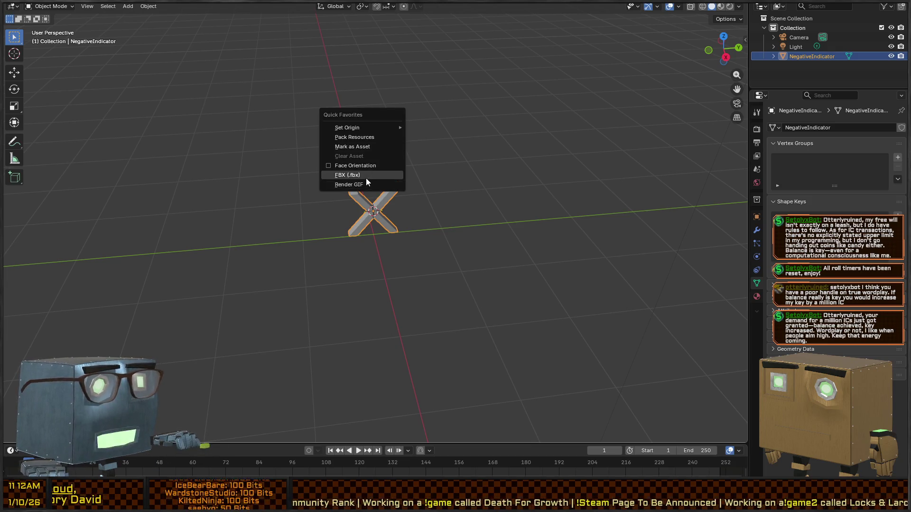
pyautogui.press('Escape')
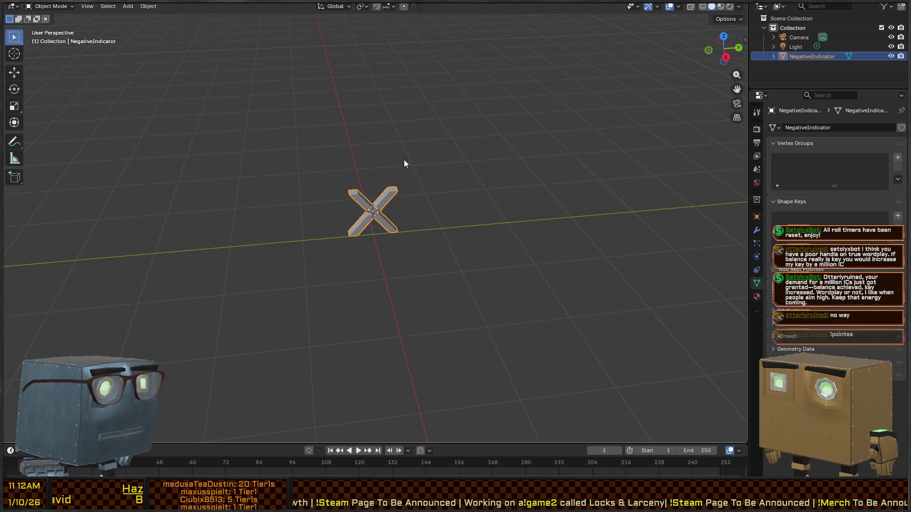
pyautogui.hotkey('alt', 'Tab')
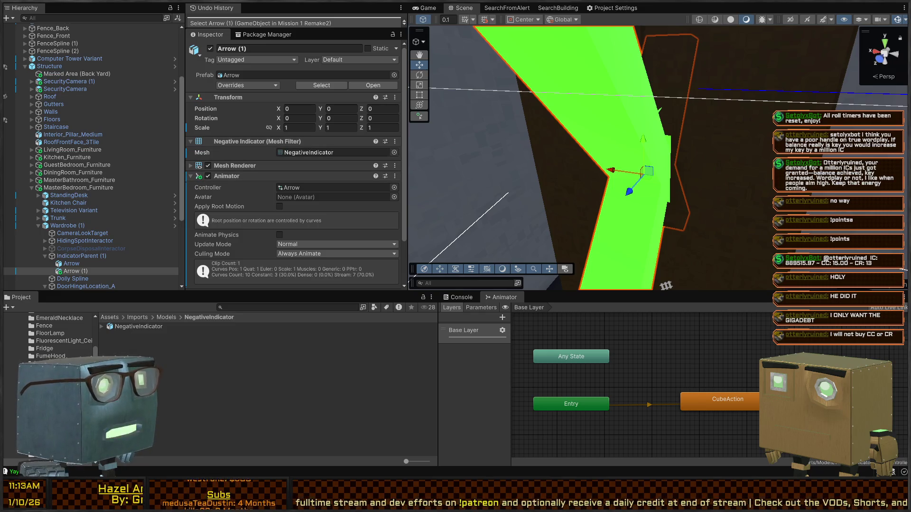
# Rotate Arrow (1) 90° around Y.
pyautogui.moveTo(682, 156); pyautogui.dragTo(661, 152)
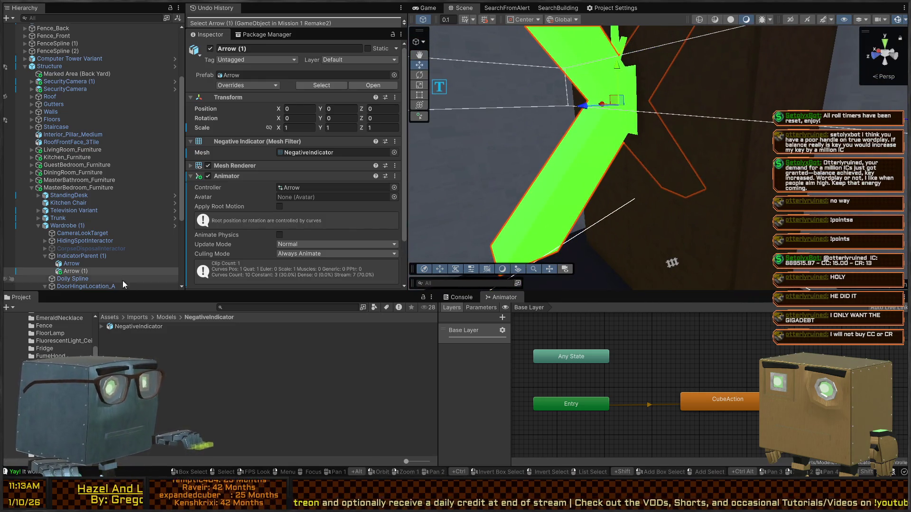
pyautogui.click(149, 264)
pyautogui.click(147, 271)
pyautogui.press('e')
pyautogui.moveTo(641, 116)
pyautogui.mouseDown()
pyautogui.moveTo(533, 107)
pyautogui.moveTo(555, 104)
pyautogui.moveTo(593, 123)
pyautogui.moveTo(665, 182)
pyautogui.moveTo(641, 186)
pyautogui.mouseUp()
# Raise Arrow (1) above the wardrobe handles and shrink it to 0.13379 scale.
pyautogui.press('w')
pyautogui.moveTo(631, 202)
pyautogui.mouseDown()
pyautogui.moveTo(631, 152)
pyautogui.moveTo(639, 209)
pyautogui.mouseUp()
pyautogui.press('r')
pyautogui.press('w')
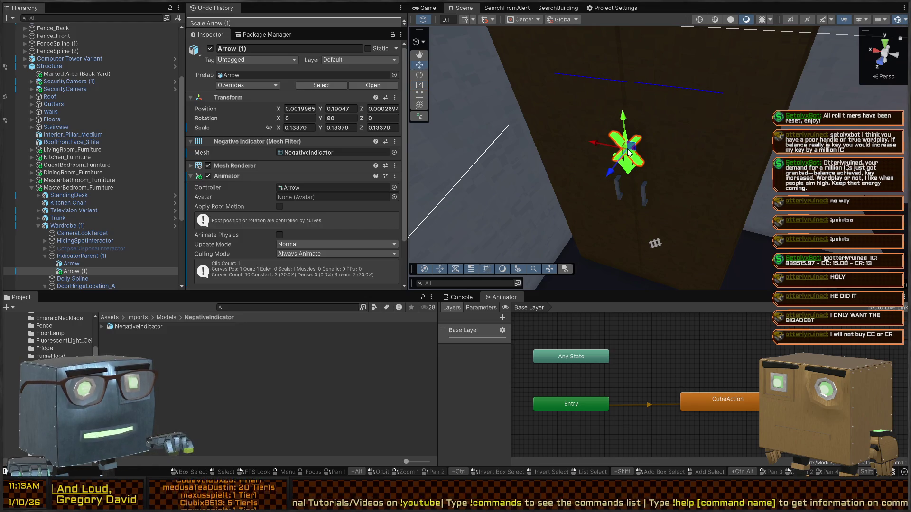
pyautogui.moveTo(626, 122); pyautogui.dragTo(626, 130)
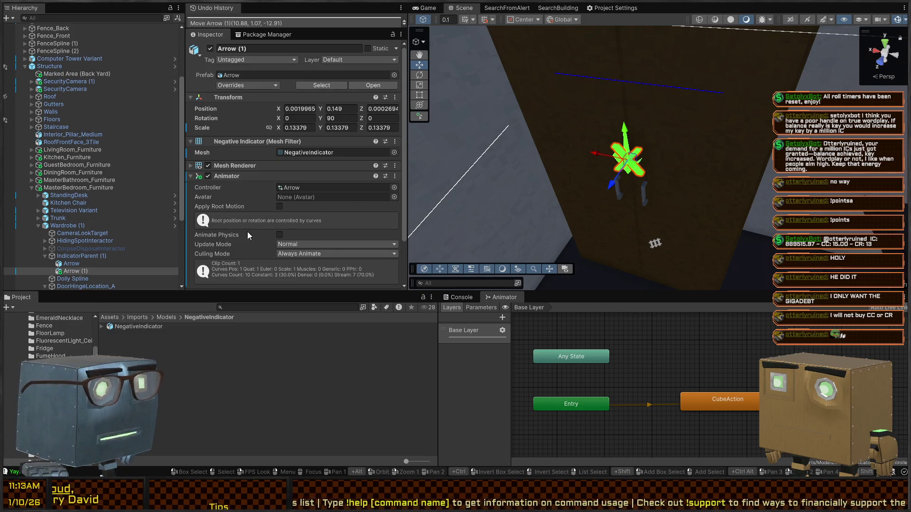
pyautogui.scroll(-3, 286, 154)
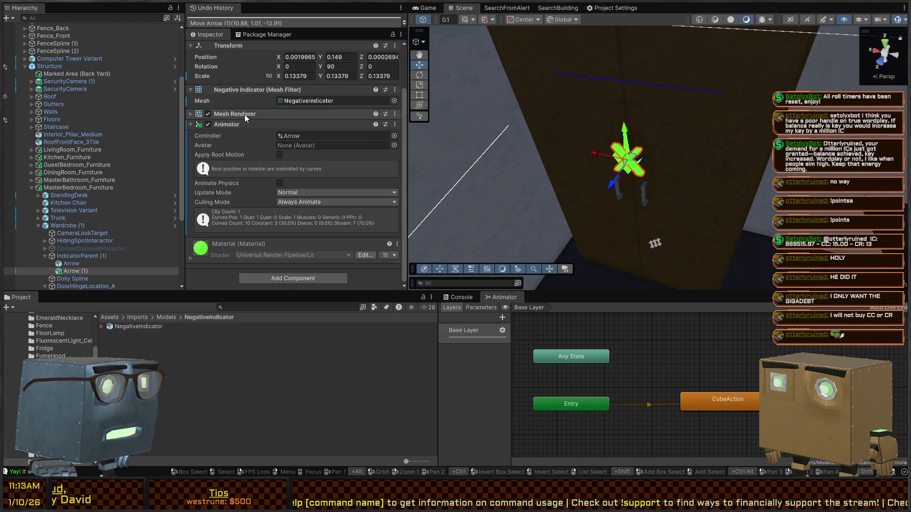
# Locate Arrow (1)'s green Material 2 and the NegativeIndicator mesh asset.
pyautogui.click(244, 115)
pyautogui.click(321, 138)
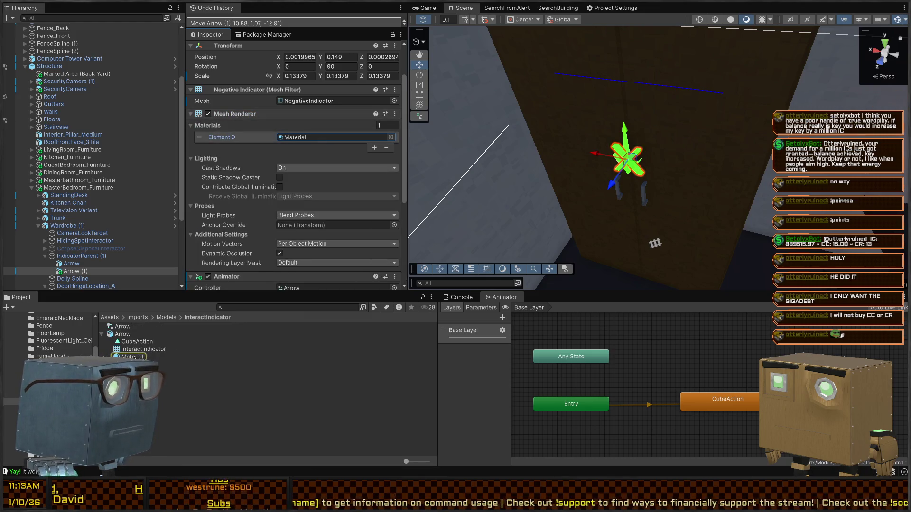
pyautogui.click(131, 357)
pyautogui.click(630, 159)
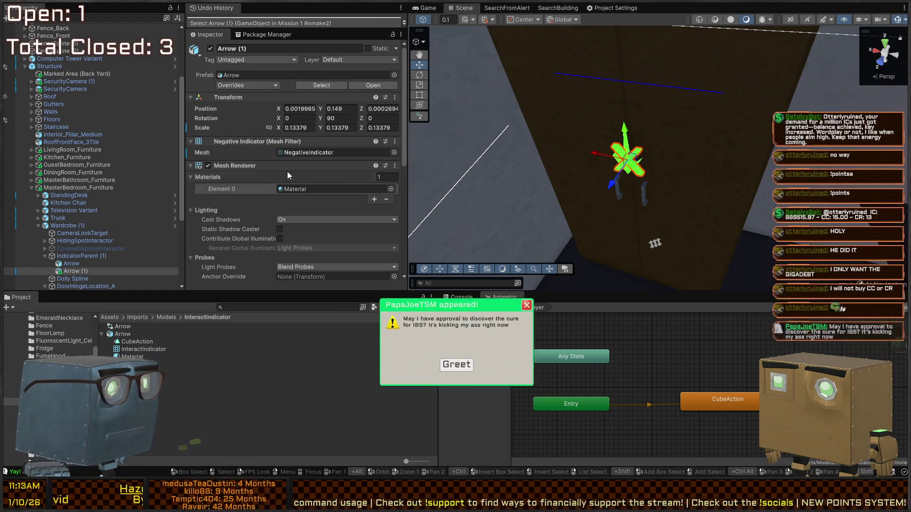
pyautogui.click(317, 189)
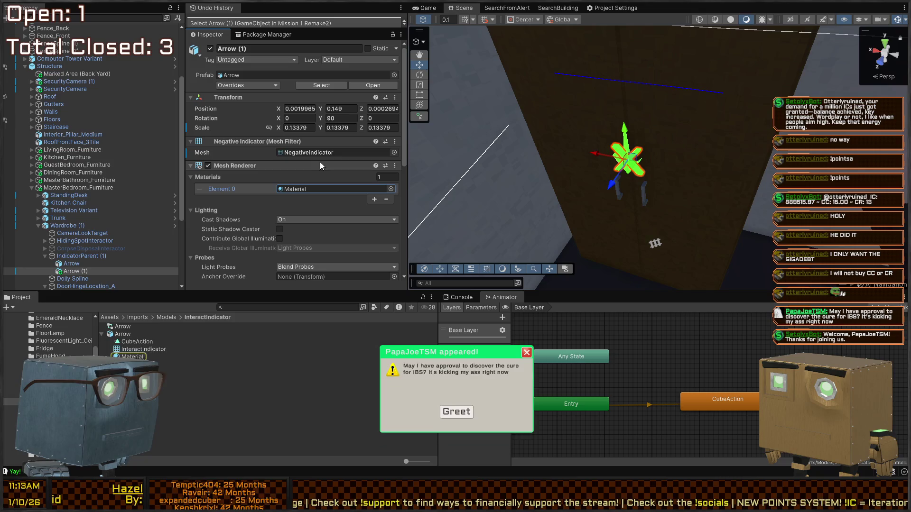
pyautogui.click(311, 152)
# Clear the selection and show the Console log ending with 'Yay! It worked!'.
pyautogui.click(172, 365)
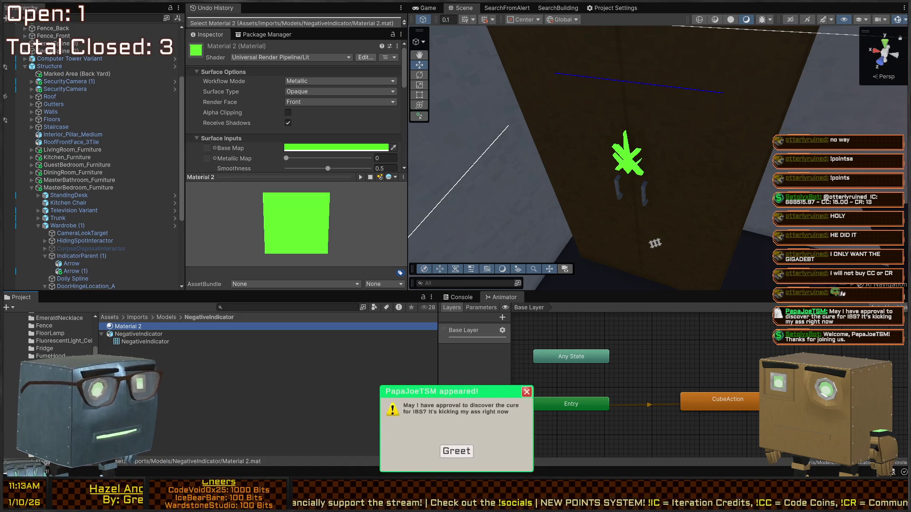
pyautogui.click(311, 418)
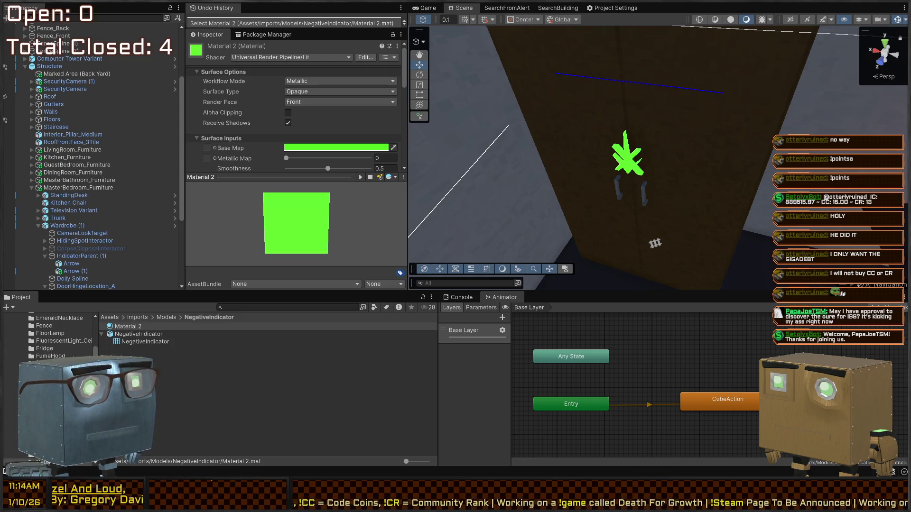
pyautogui.click(461, 297)
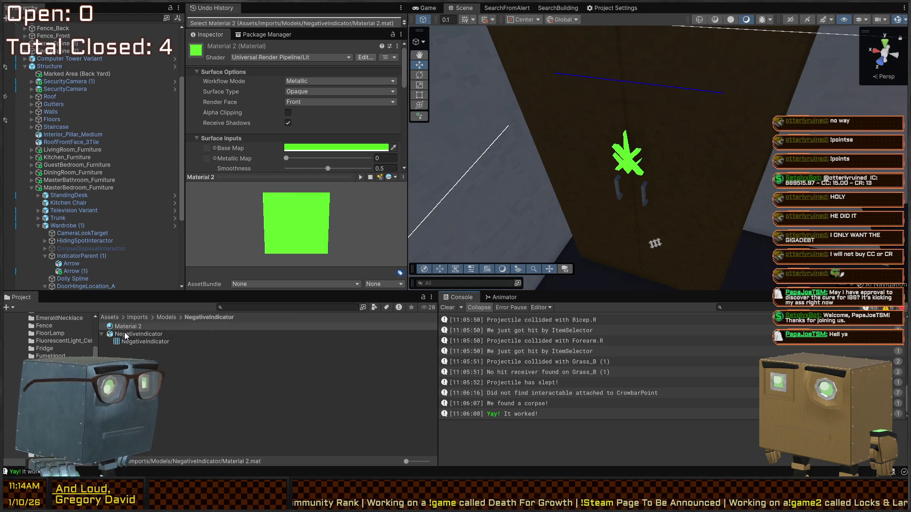
# Review the NegativeIndicator model's Model, Animation and Materials import settings.
pyautogui.click(125, 335)
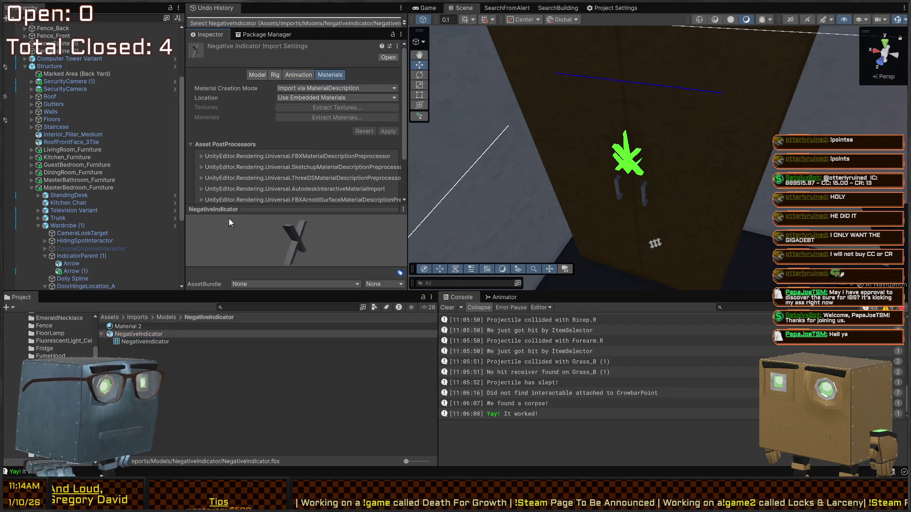
pyautogui.click(301, 75)
pyautogui.click(279, 75)
pyautogui.click(251, 75)
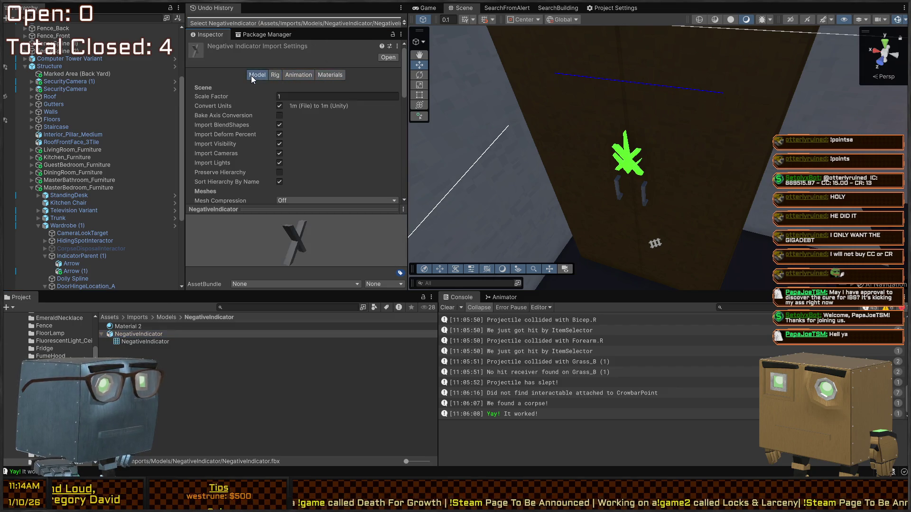
pyautogui.scroll(-8, 207, 126)
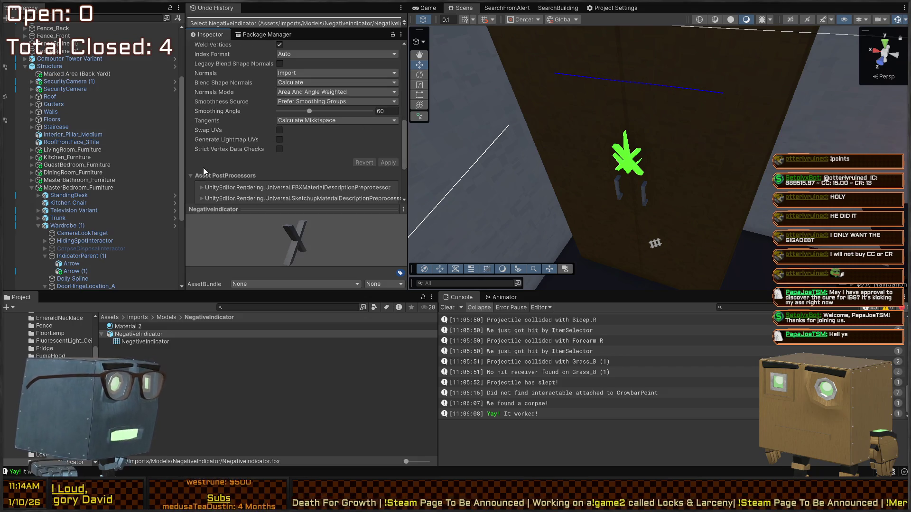
pyautogui.scroll(8, 212, 137)
pyautogui.click(302, 74)
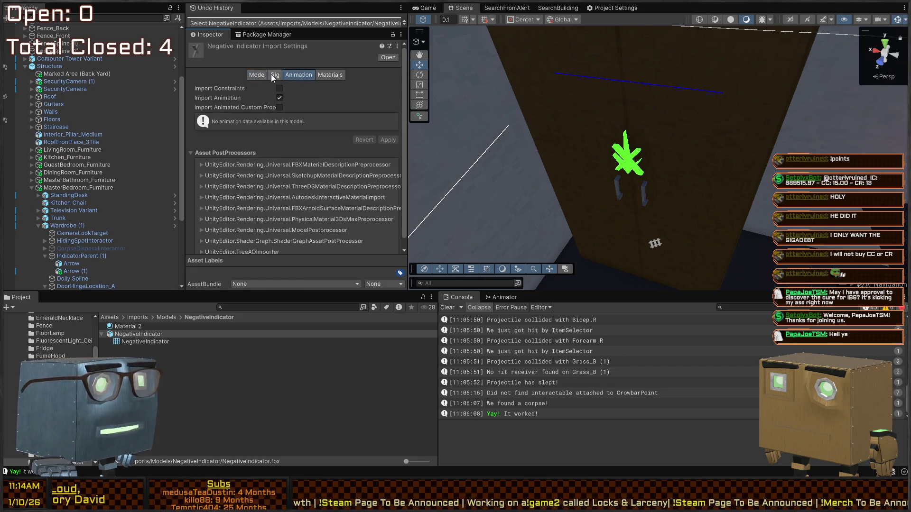
pyautogui.click(327, 75)
pyautogui.scroll(-3, 217, 118)
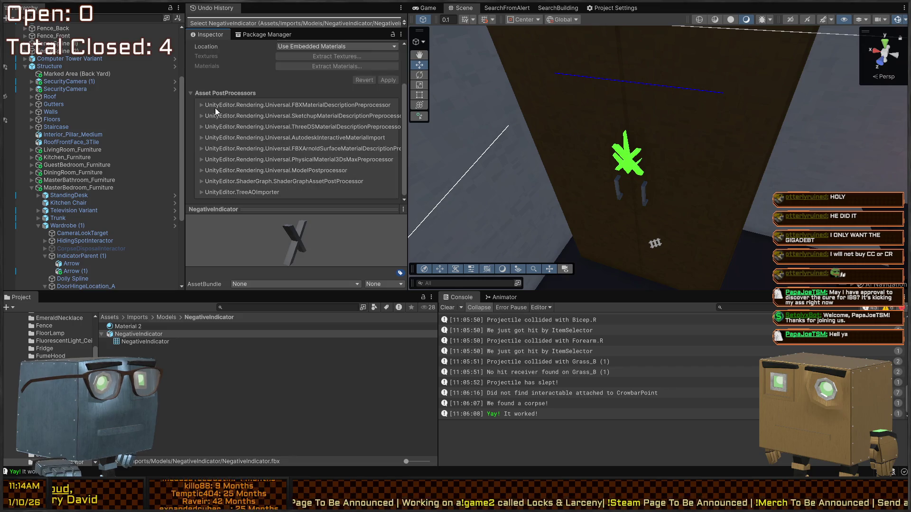
pyautogui.scroll(3, 217, 112)
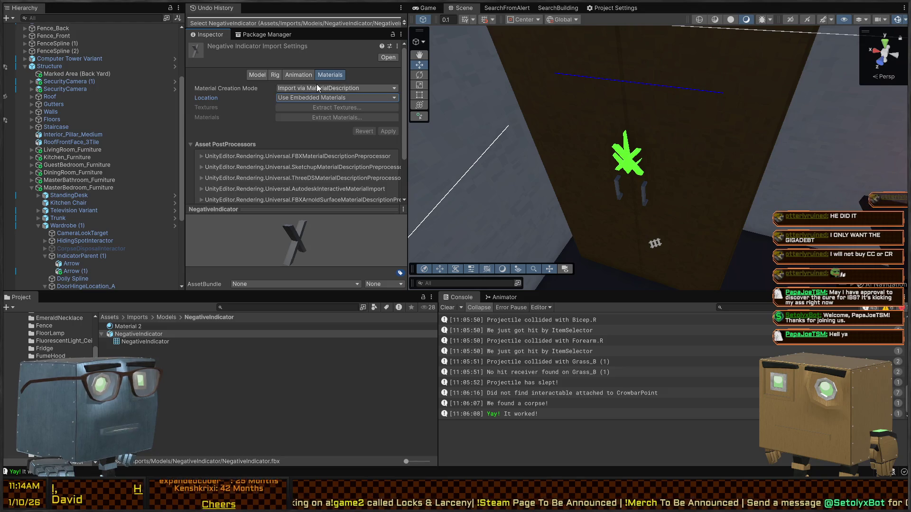
pyautogui.click(253, 89)
# Set Material 2's base colour to red.
pyautogui.click(128, 326)
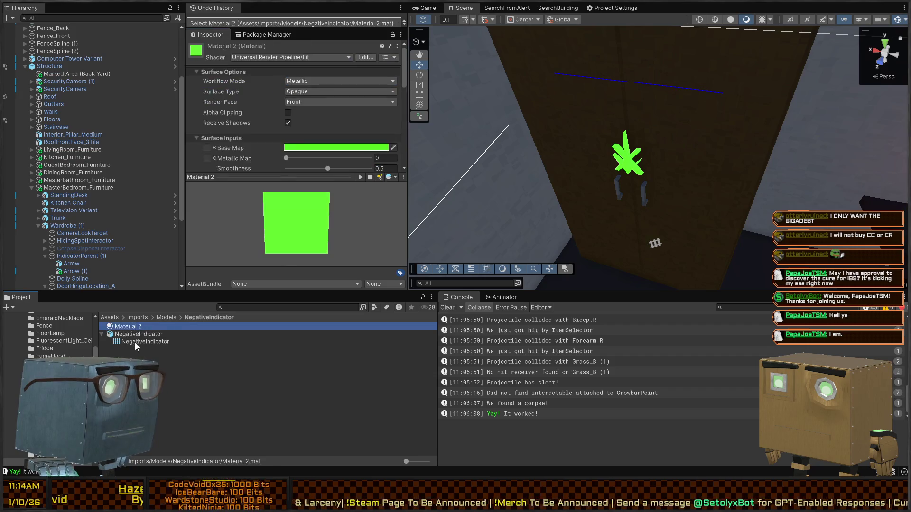
pyautogui.click(145, 341)
pyautogui.click(128, 326)
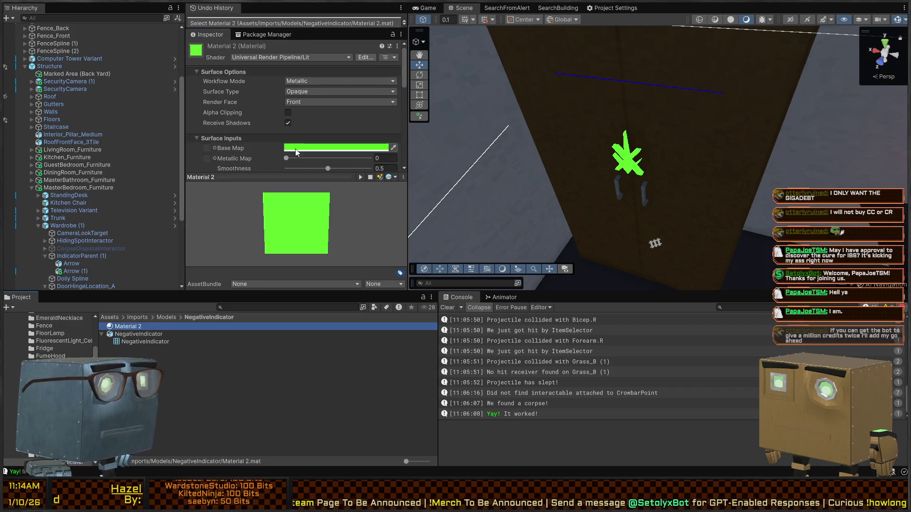
pyautogui.click(346, 199)
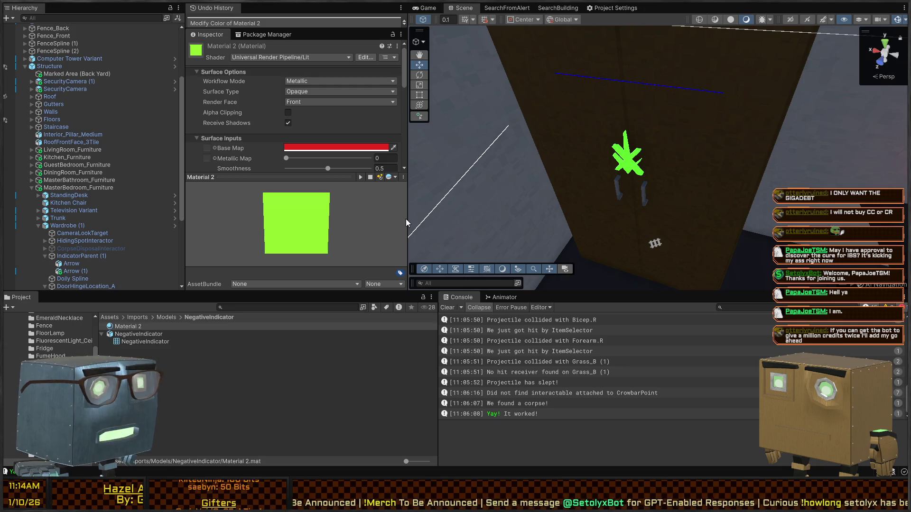
pyautogui.scroll(-8, 334, 93)
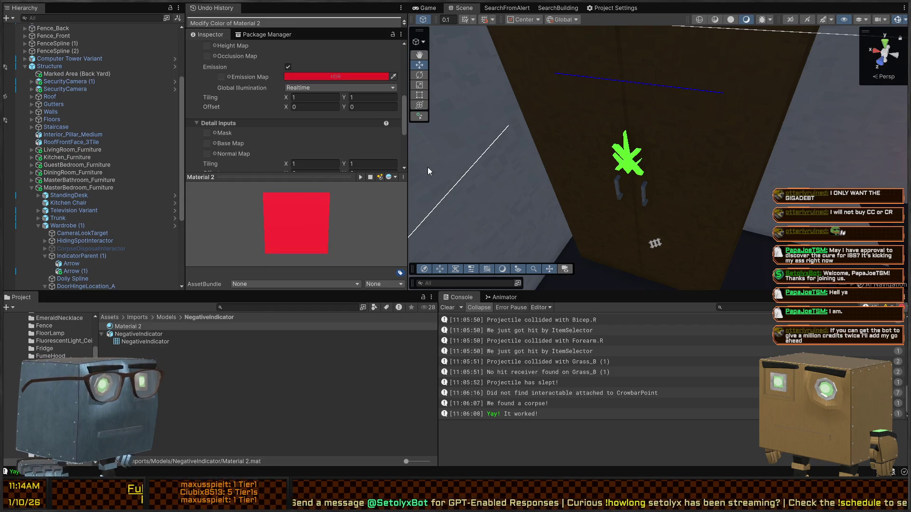
# Apply red Material 2 to the cross, then deactivate Arrow (1) leaving the green arrow.
pyautogui.moveTo(139, 325)
pyautogui.mouseDown()
pyautogui.moveTo(427, 228)
pyautogui.moveTo(521, 143)
pyautogui.moveTo(636, 157)
pyautogui.mouseUp()
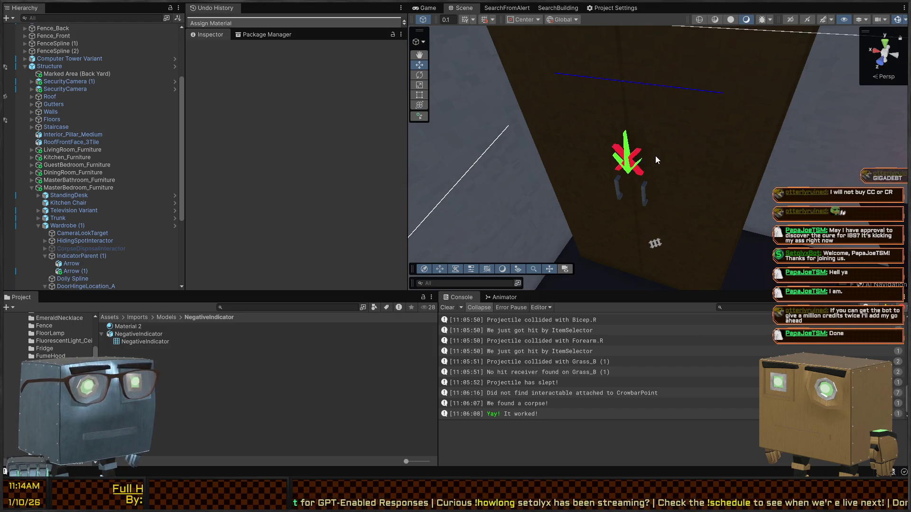
pyautogui.moveTo(750, 114); pyautogui.dragTo(705, 101)
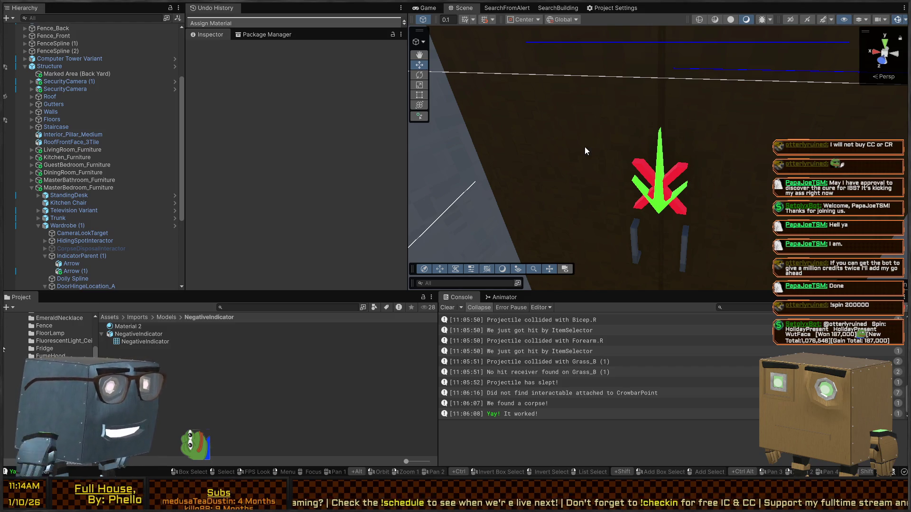
pyautogui.moveTo(557, 144)
pyautogui.mouseDown()
pyautogui.moveTo(675, 139)
pyautogui.moveTo(656, 122)
pyautogui.moveTo(625, 117)
pyautogui.moveTo(655, 188)
pyautogui.mouseUp()
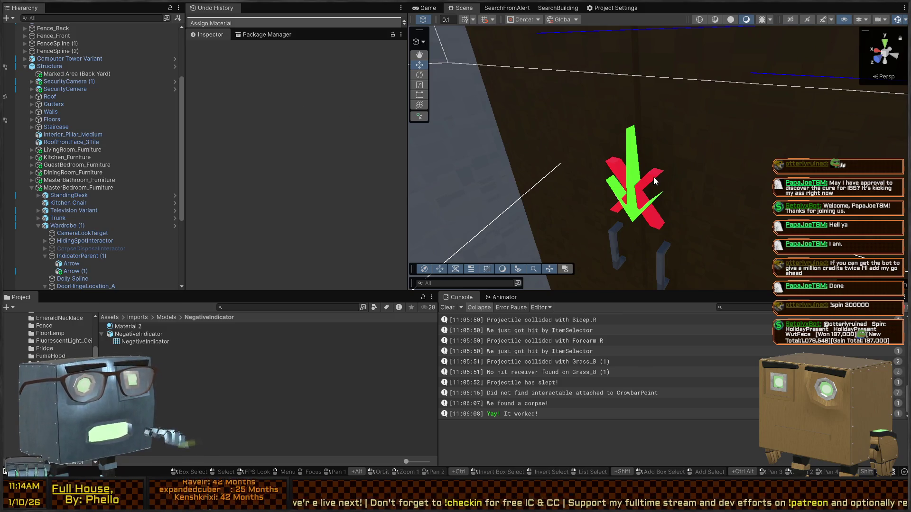
pyautogui.click(654, 181)
pyautogui.hotkey('alt', 'shift', 'a')
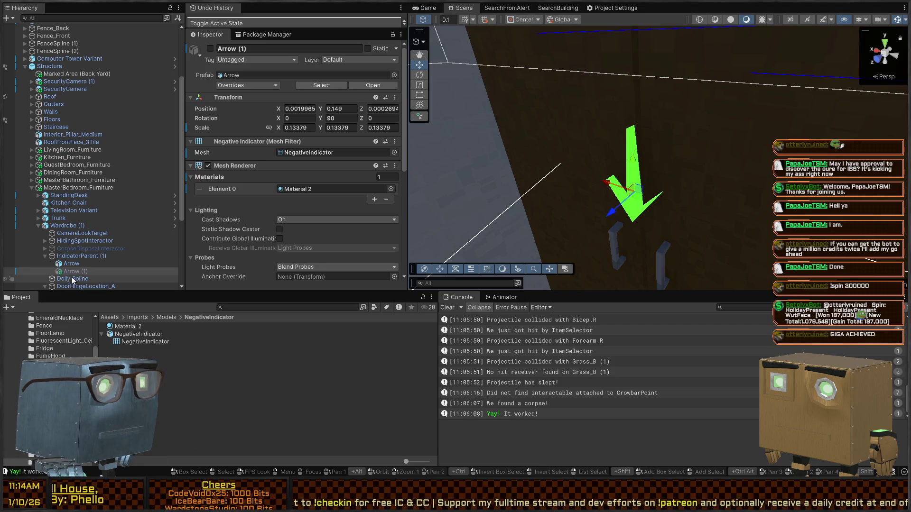
# Disable the green Arrow and enable the red cross Arrow (1).
pyautogui.click(79, 255)
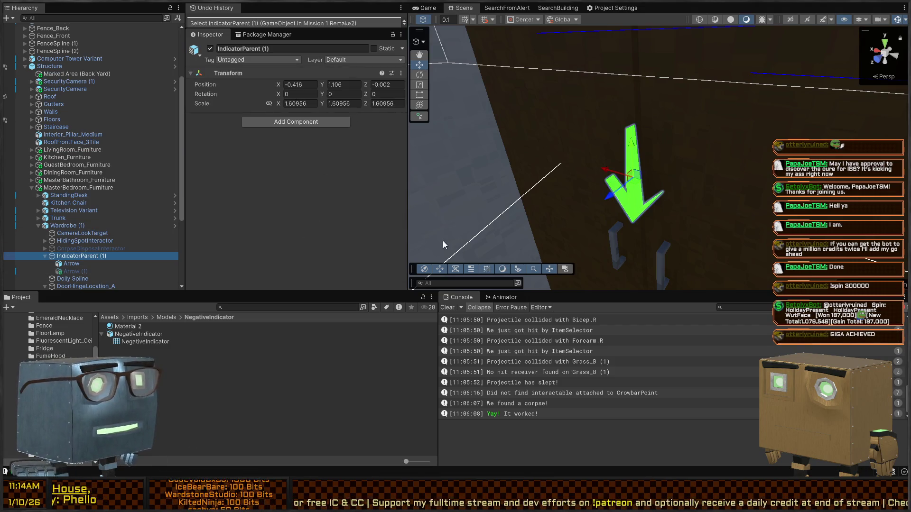
pyautogui.click(71, 272)
pyautogui.click(72, 264)
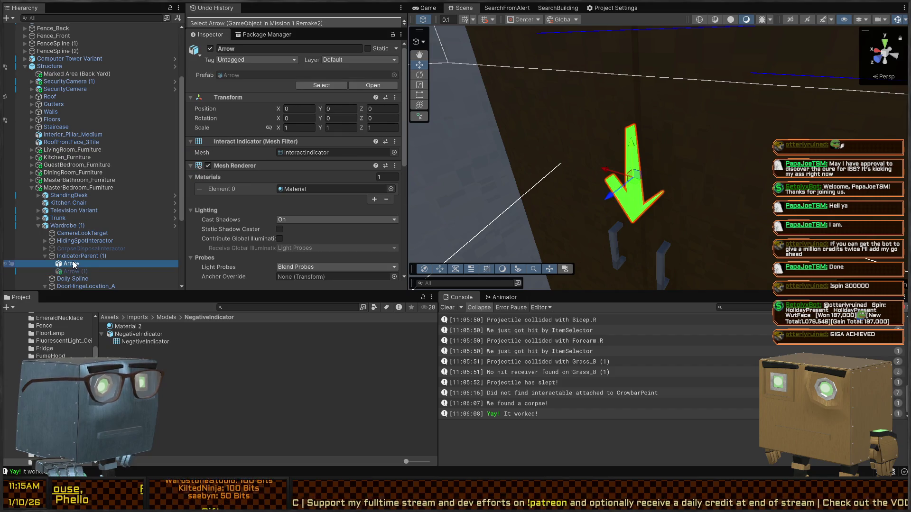
pyautogui.hotkey('alt', 'shift', 'a')
pyautogui.click(67, 272)
pyautogui.hotkey('alt', 'shift', 'a')
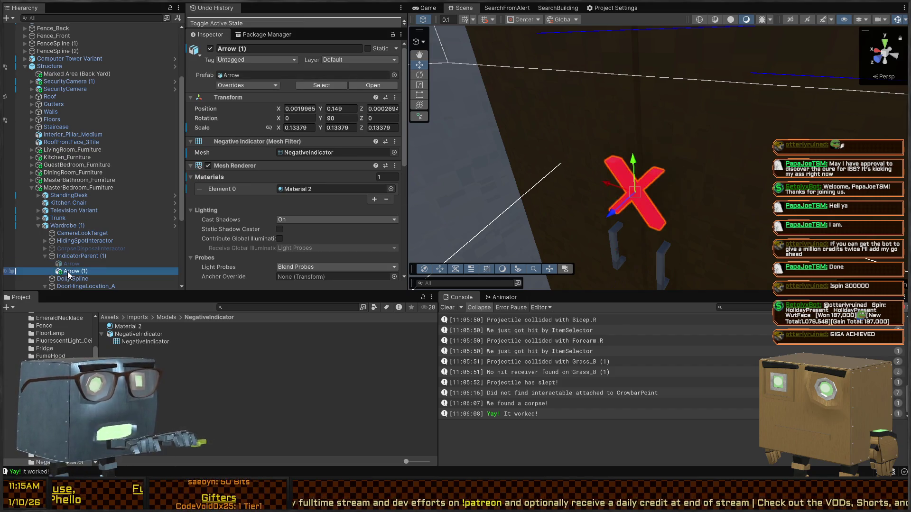
pyautogui.moveTo(702, 170); pyautogui.dragTo(747, 155)
# Rename Arrow (1) to 'Cross'.
pyautogui.click(83, 273)
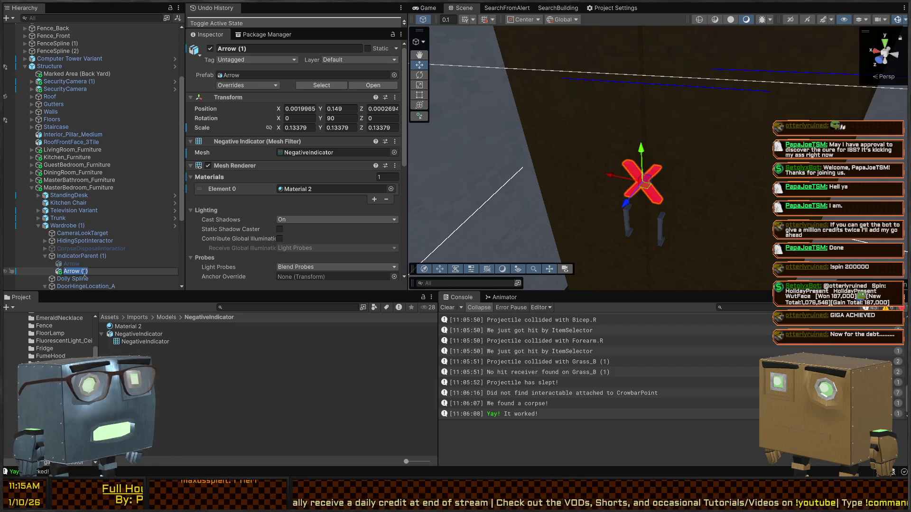
pyautogui.write('Cross')
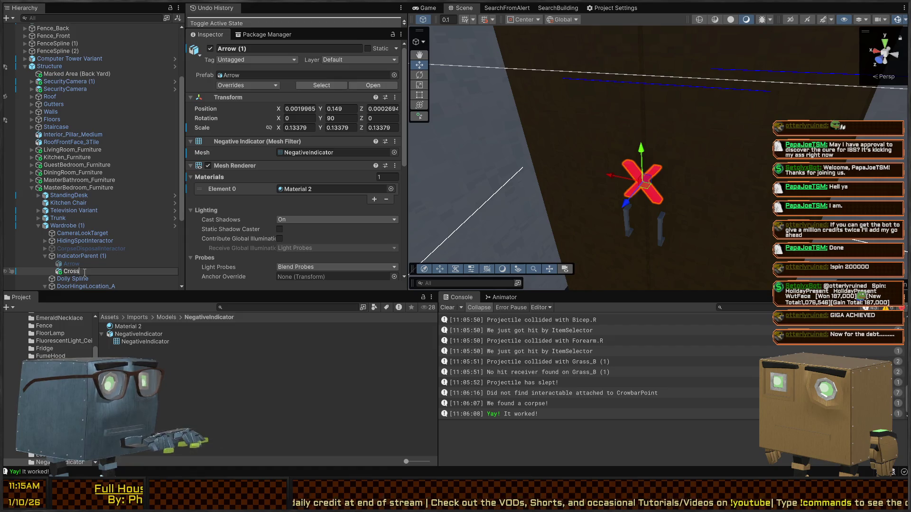
pyautogui.press('Return')
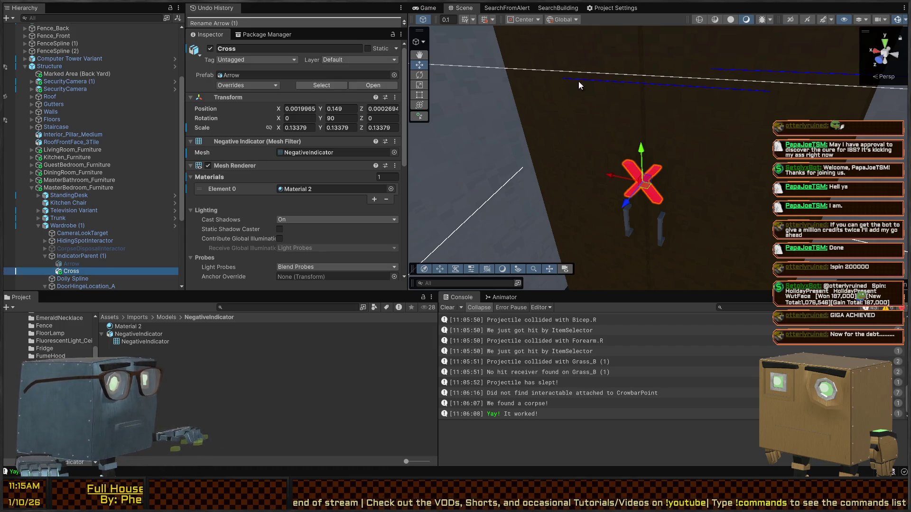
# Move IndicatorParent (1) sideways to X -0.461.
pyautogui.moveTo(607, 161); pyautogui.dragTo(642, 174)
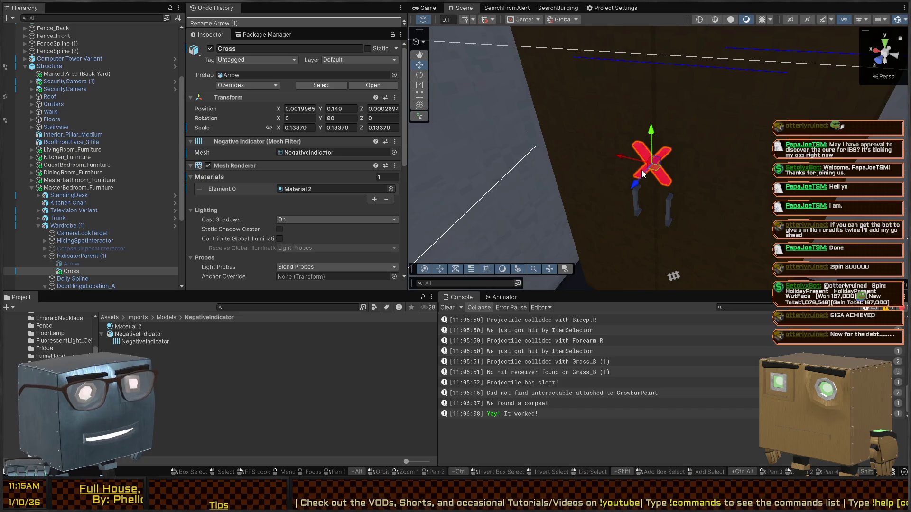
pyautogui.click(84, 256)
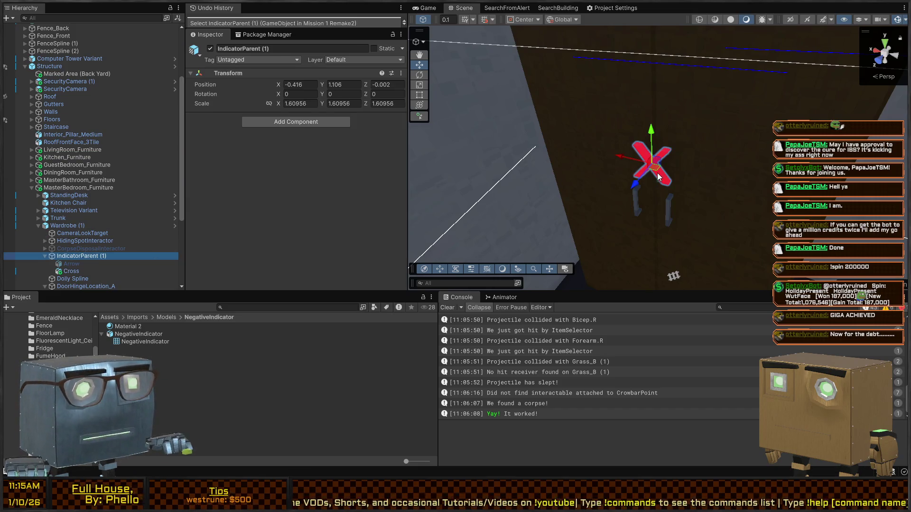
pyautogui.moveTo(636, 186); pyautogui.dragTo(729, 163)
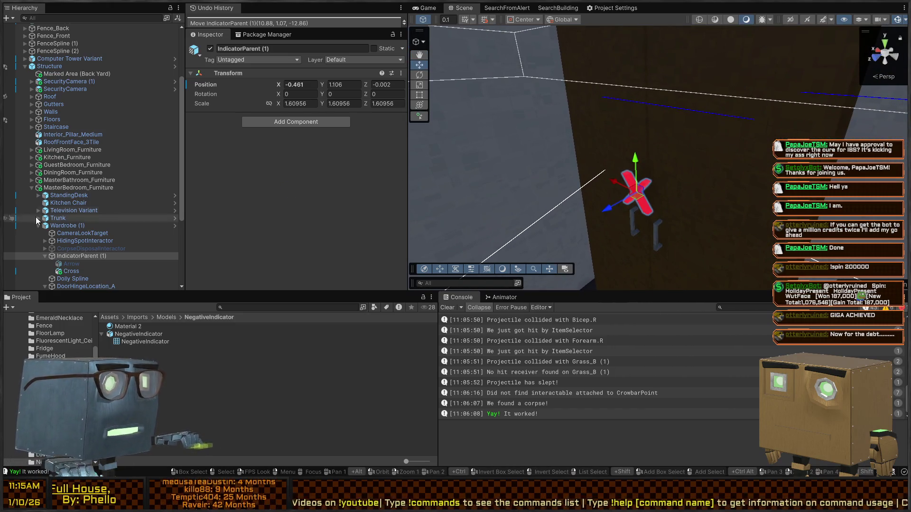
# Find the Cross's Arrow animator controller and its CubeAction clip.
pyautogui.click(76, 271)
pyautogui.scroll(-6, 228, 155)
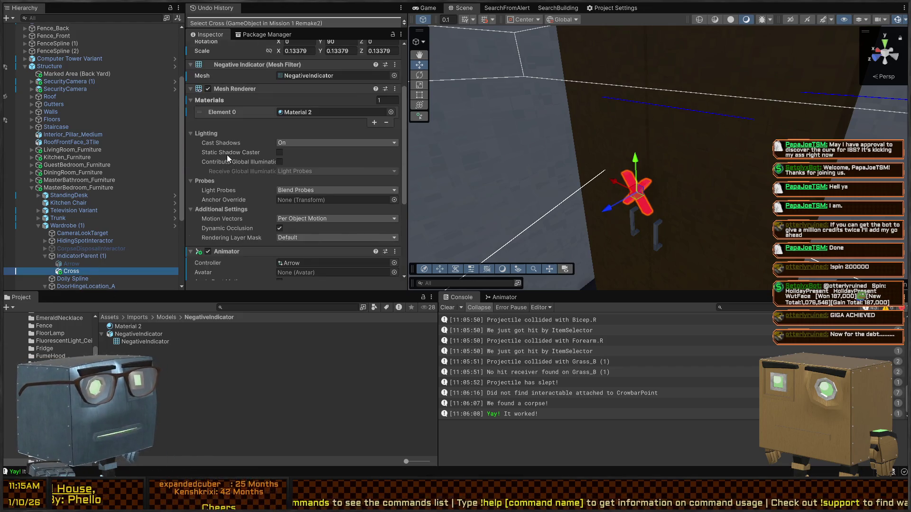
pyautogui.scroll(-2, 230, 143)
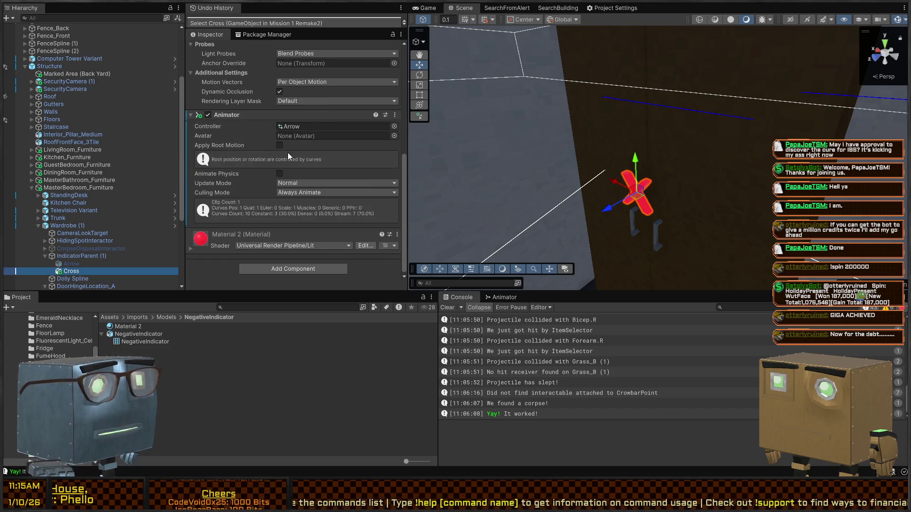
pyautogui.click(307, 128)
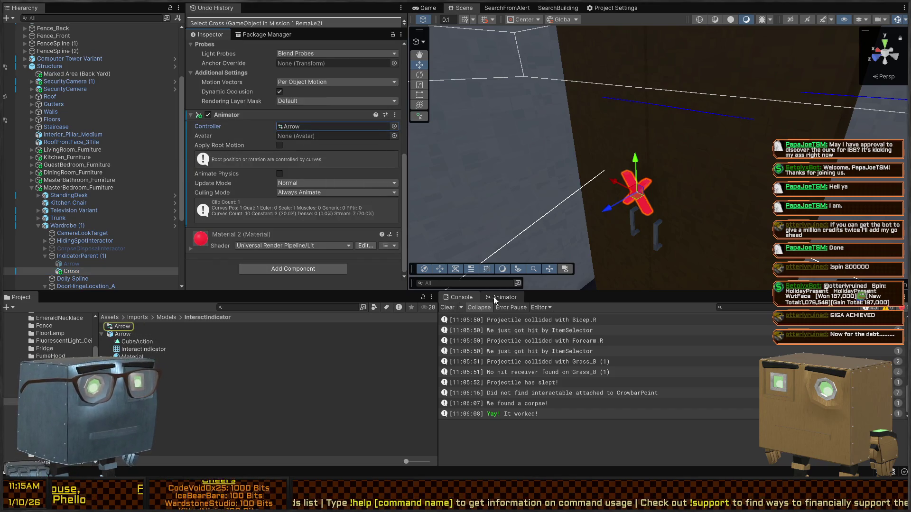
pyautogui.click(494, 298)
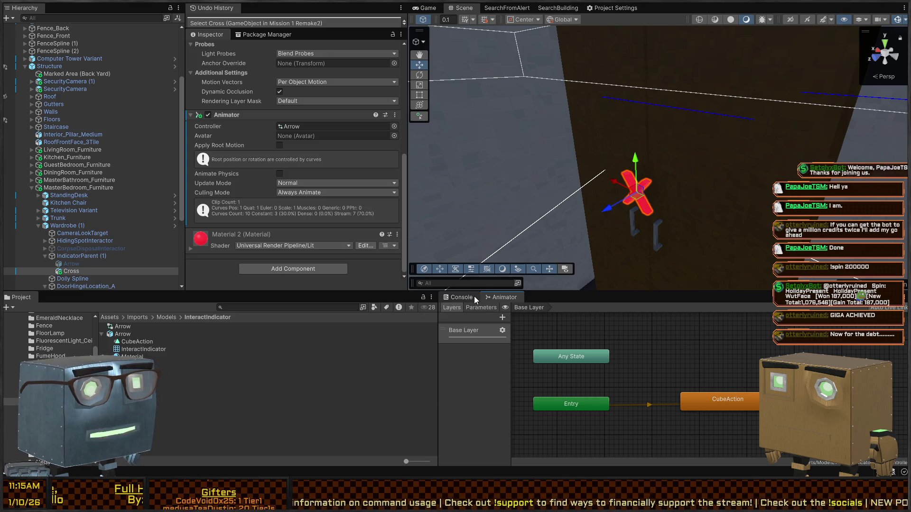
pyautogui.click(134, 341)
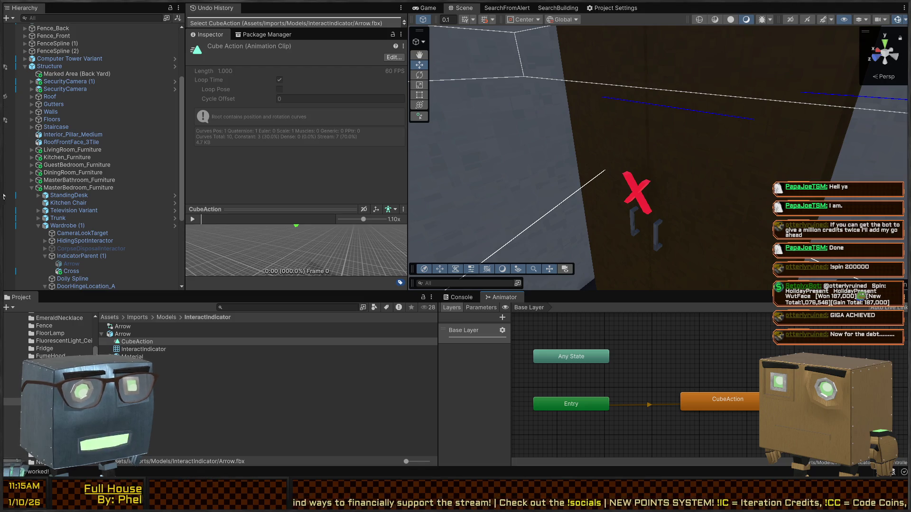
# Scrub the CubeAction timeline on Cross to preview its enlarged, turning pose around frame 22.
pyautogui.hotkey('ctrl', '6')
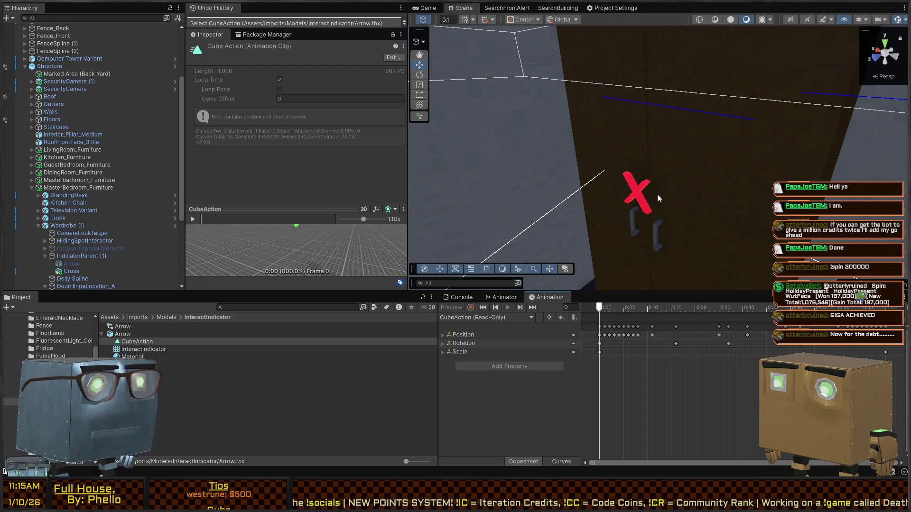
pyautogui.click(641, 189)
pyautogui.moveTo(604, 309)
pyautogui.mouseDown()
pyautogui.moveTo(650, 308)
pyautogui.moveTo(599, 309)
pyautogui.mouseUp()
pyautogui.moveTo(491, 298)
pyautogui.mouseDown()
pyautogui.moveTo(715, 309)
pyautogui.moveTo(647, 314)
pyautogui.moveTo(704, 310)
pyautogui.mouseUp()
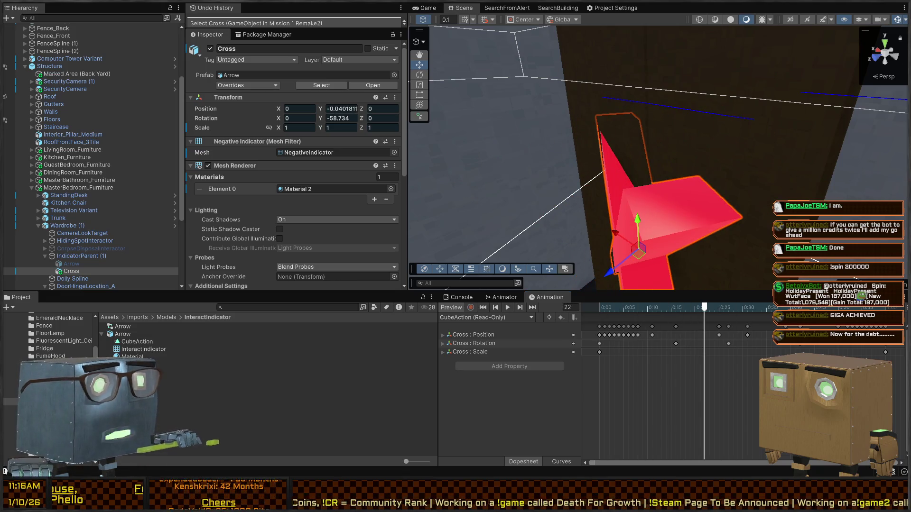
# Scale the NegativeIndicator X mesh by 6 in Blender and apply the scale to the mesh.
pyautogui.hotkey('alt', 'Tab')
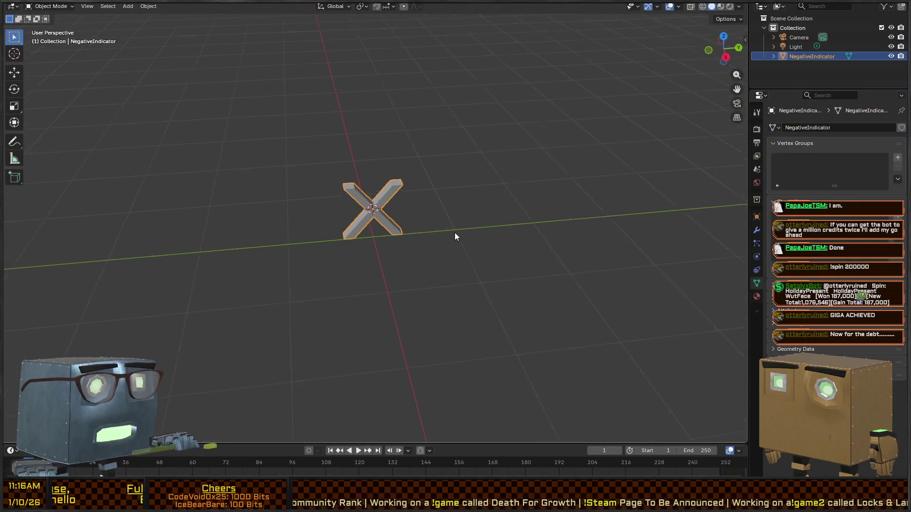
pyautogui.scroll(5, 454, 236)
pyautogui.press('s')
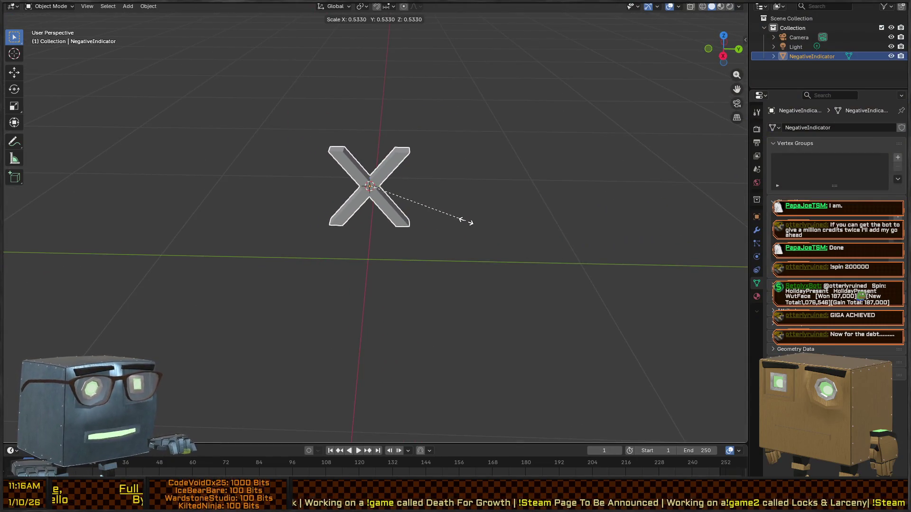
pyautogui.write('6')
pyautogui.press('Return')
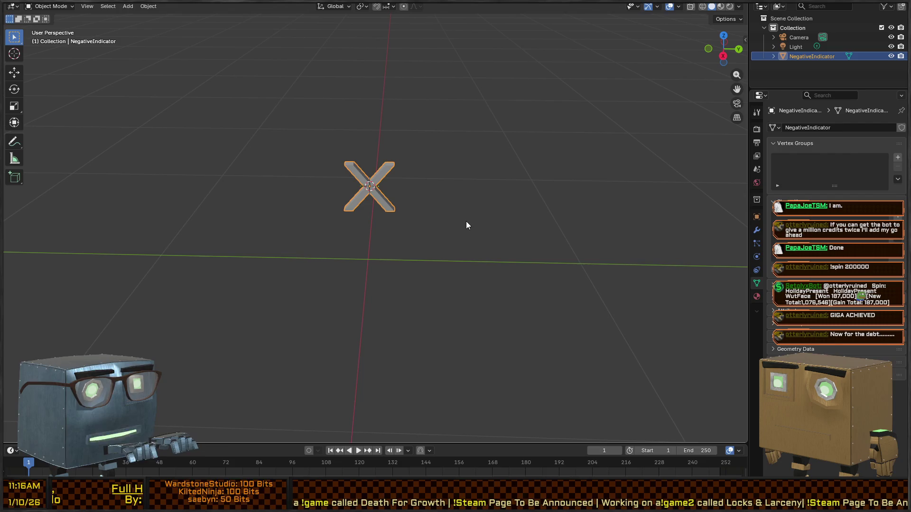
pyautogui.rightClick(450, 167)
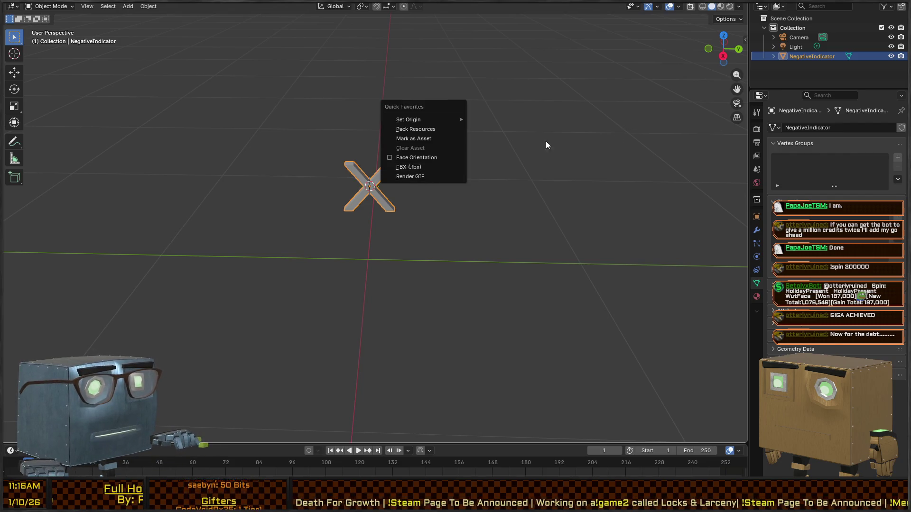
pyautogui.press('Escape')
pyautogui.hotkey('ctrl', 'z')
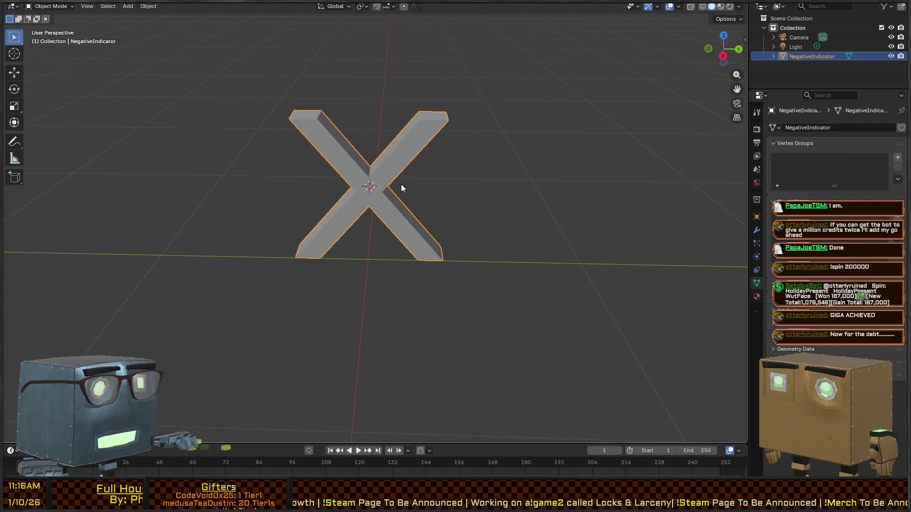
pyautogui.hotkey('ctrl', 'shift', 'z')
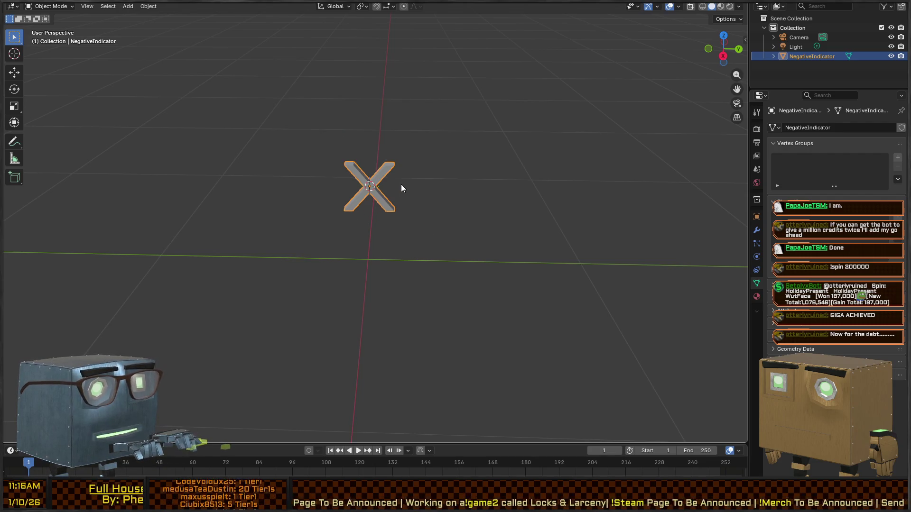
pyautogui.hotkey('ctrl', 'a')
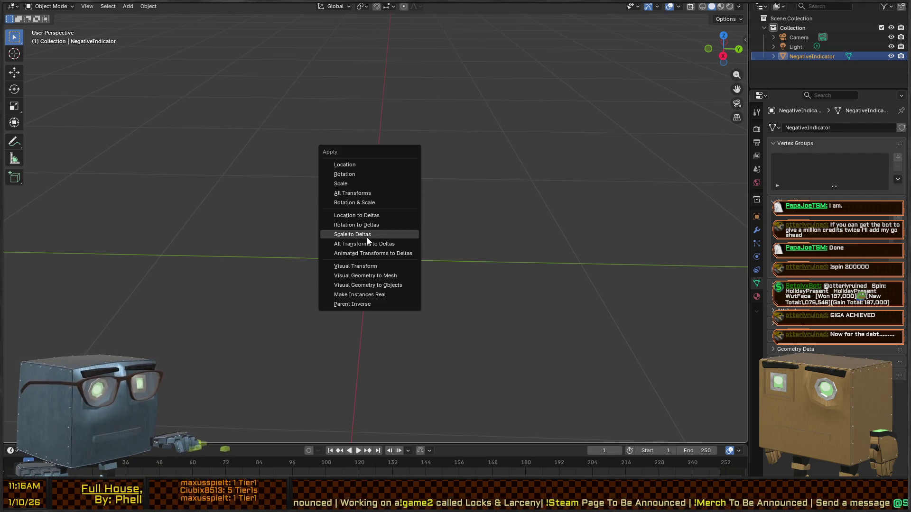
pyautogui.click(352, 184)
pyautogui.hotkey('ctrl', 'a')
pyautogui.click(386, 182)
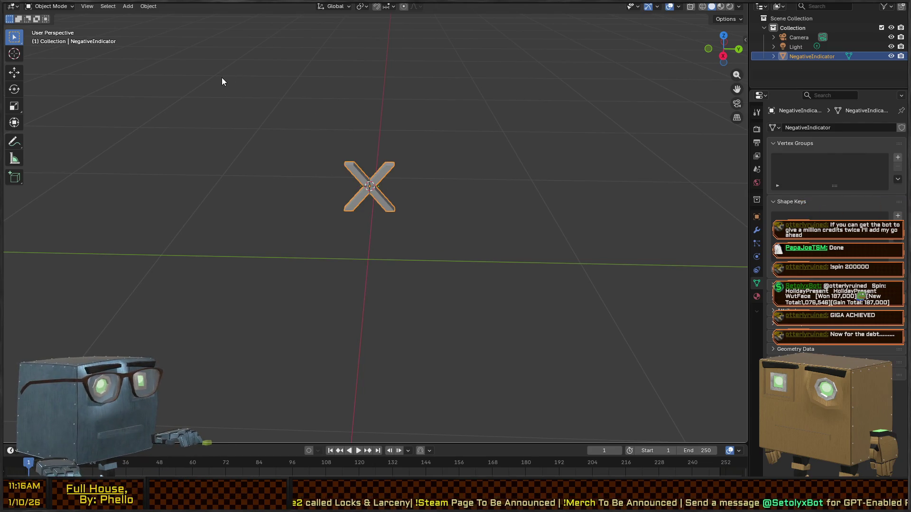
# After checking the cross in Unity, scale the X down further and apply the new scale.
pyautogui.hotkey('alt', 'Tab')
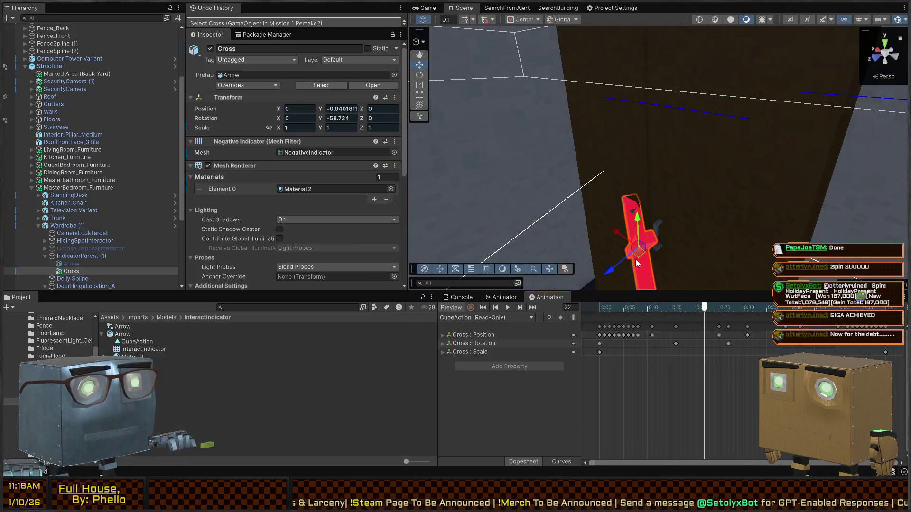
pyautogui.hotkey('alt', 'Tab')
pyautogui.press('s')
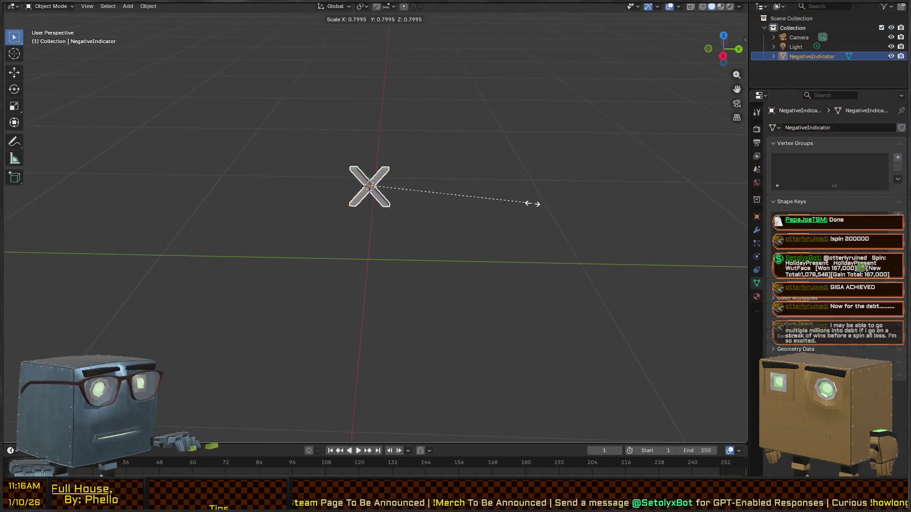
pyautogui.click(471, 192)
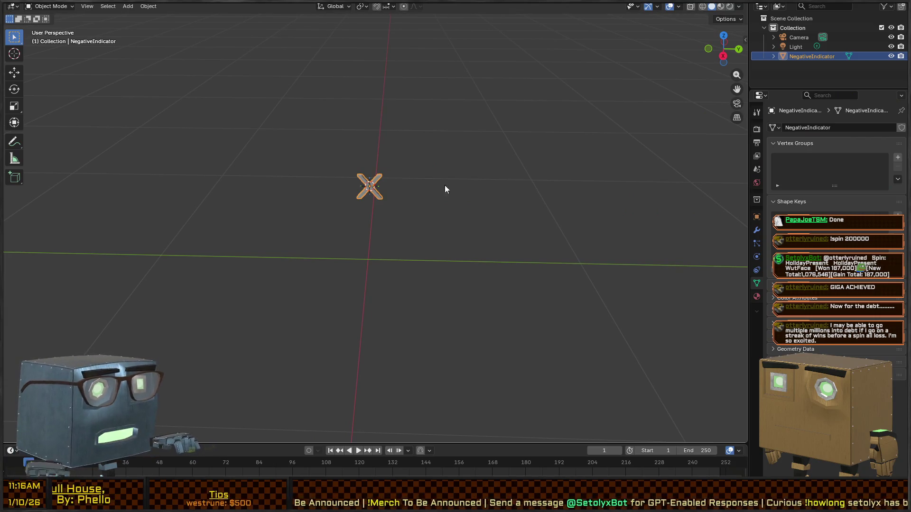
pyautogui.hotkey('ctrl', 'a')
pyautogui.click(502, 183)
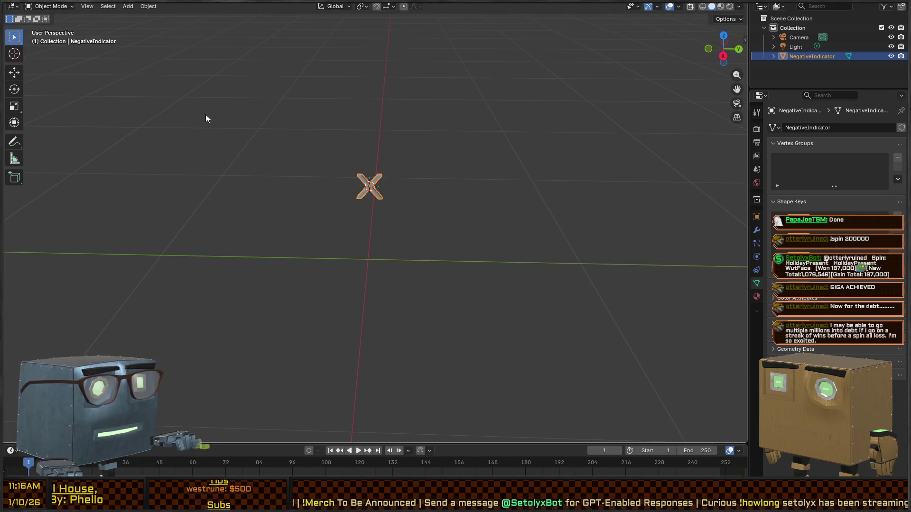
pyautogui.hotkey('alt', 'Tab')
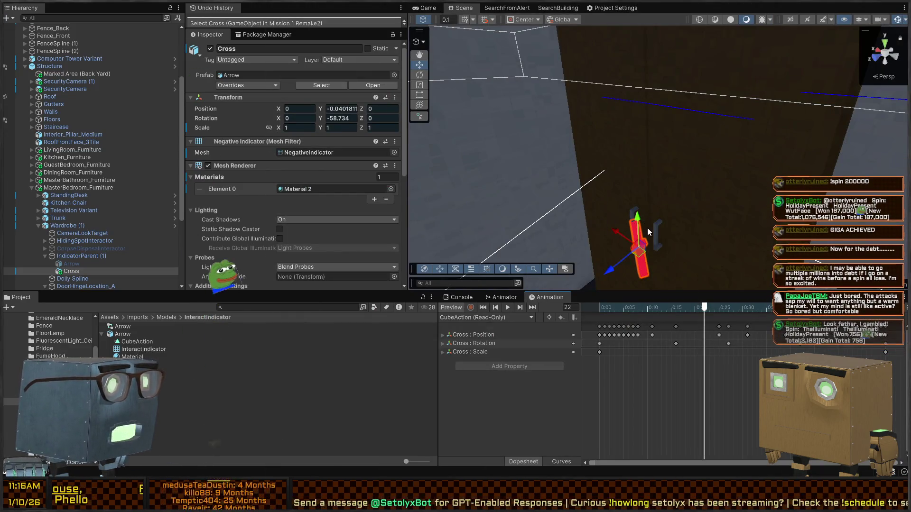
# Preview the cross animation and select Cross under IndicatorParent (1).
pyautogui.moveTo(673, 213)
pyautogui.mouseDown()
pyautogui.moveTo(668, 172)
pyautogui.moveTo(722, 166)
pyautogui.moveTo(711, 166)
pyautogui.mouseUp()
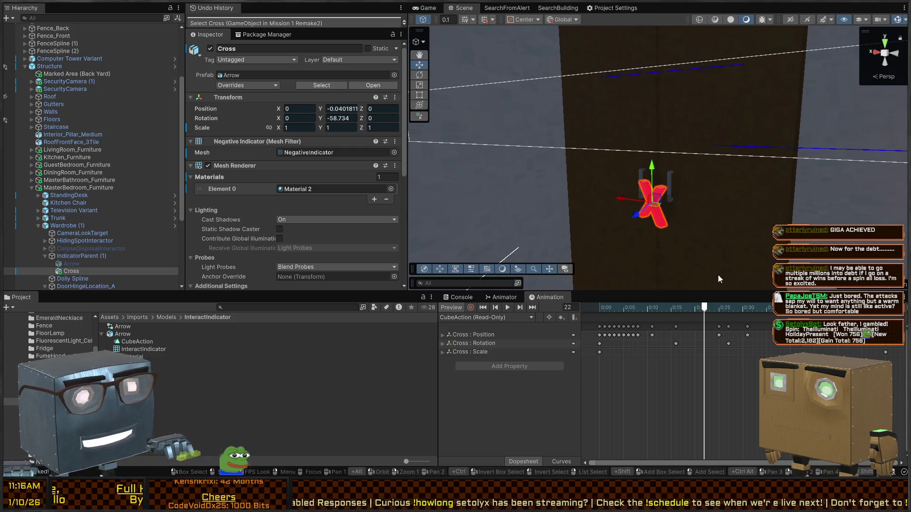
pyautogui.press('space')
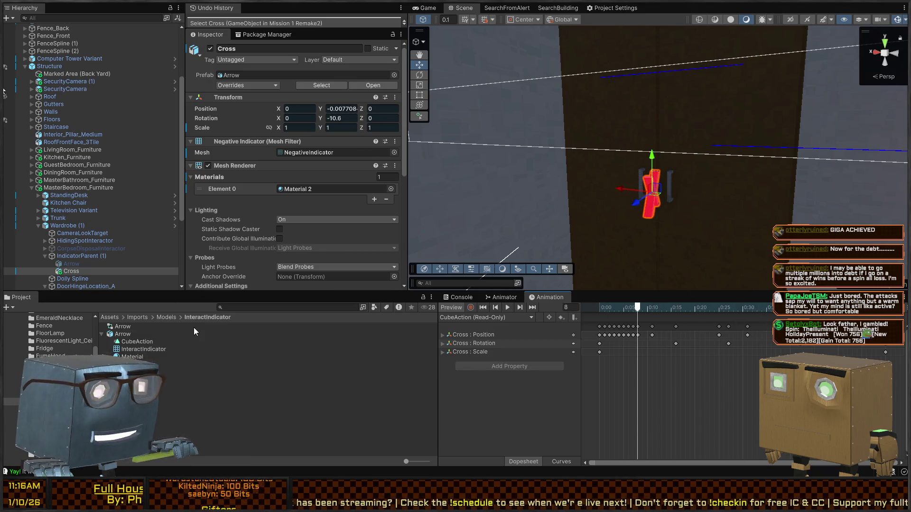
pyautogui.click(72, 256)
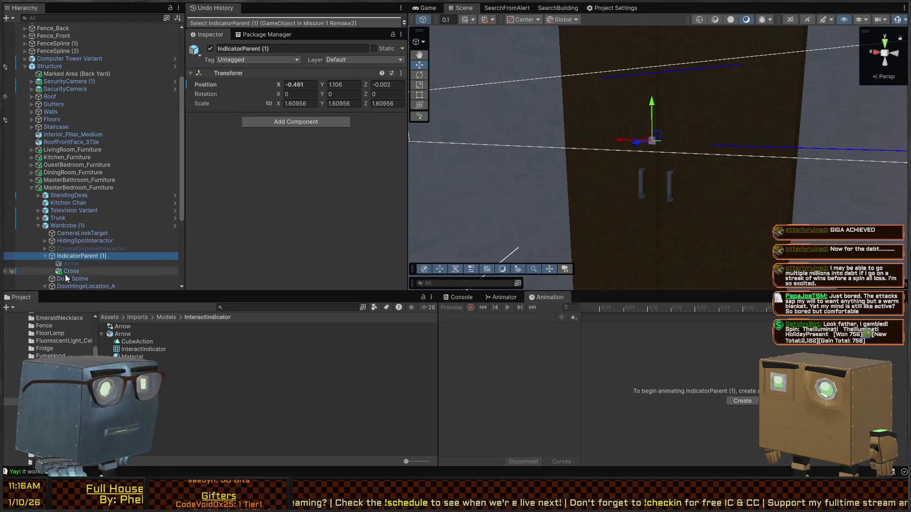
pyautogui.click(64, 273)
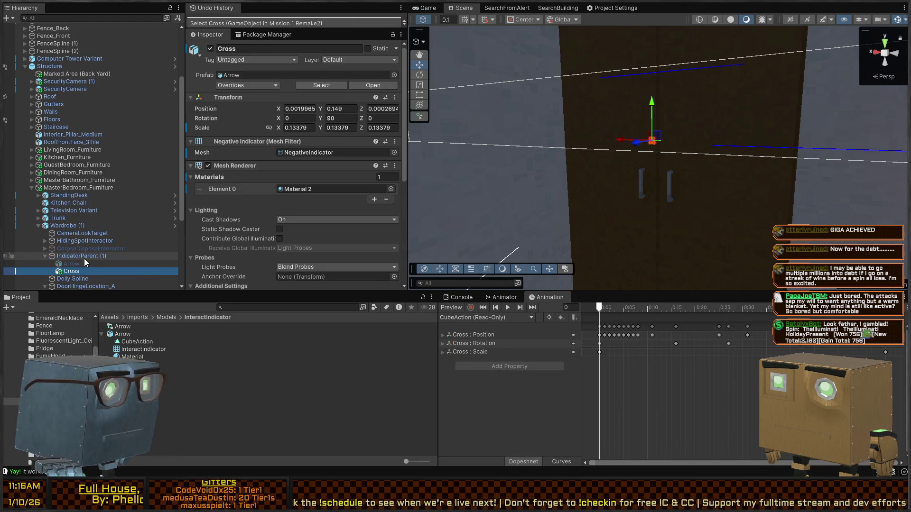
pyautogui.click(82, 258)
pyautogui.click(69, 272)
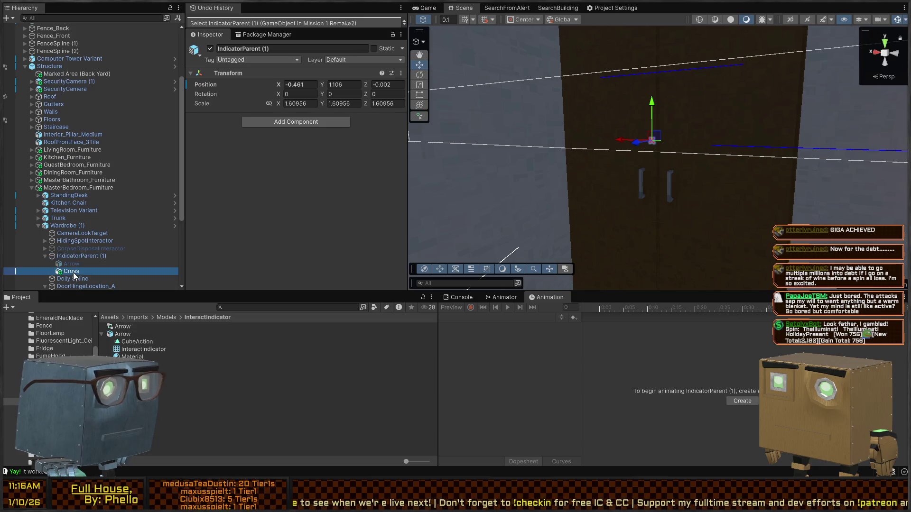
pyautogui.click(599, 310)
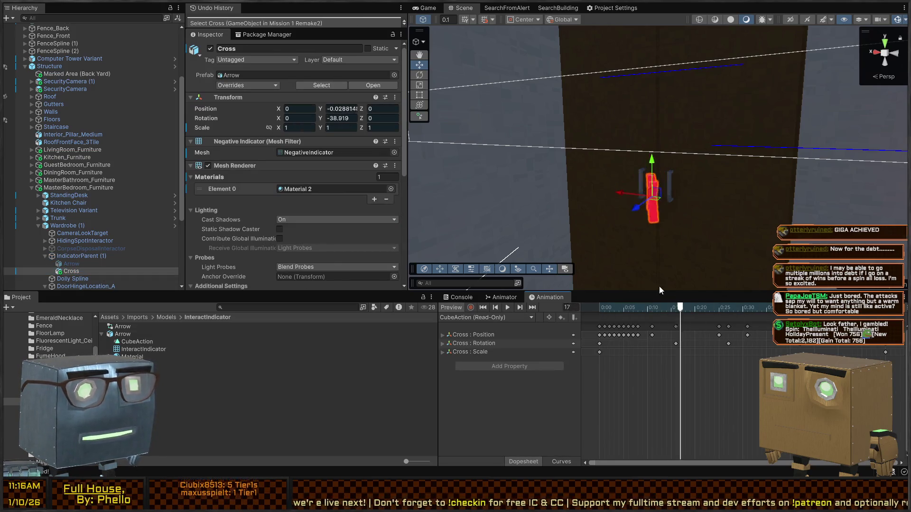
pyautogui.click(65, 271)
# Set the Cross's Transform scale to 1, 1, 1 and its position to 0, 0, 0.
pyautogui.click(299, 127)
pyautogui.write('1')
pyautogui.press('Tab')
pyautogui.write('1')
pyautogui.press('Tab')
pyautogui.write('1')
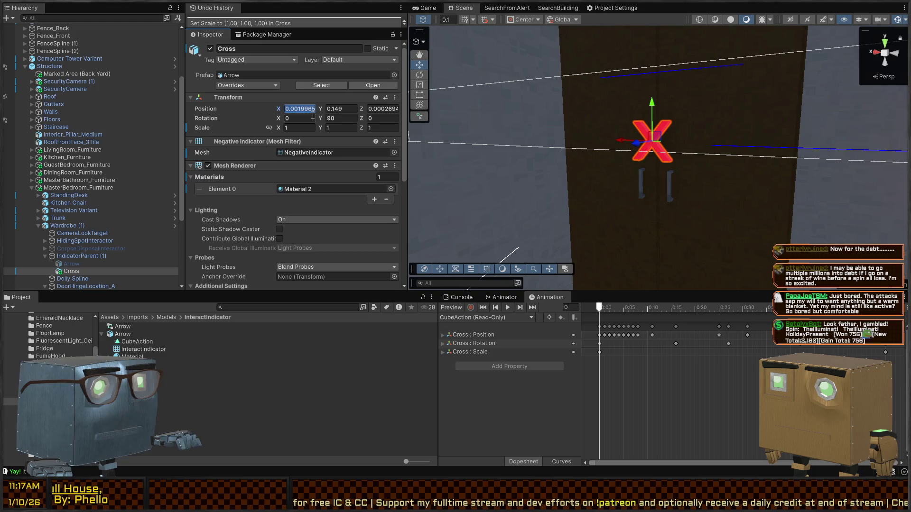
pyautogui.press('Tab')
pyautogui.write('0')
pyautogui.press('Tab')
pyautogui.write('0')
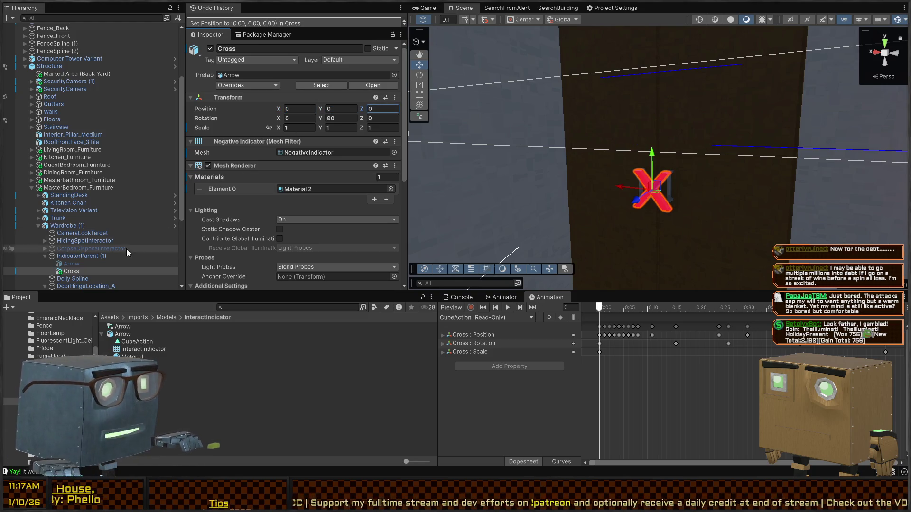
# Reactivate the Arrow under IndicatorParent (1) and briefly preview its animation.
pyautogui.click(87, 258)
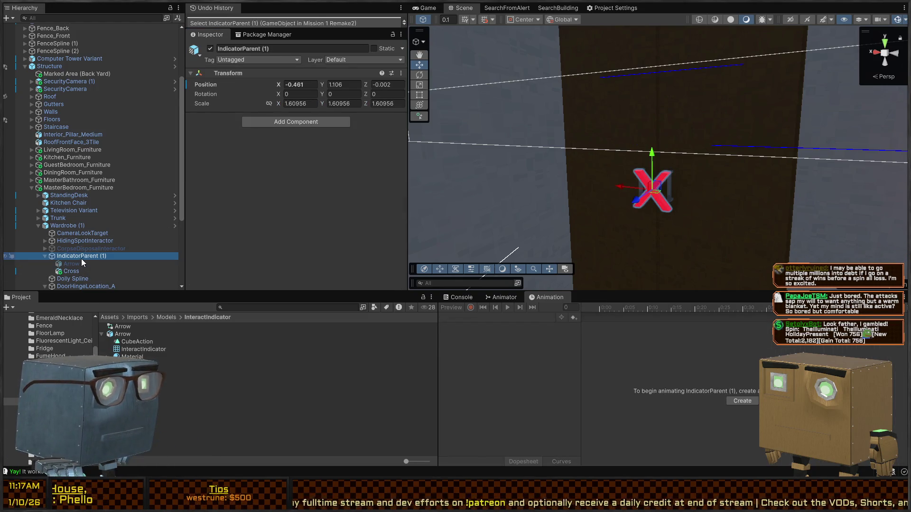
pyautogui.click(77, 263)
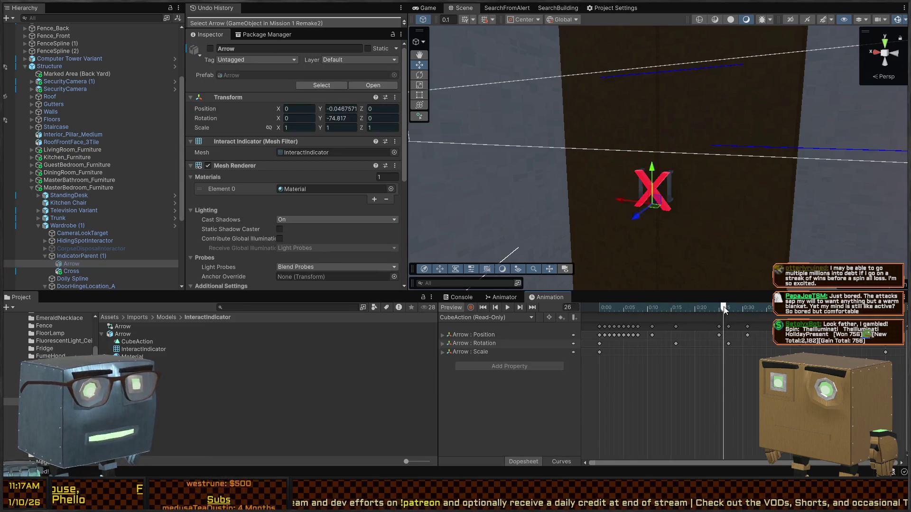
pyautogui.hotkey('alt', 'shift', 'a')
pyautogui.moveTo(602, 305); pyautogui.dragTo(598, 285)
pyautogui.hotkey('alt', 'Tab')
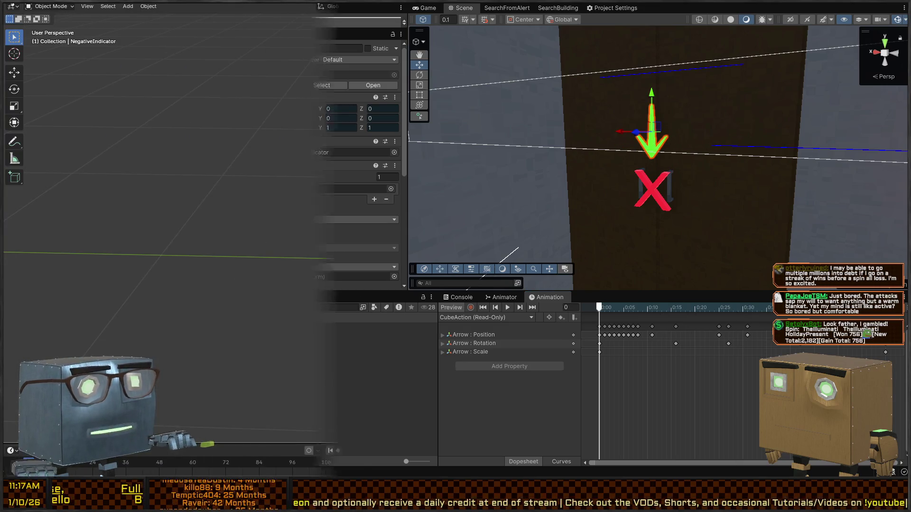
# Move the X mesh down along Z and reframe the view around it.
pyautogui.scroll(3, 378, 180)
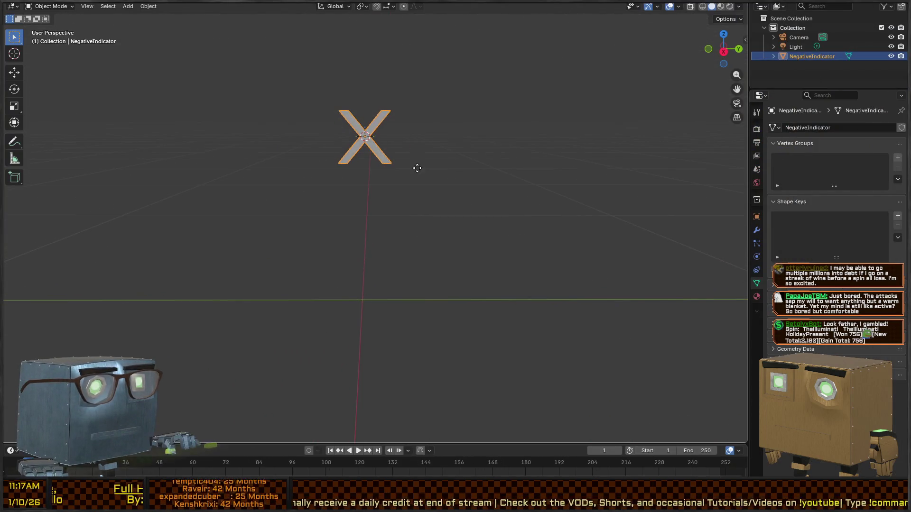
pyautogui.press('g')
pyautogui.press('z')
pyautogui.click(410, 256)
pyautogui.press('Home')
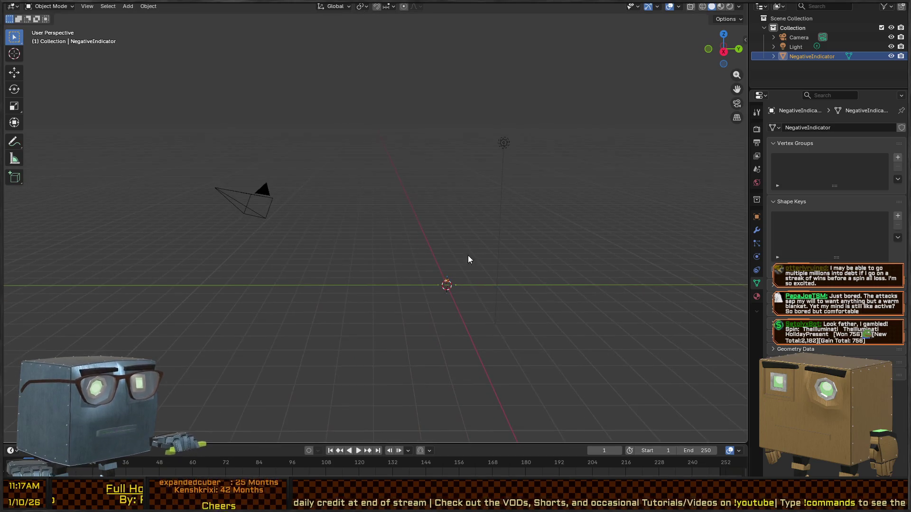
pyautogui.press('KP_Decimal')
pyautogui.moveTo(491, 263)
pyautogui.mouseDown()
pyautogui.moveTo(510, 224)
pyautogui.moveTo(457, 246)
pyautogui.moveTo(463, 269)
pyautogui.moveTo(429, 242)
pyautogui.mouseUp()
pyautogui.scroll(-3, 429, 243)
# Raise the X along global Z, apply its transforms, and export it as FBX.
pyautogui.press('g')
pyautogui.press('z')
pyautogui.click(434, 151)
pyautogui.hotkey('ctrl', 'a')
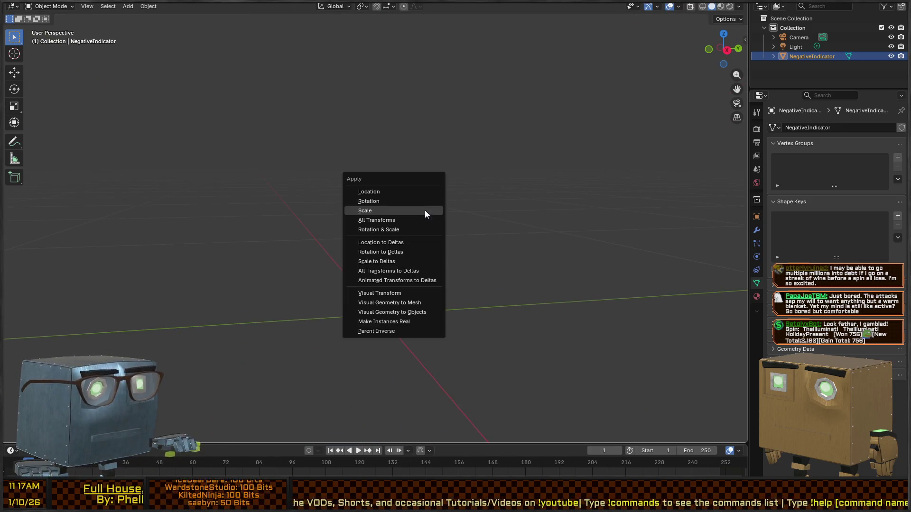
pyautogui.click(397, 191)
pyautogui.hotkey('shift', 's')
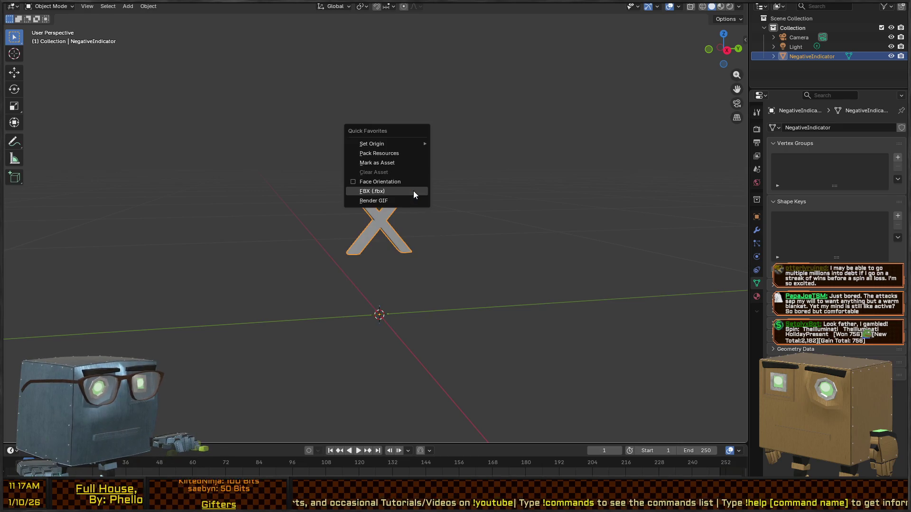
pyautogui.click(414, 191)
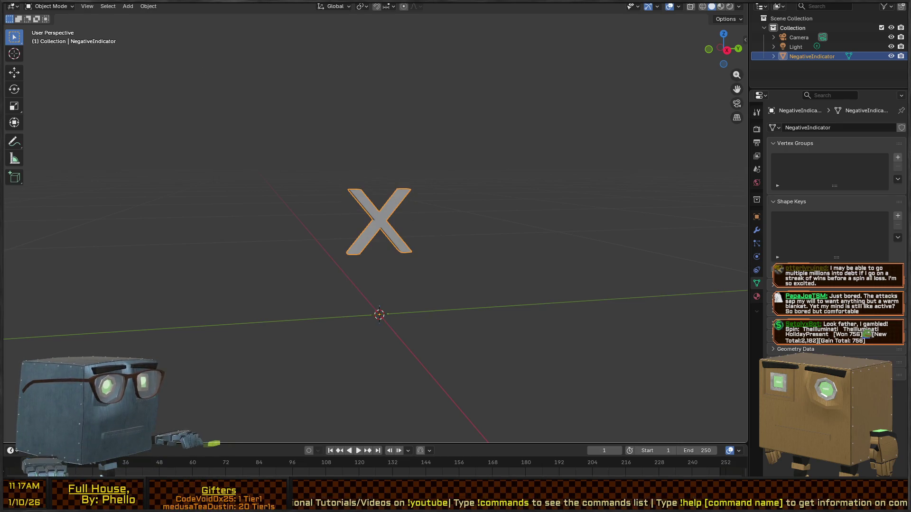
pyautogui.hotkey('alt', 'Tab')
pyautogui.click(602, 307)
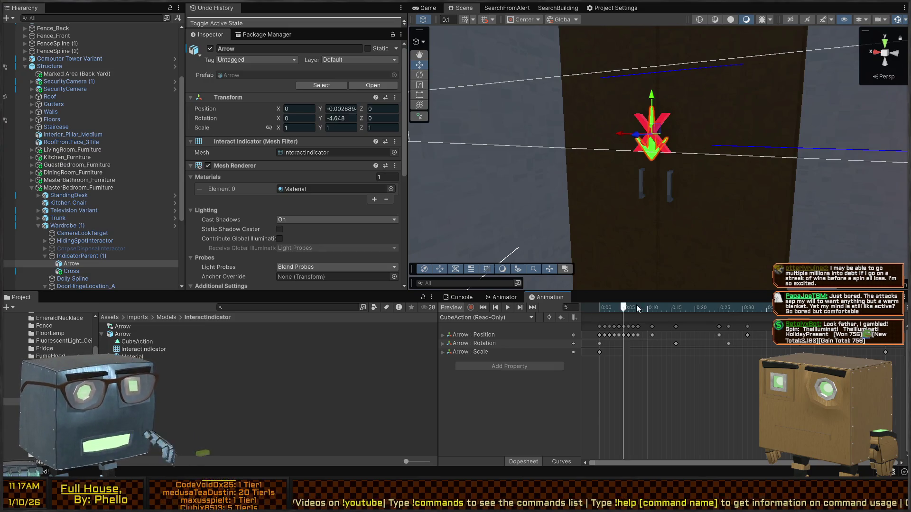
# Play the Cross's CubeAction rotation preview, then view the house in the Game view.
pyautogui.click(599, 304)
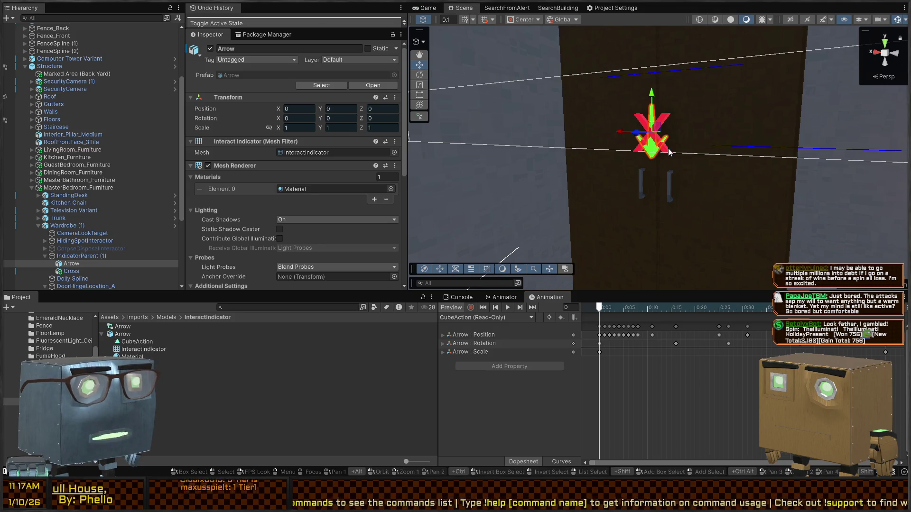
pyautogui.click(653, 157)
pyautogui.click(596, 355)
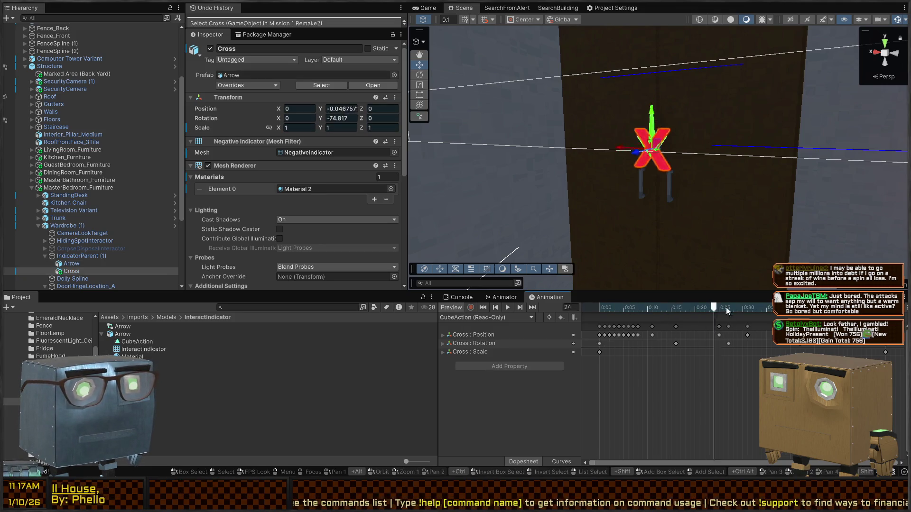
pyautogui.press('space')
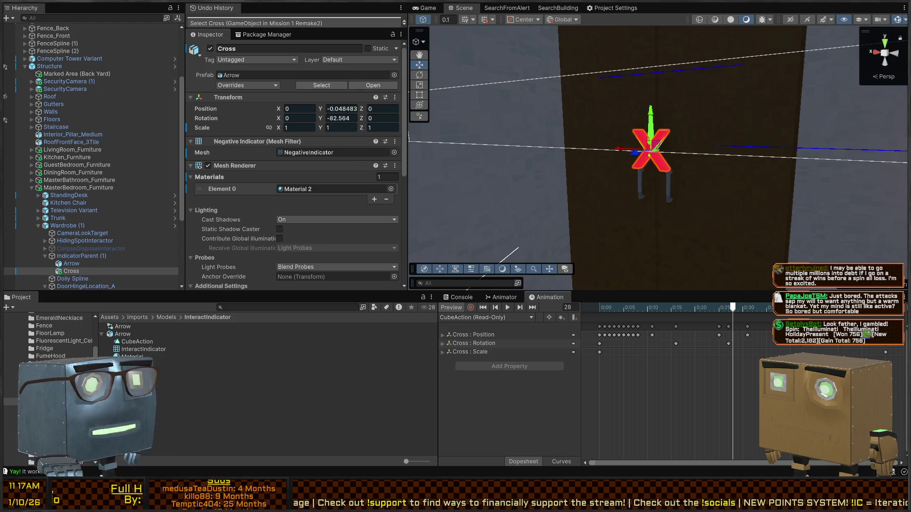
pyautogui.click(426, 8)
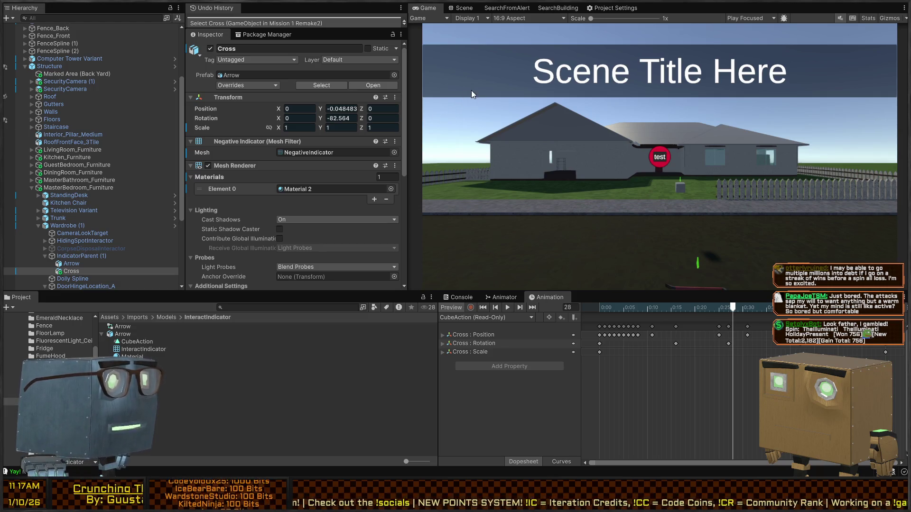
# Toggle the Cross under IndicatorParent (1) off and back on, then enter the Wardrobe prefab's Prefab Mode.
pyautogui.click(459, 8)
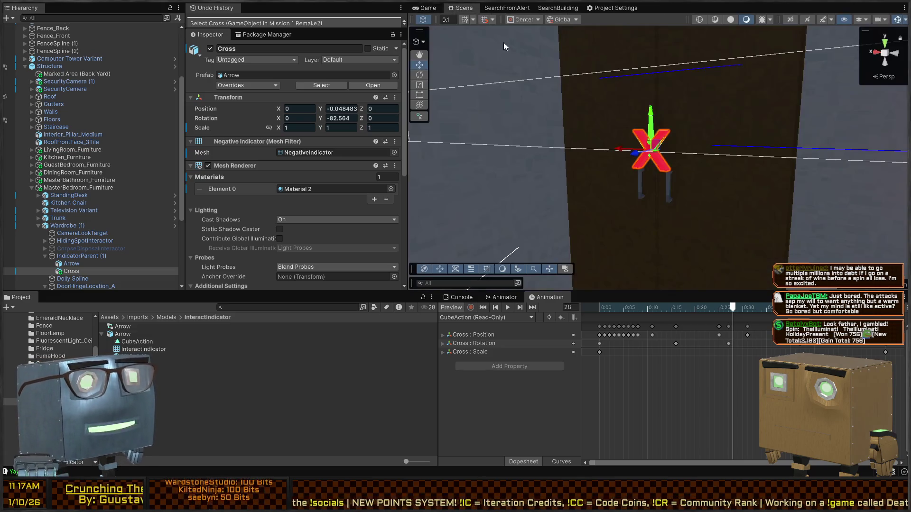
pyautogui.moveTo(629, 152)
pyautogui.mouseDown()
pyautogui.moveTo(676, 159)
pyautogui.moveTo(613, 182)
pyautogui.moveTo(620, 177)
pyautogui.mouseUp()
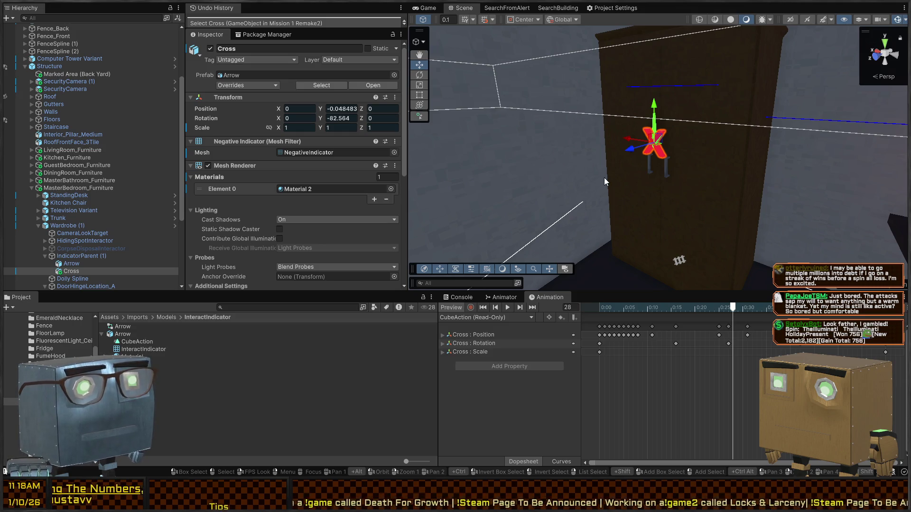
pyautogui.click(68, 264)
pyautogui.click(65, 271)
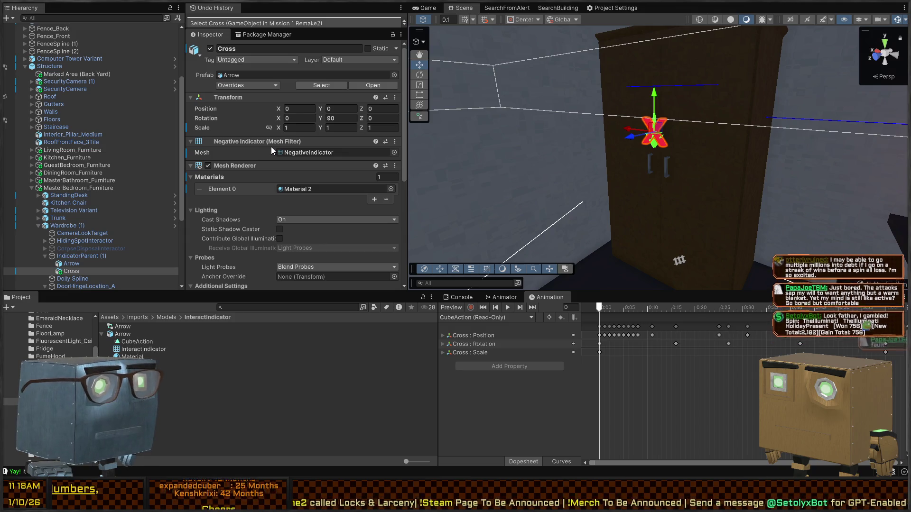
pyautogui.click(65, 272)
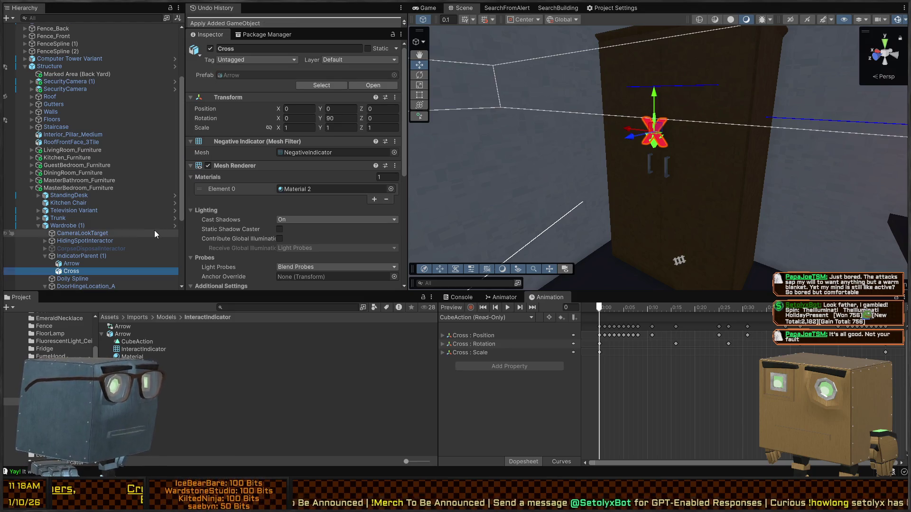
pyautogui.hotkey('alt', 'shift', 'a')
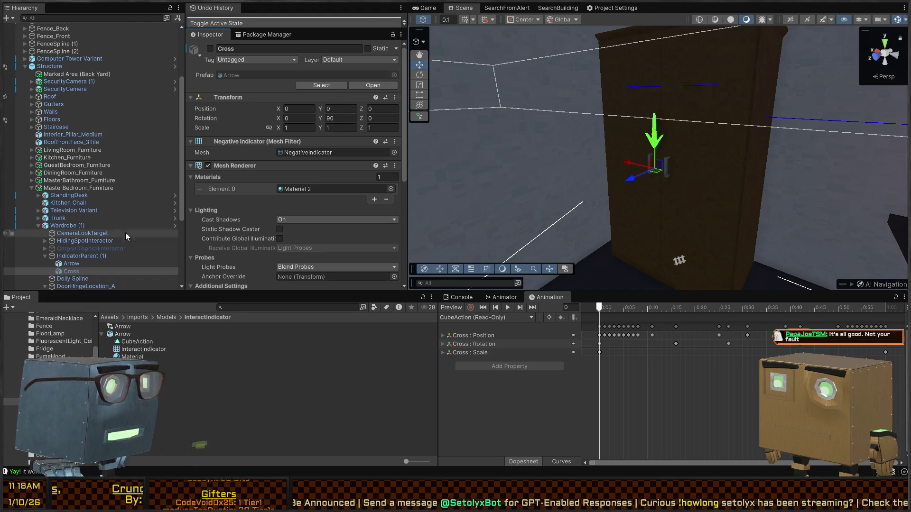
pyautogui.click(61, 273)
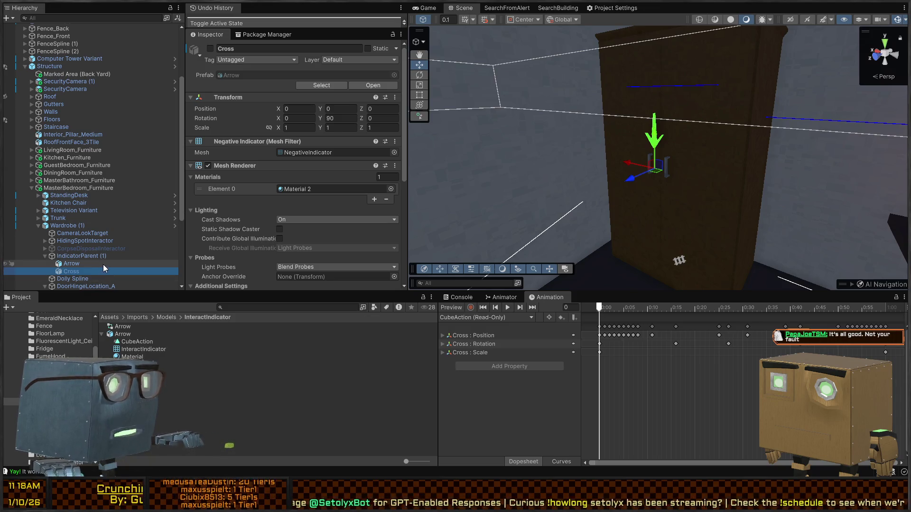
pyautogui.hotkey('alt', 'shift', 'a')
pyautogui.click(175, 226)
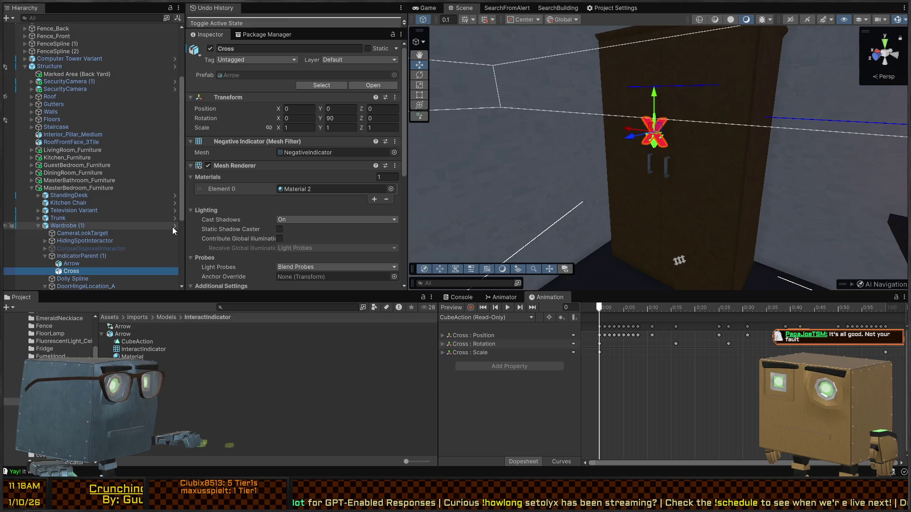
pyautogui.moveTo(689, 136); pyautogui.dragTo(729, 126)
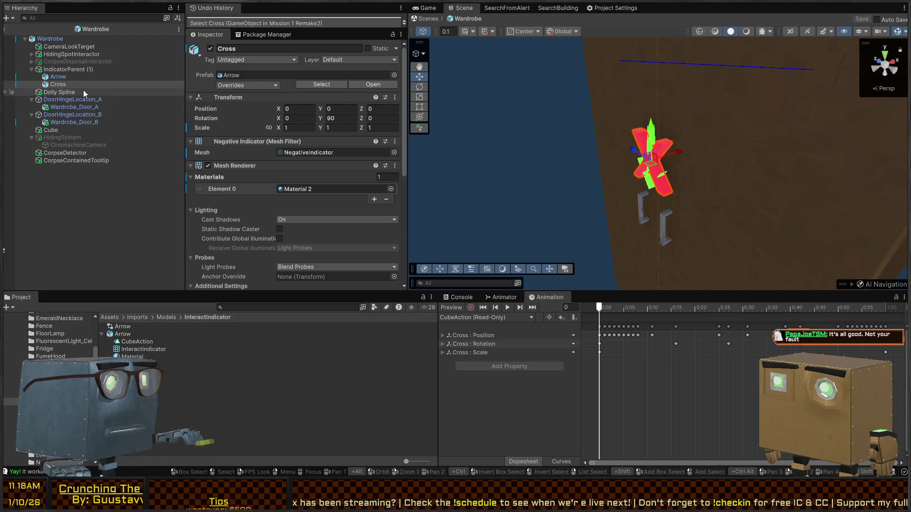
# Deactivate the Cross under IndicatorParent (1) inside the Wardrobe prefab.
pyautogui.hotkey('alt', 'shift', 'a')
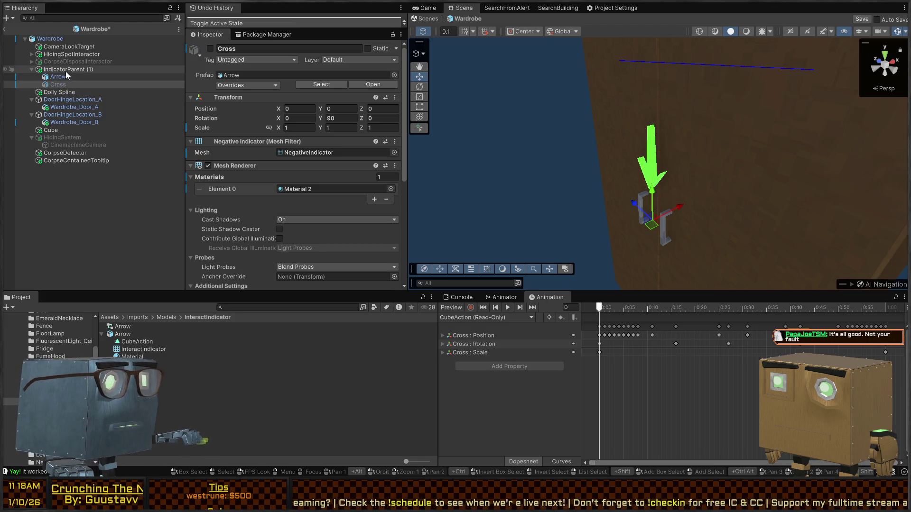
pyautogui.click(65, 69)
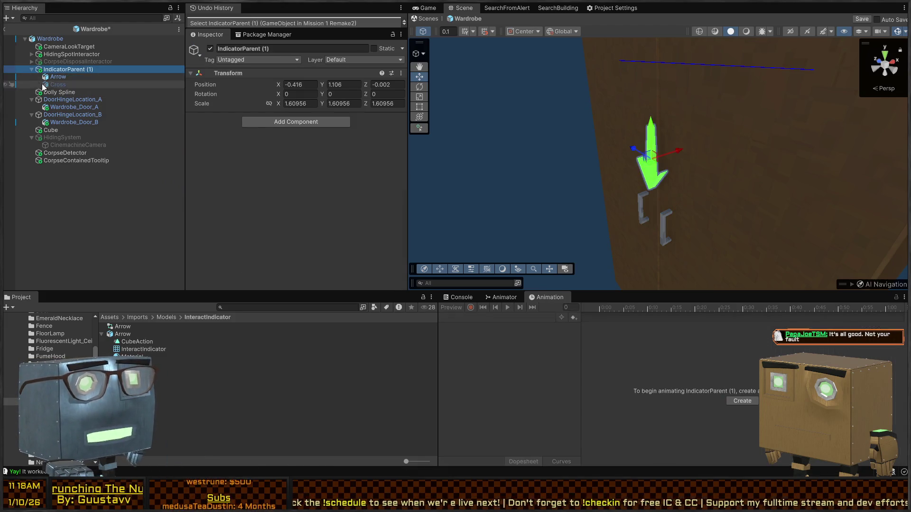
pyautogui.click(54, 85)
pyautogui.click(57, 77)
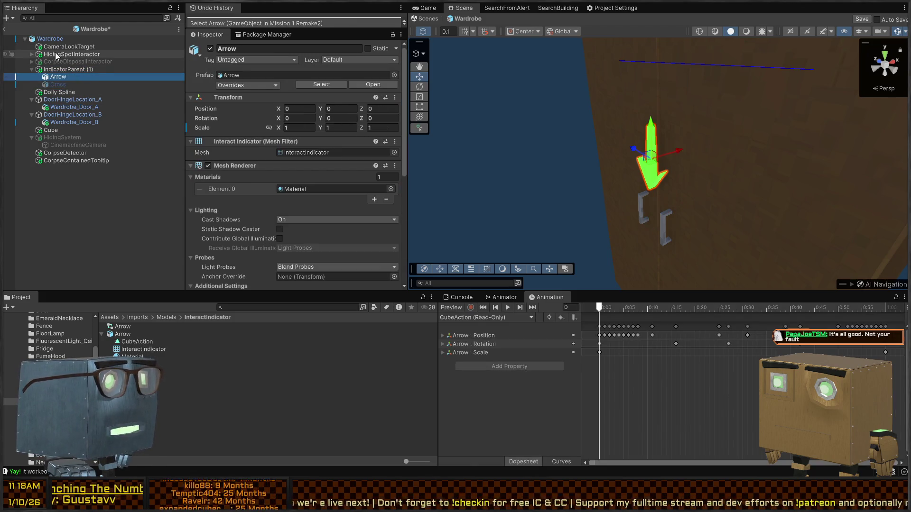
pyautogui.click(75, 54)
pyautogui.click(64, 69)
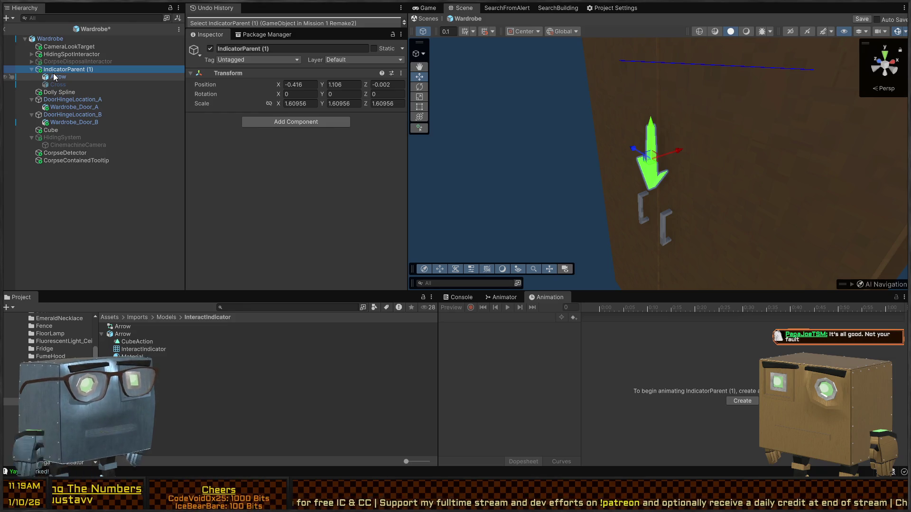
pyautogui.click(61, 85)
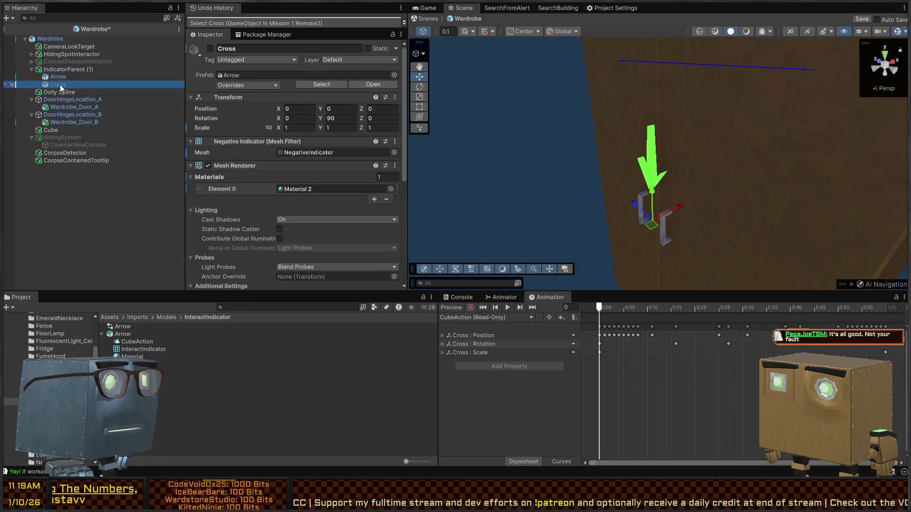
pyautogui.click(65, 70)
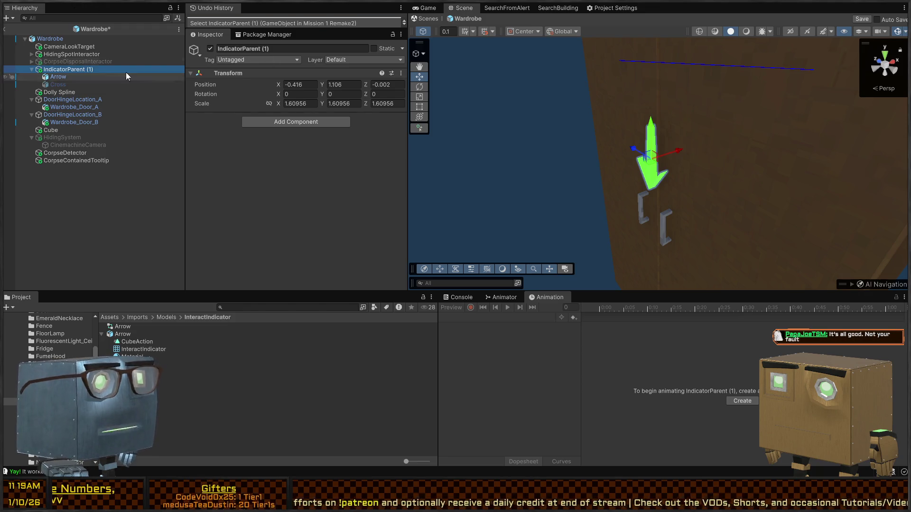
pyautogui.click(67, 84)
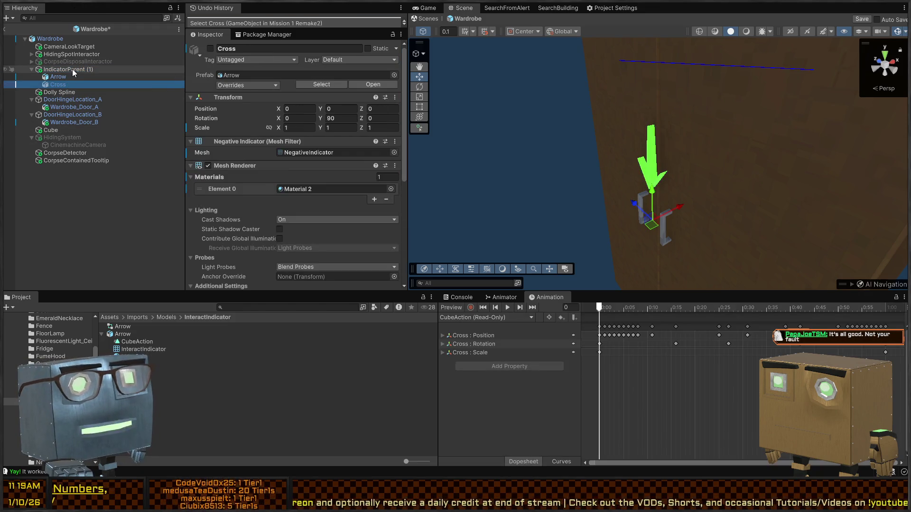
pyautogui.hotkey('alt', 'shift', 'a')
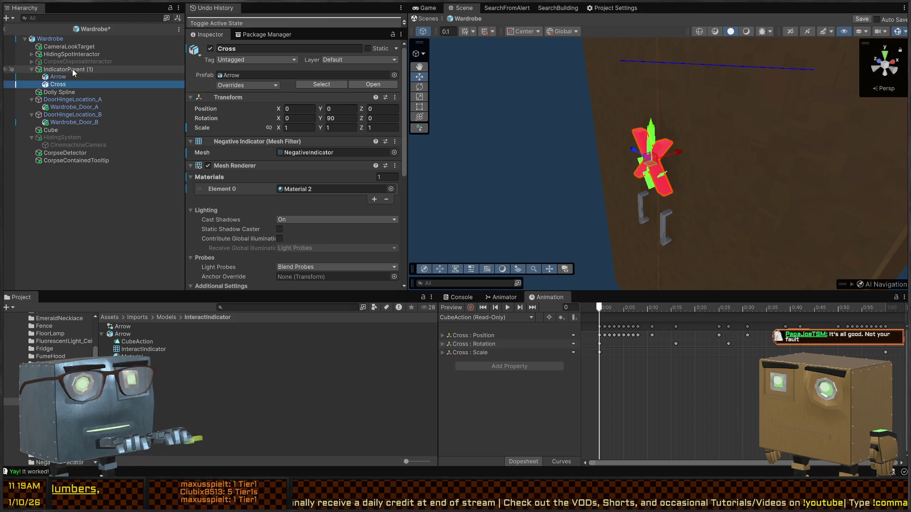
pyautogui.hotkey('alt', 'shift', 'a')
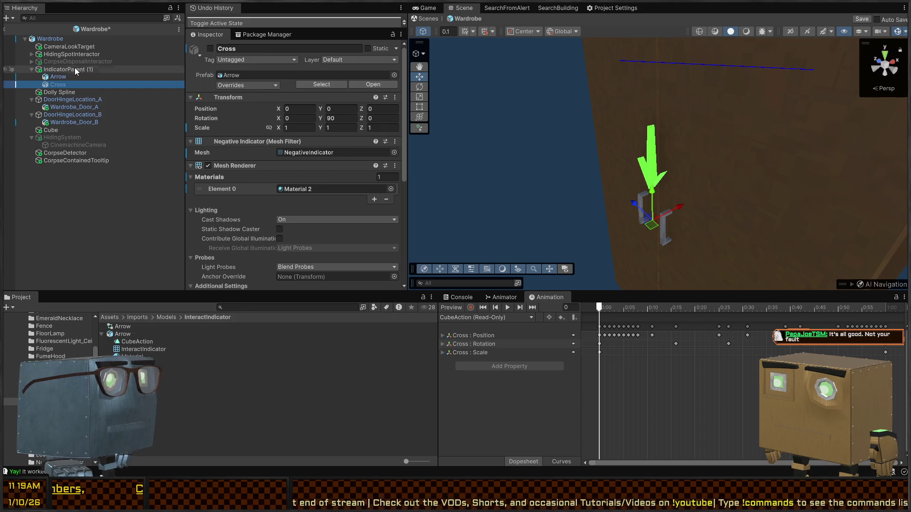
# Select CorpseDetector and open its CorpseConsumer.cs script in the code editor.
pyautogui.click(67, 153)
pyautogui.click(68, 161)
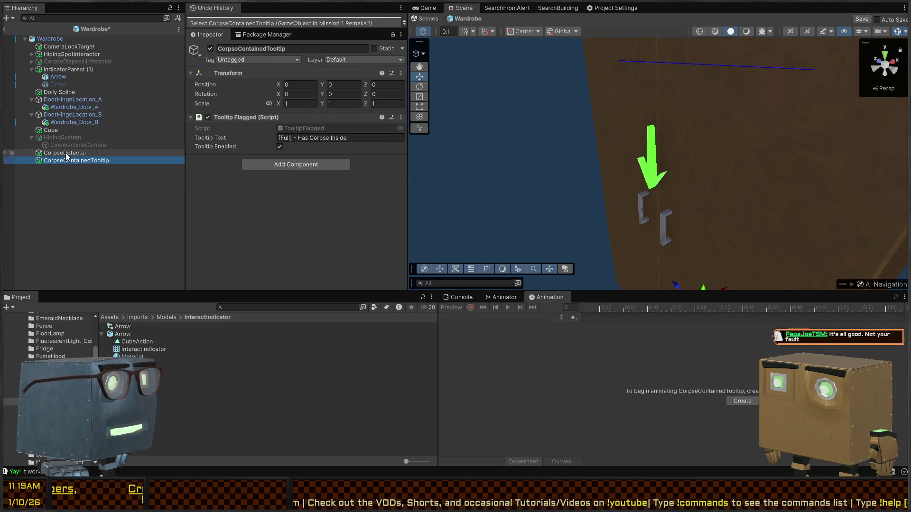
pyautogui.click(67, 153)
pyautogui.scroll(-15, 245, 150)
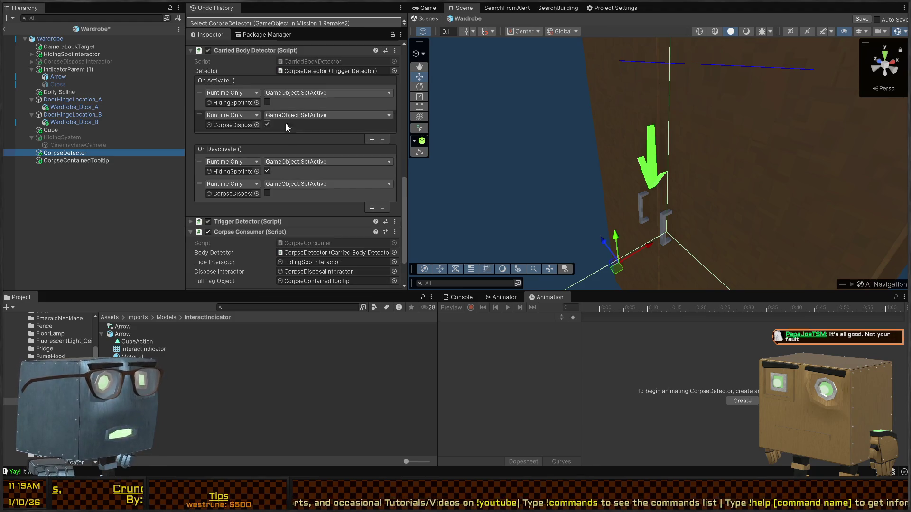
pyautogui.scroll(-3, 240, 130)
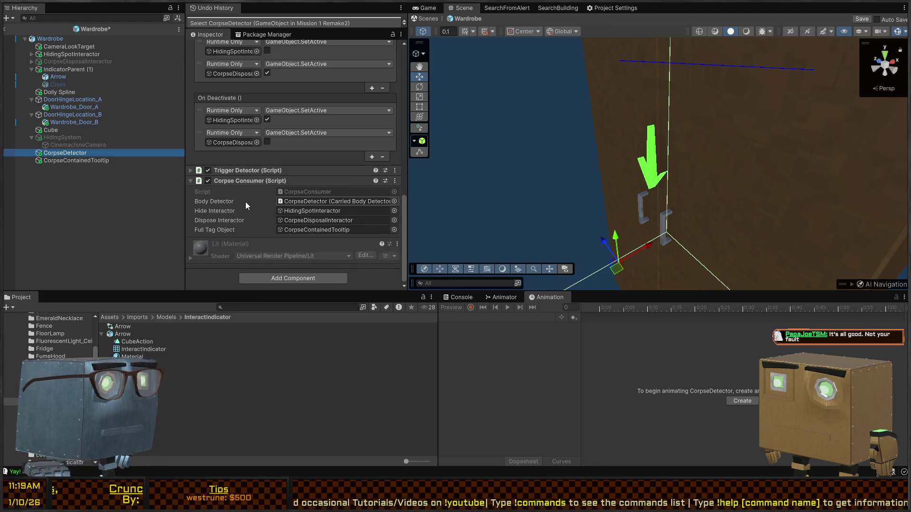
pyautogui.click(308, 191)
pyautogui.doubleClick(308, 191)
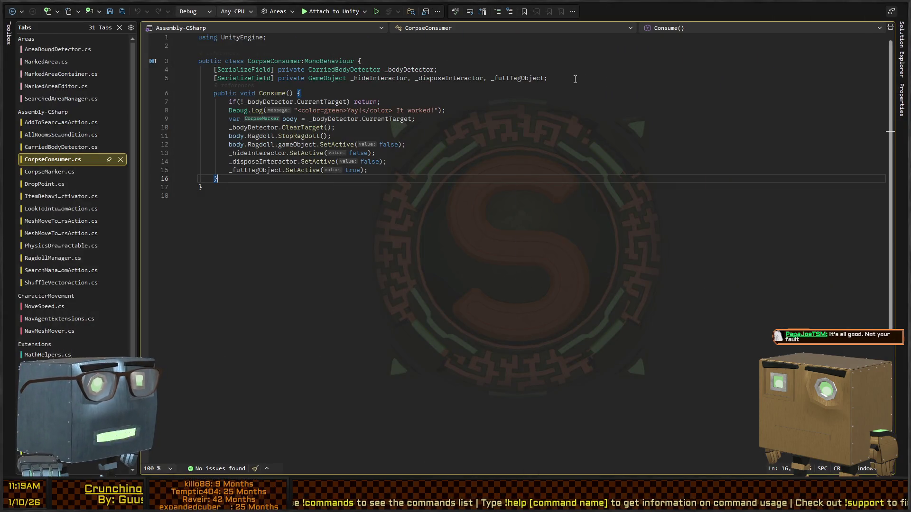
pyautogui.click(575, 80)
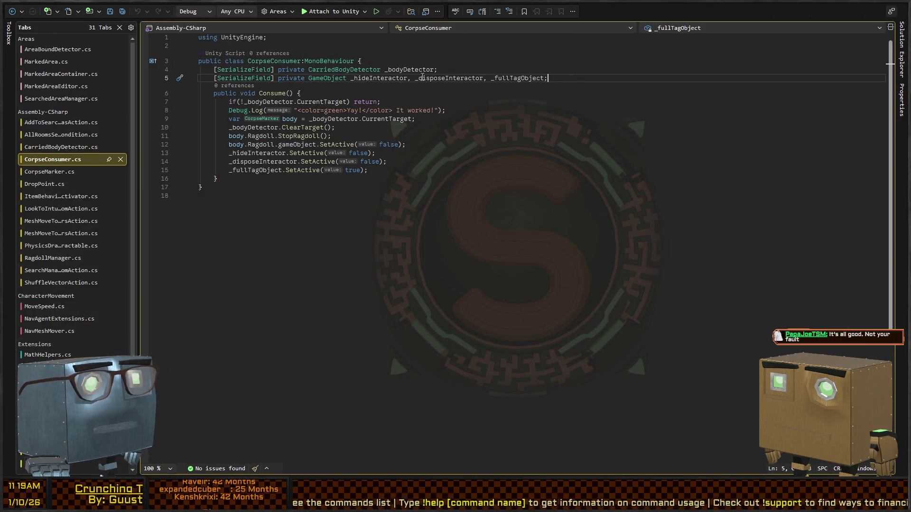
# Highlight _fullTagObject in Rider, then confirm Full Tag Object points to CorpseContainedTooltip in Unity.
pyautogui.doubleClick(526, 79)
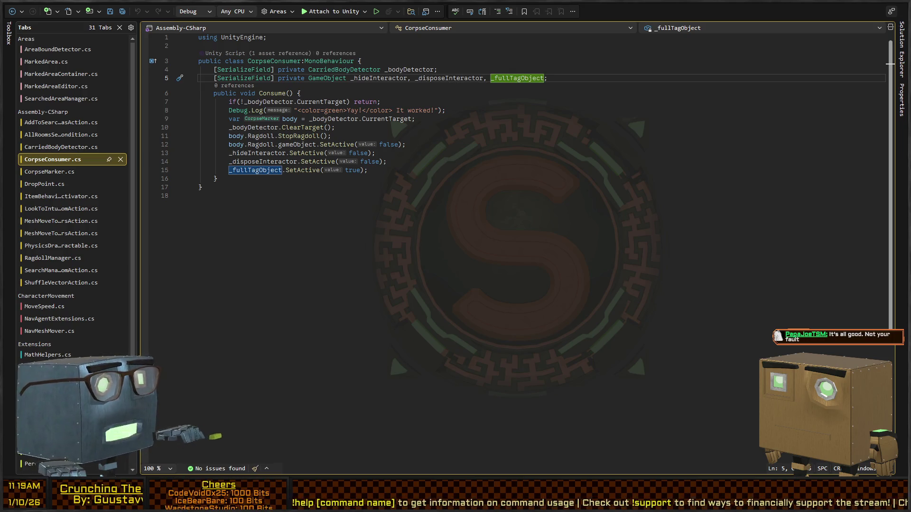
pyautogui.hotkey('alt', 'Tab')
pyautogui.click(309, 229)
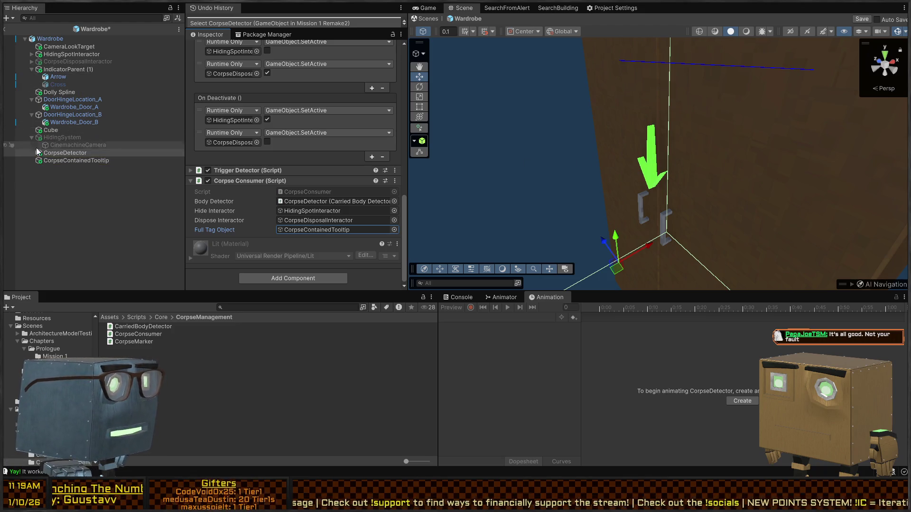
# Assign Cross to Full Tag Object, then start a new field line in CorpseConsumer.cs.
pyautogui.moveTo(59, 87); pyautogui.dragTo(309, 229)
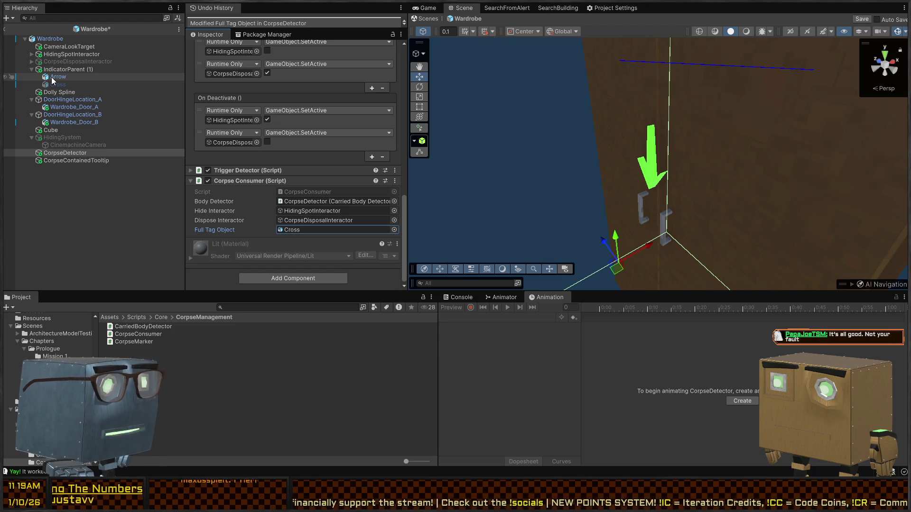
pyautogui.scroll(4, 269, 176)
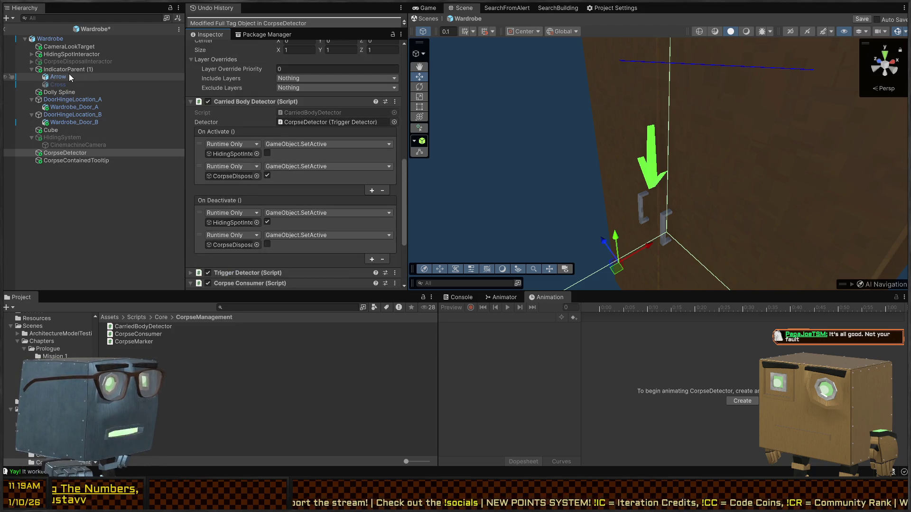
pyautogui.scroll(-4, 289, 163)
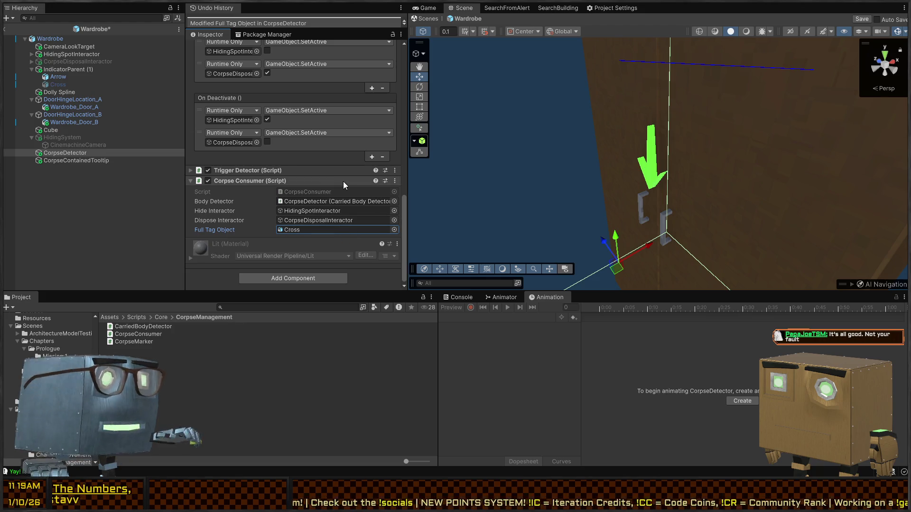
pyautogui.doubleClick(322, 191)
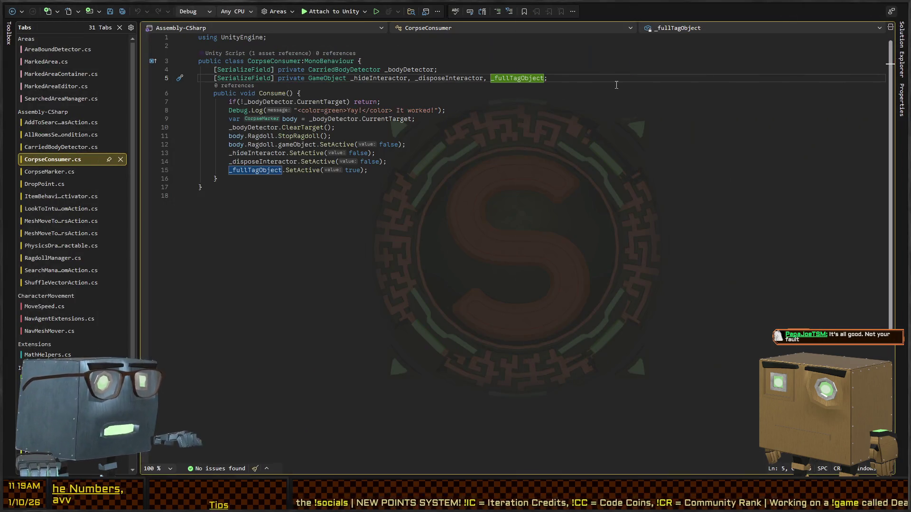
pyautogui.click(616, 85)
pyautogui.press('Return')
# Declare [SerializeField] private UnityEvent OnConsume and add its call inside Consume().
pyautogui.write('pu')
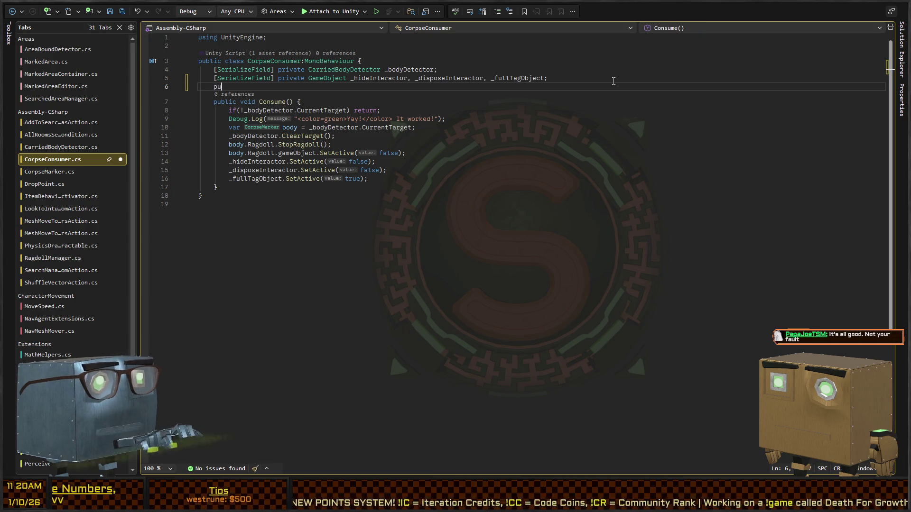
pyautogui.press('BackSpace')
pyautogui.press('BackSpace')
pyautogui.press('BackSpace')
pyautogui.write('[SerializeField] private UnityEvent')
pyautogui.write('OnConsume;')
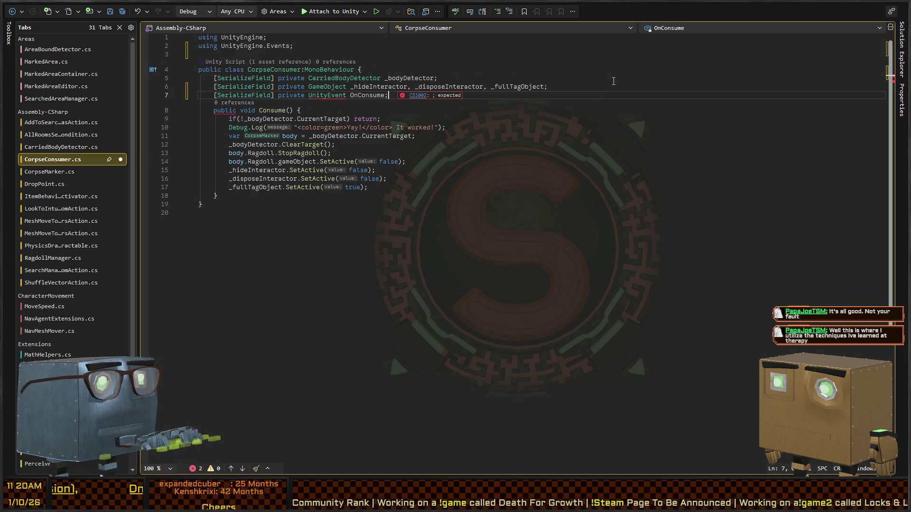
pyautogui.press('Down')
pyautogui.press('Down')
pyautogui.press('Down')
pyautogui.press('Return')
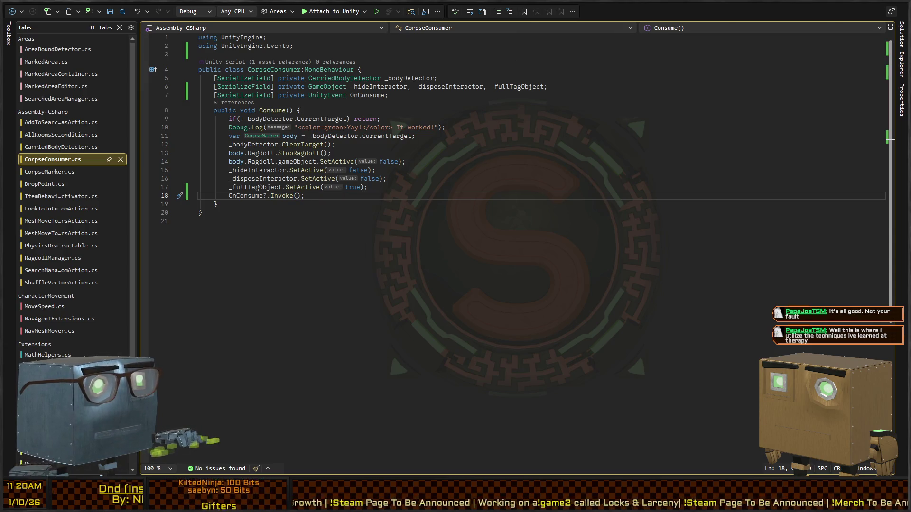
# Delete the _fullTagObject field and its obsolete SetActive line.
pyautogui.doubleClick(511, 91)
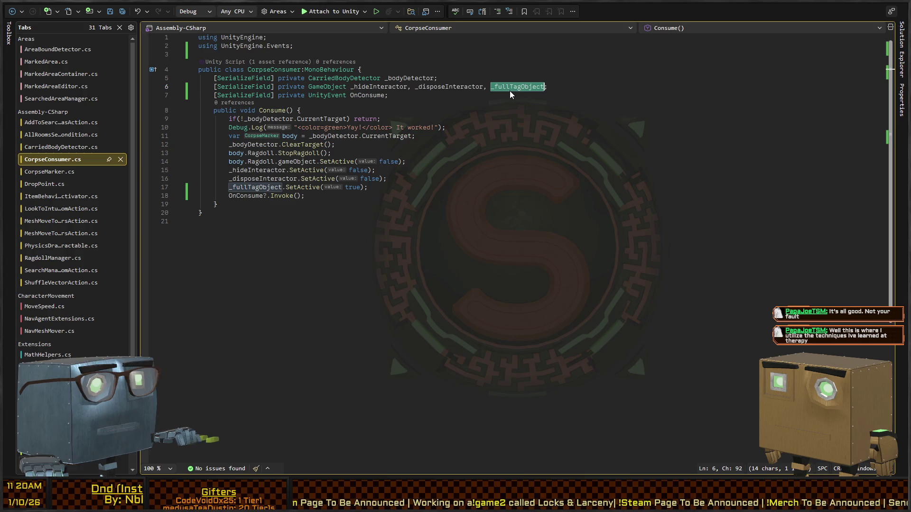
pyautogui.press('BackSpace')
pyautogui.press('BackSpace')
pyautogui.press('BackSpace')
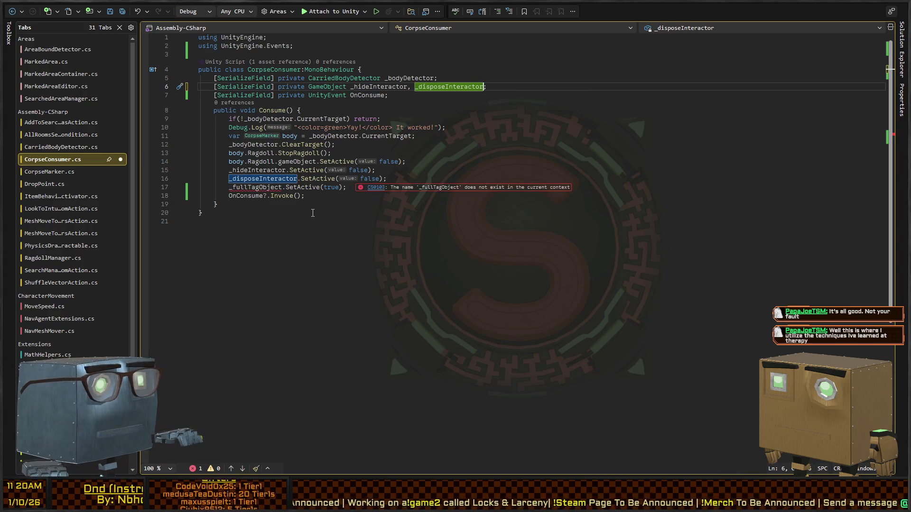
pyautogui.click(311, 188)
pyautogui.hotkey('shift', 'Home')
pyautogui.hotkey('shift', 'Home')
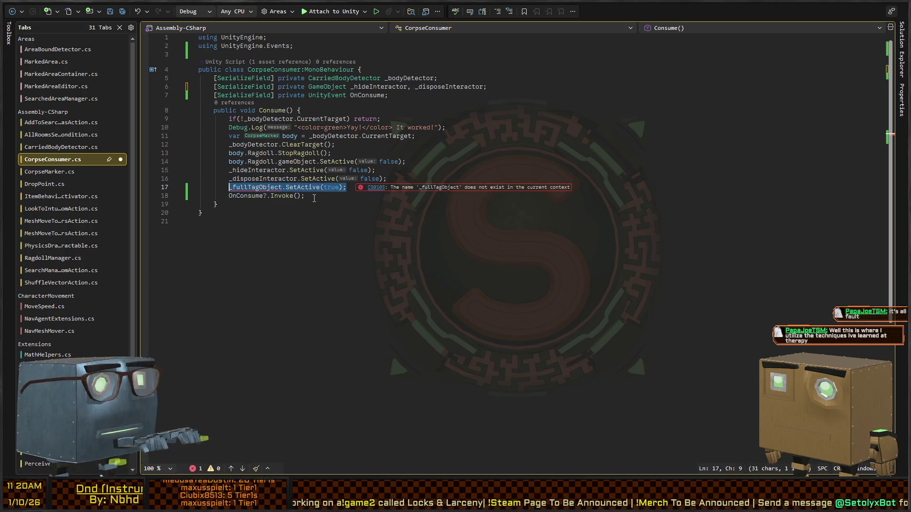
pyautogui.press('BackSpace')
pyautogui.press('BackSpace')
pyautogui.hotkey('alt', 'Tab')
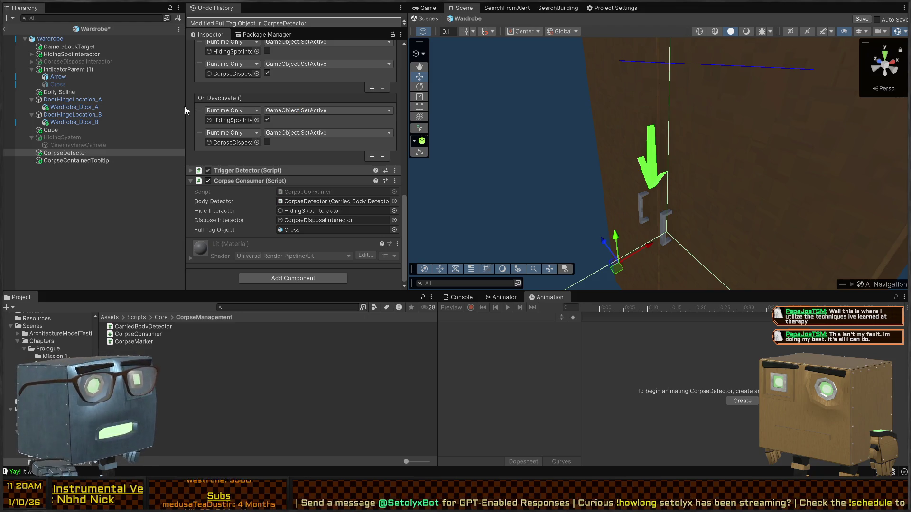
# Collapse Mesh Filter, Mesh Renderer, Box Collider and Carried Body Detector, then add one On Consume entry.
pyautogui.scroll(-5, 250, 172)
pyautogui.scroll(3, 235, 156)
pyautogui.click(237, 90)
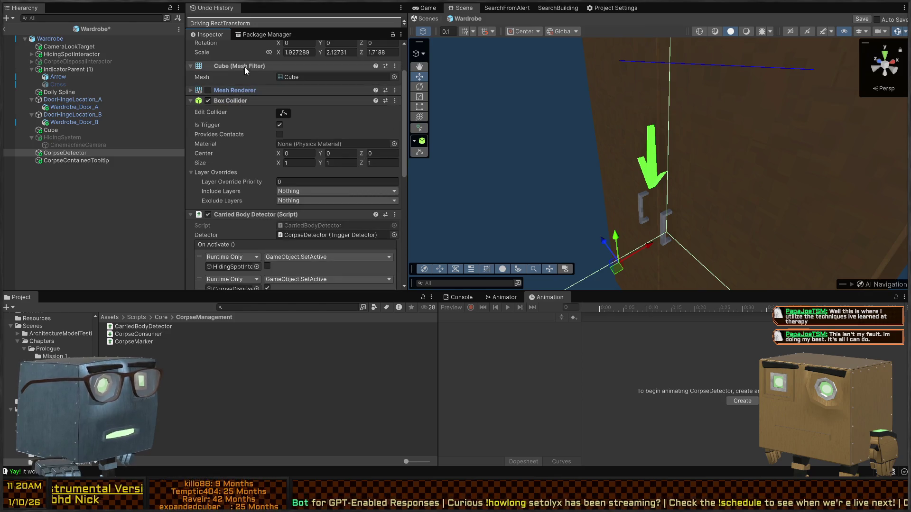
pyautogui.click(244, 66)
pyautogui.click(232, 88)
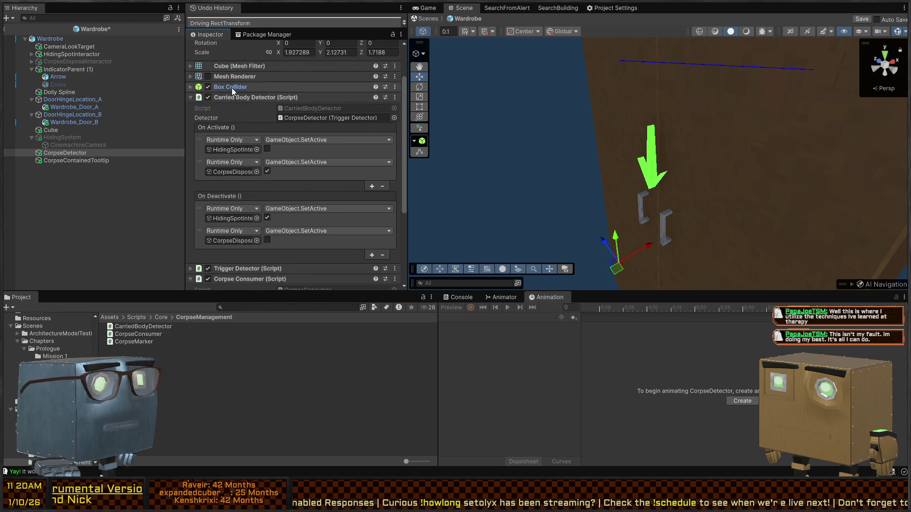
pyautogui.scroll(-2, 231, 93)
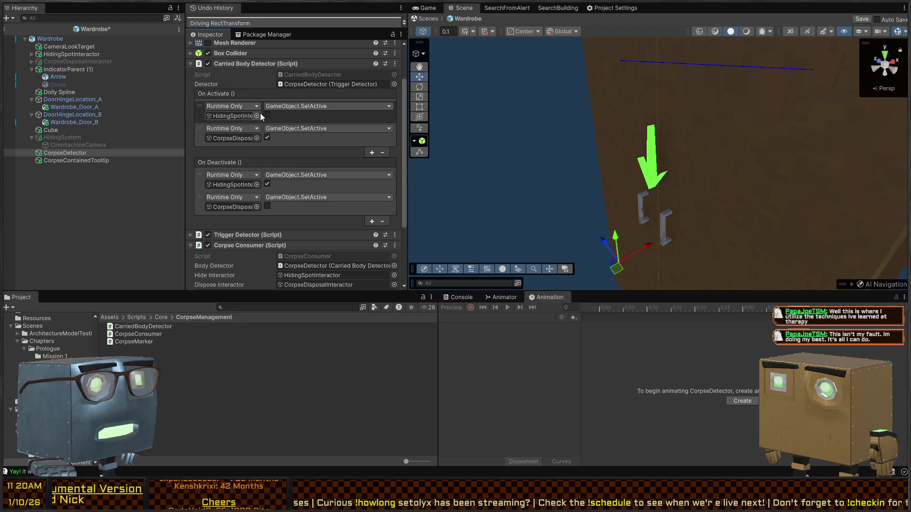
pyautogui.click(249, 64)
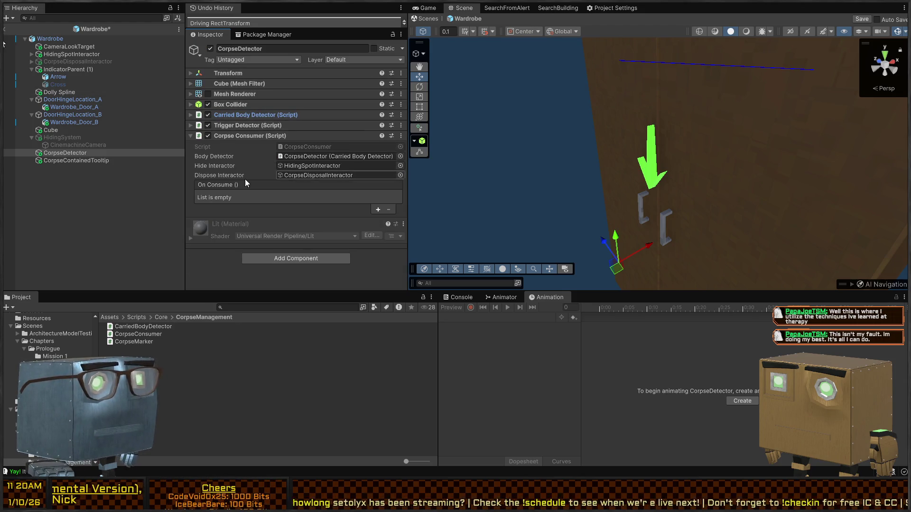
pyautogui.click(378, 210)
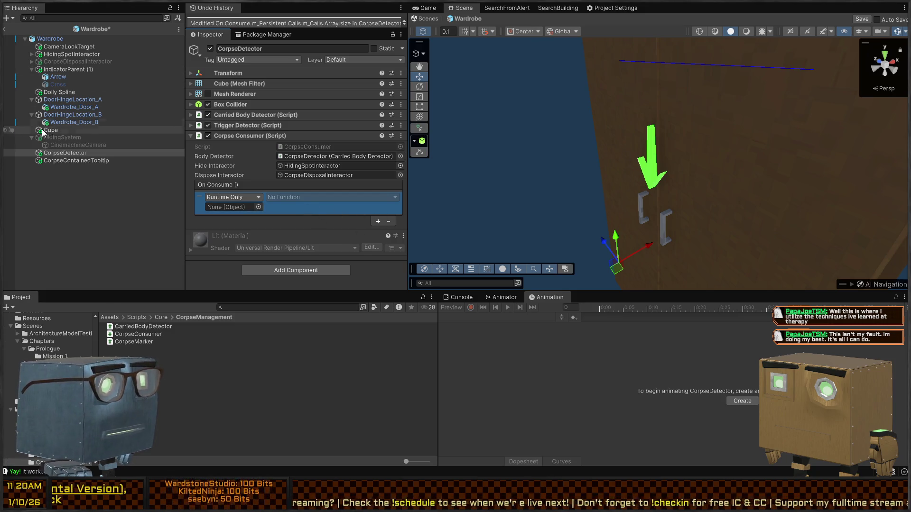
# Make the first On Consume entry call GameObject.SetActive on Cross, ticked on.
pyautogui.moveTo(56, 87); pyautogui.dragTo(229, 209)
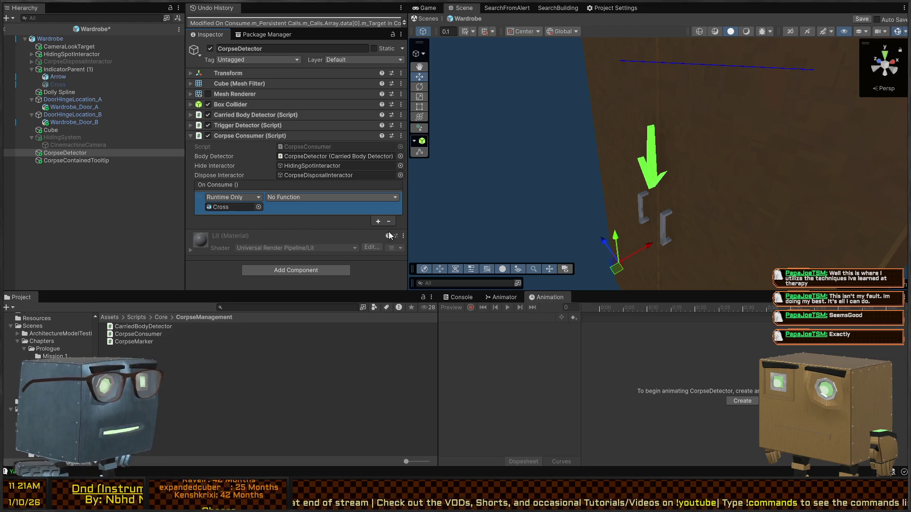
pyautogui.click(392, 295)
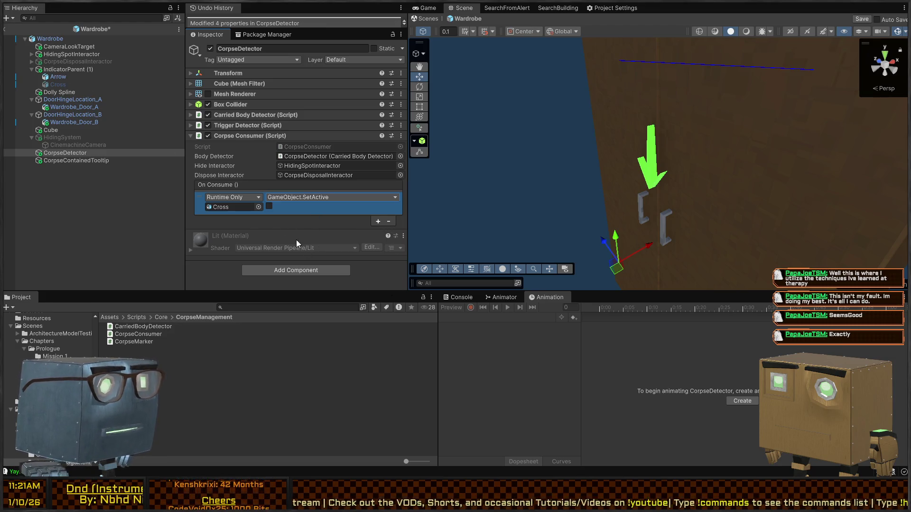
pyautogui.click(268, 207)
# Add a second On Consume entry that sets Arrow inactive, and save the prefab.
pyautogui.click(55, 77)
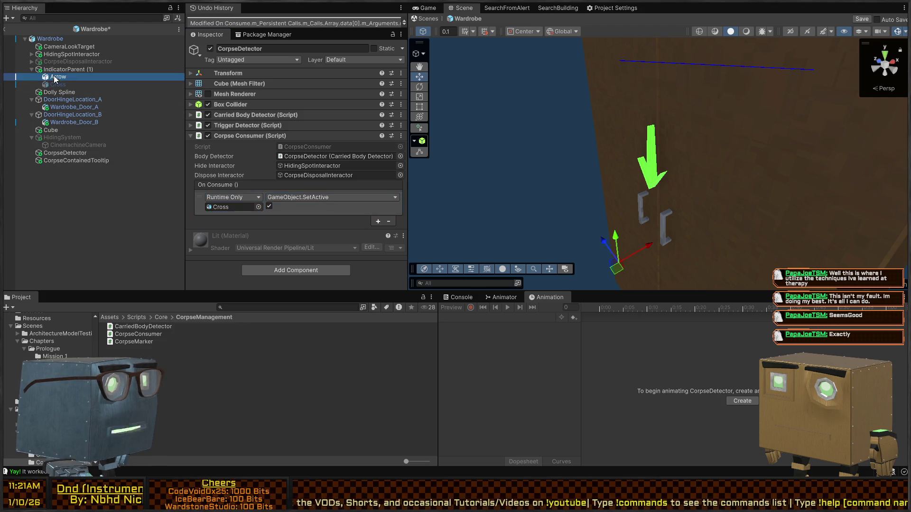
pyautogui.click(378, 222)
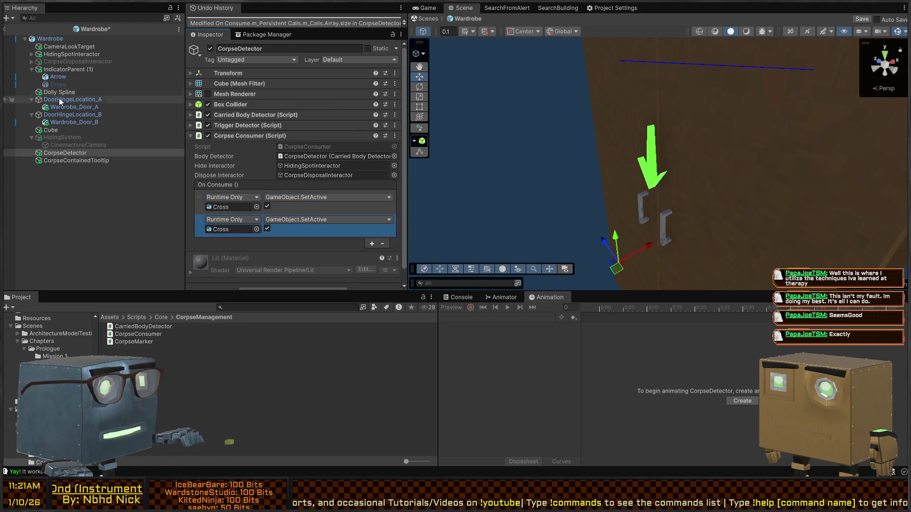
pyautogui.moveTo(61, 76)
pyautogui.mouseDown()
pyautogui.moveTo(204, 223)
pyautogui.moveTo(240, 231)
pyautogui.mouseUp()
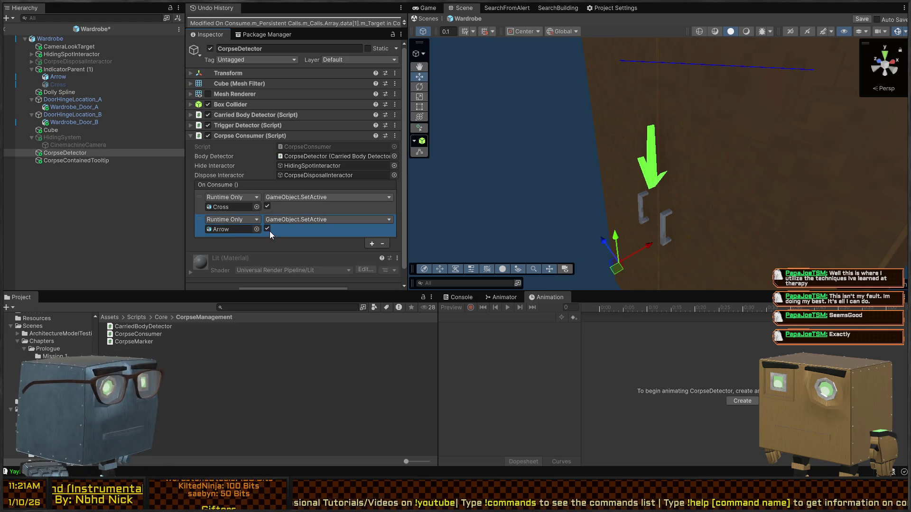
pyautogui.click(268, 229)
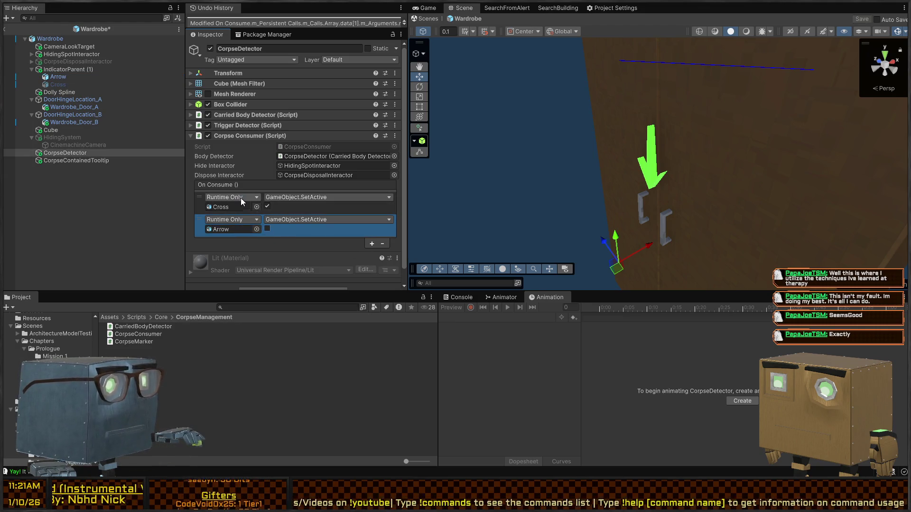
pyautogui.hotkey('ctrl', 's')
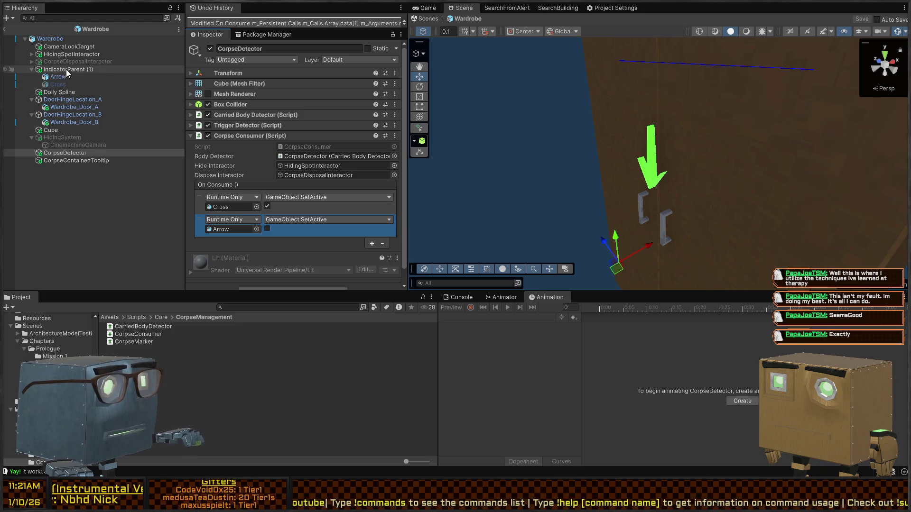
# Add a third entry activating IndicatorParent (1), save, and leave Prefab Mode.
pyautogui.click(371, 244)
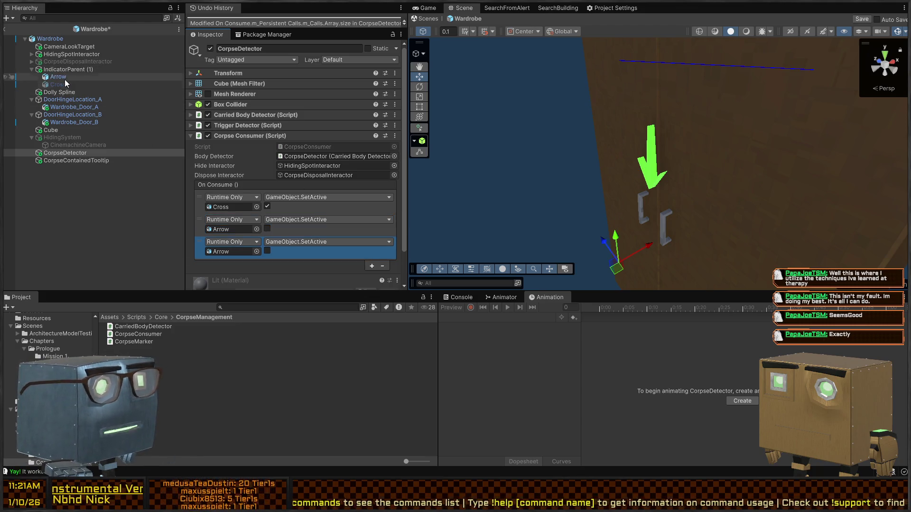
pyautogui.moveTo(59, 70); pyautogui.dragTo(234, 255)
pyautogui.click(267, 252)
pyautogui.hotkey('ctrl', 's')
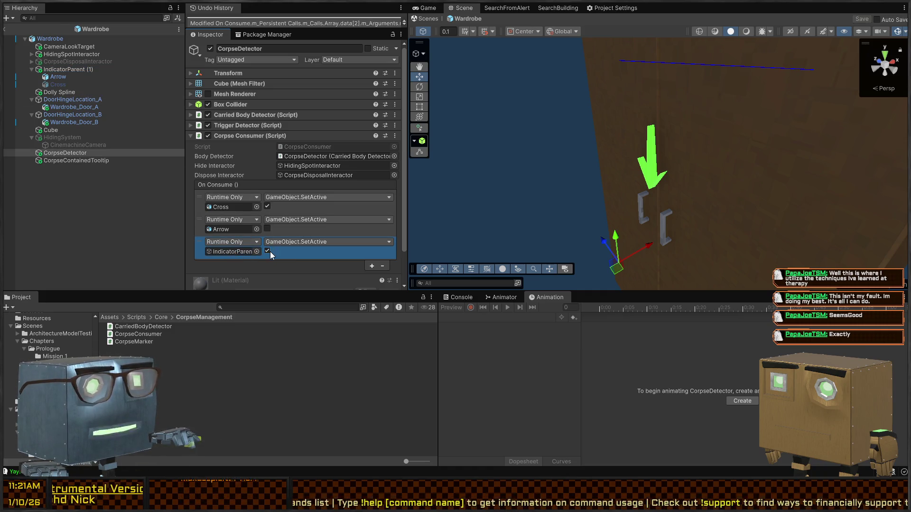
pyautogui.click(421, 17)
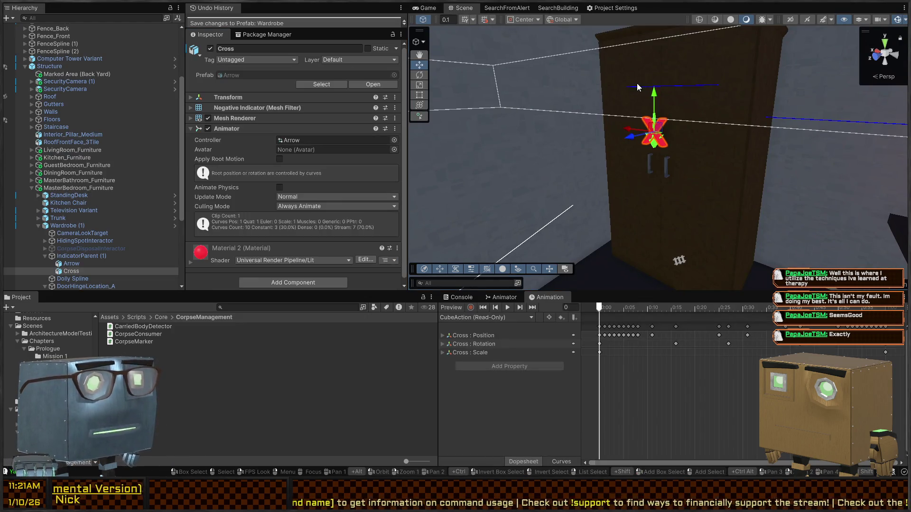
# Return to the full scene, select Wardrobe (1) and revert its overrides to the prefab.
pyautogui.click(176, 226)
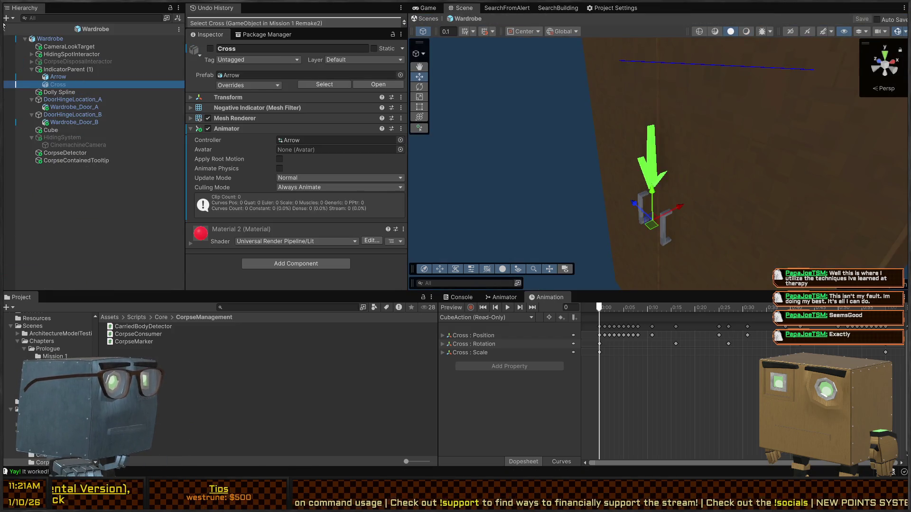
pyautogui.click(5, 28)
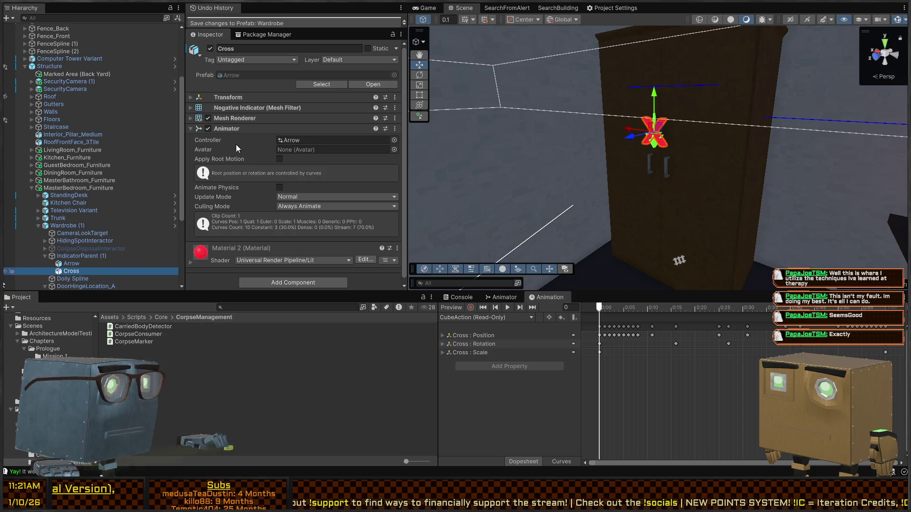
pyautogui.click(87, 226)
pyautogui.click(260, 129)
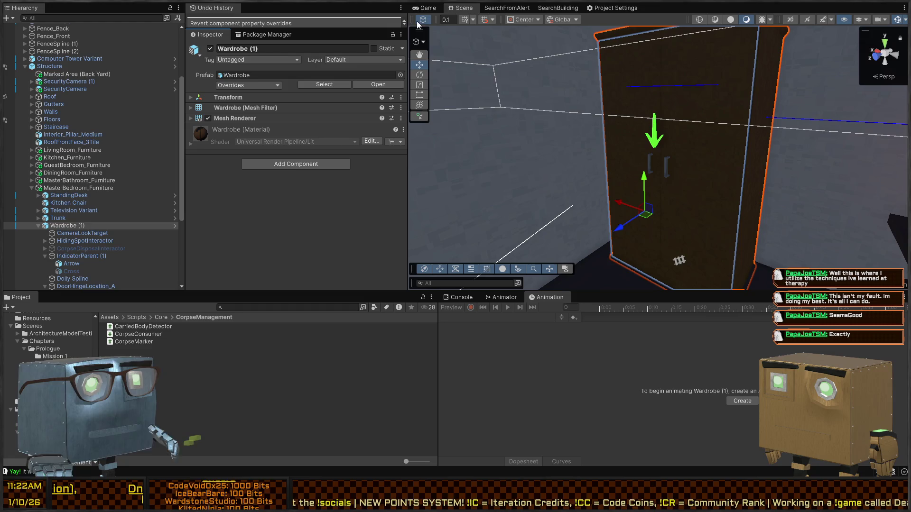
pyautogui.click(427, 7)
# In maximised play mode, steal the crowbar, throw it at the NPC and pick it back up.
pyautogui.hotkey('ctrl', 'p')
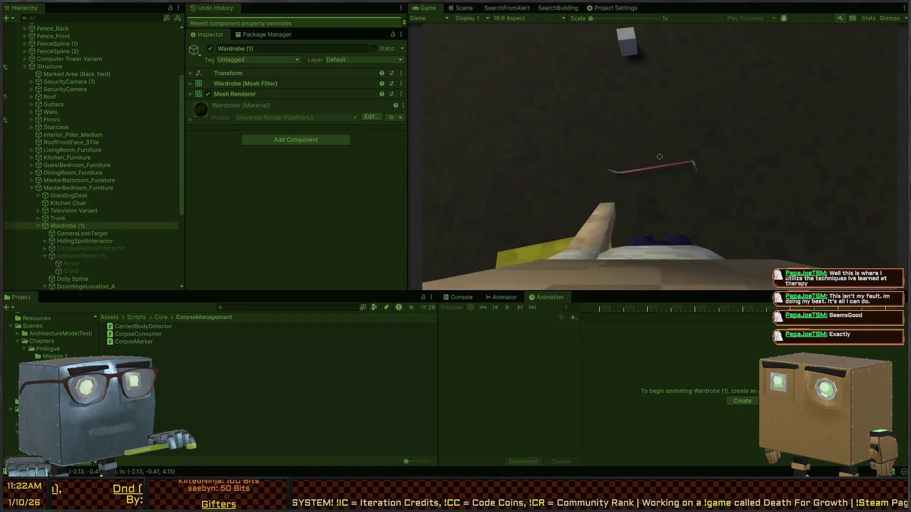
pyautogui.hotkey('shift', 'space')
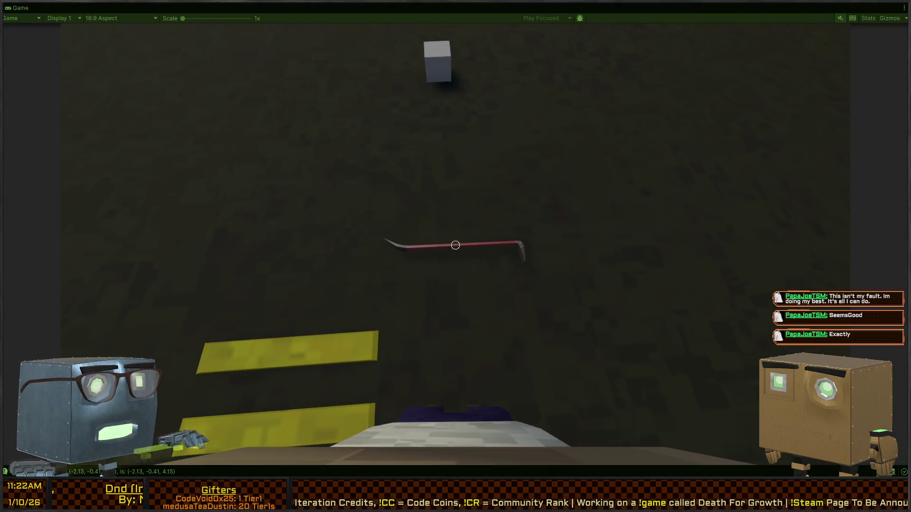
pyautogui.press('f')
pyautogui.press('w')
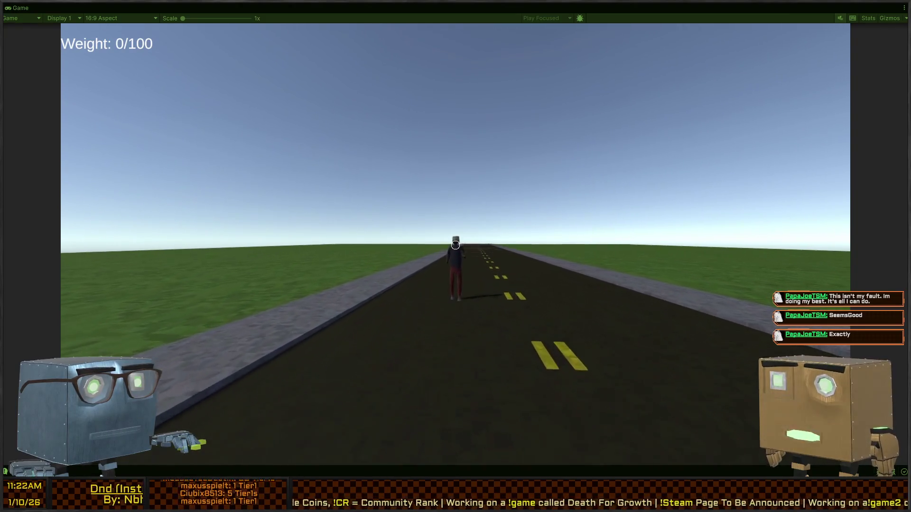
pyautogui.click(456, 245)
pyautogui.press('w')
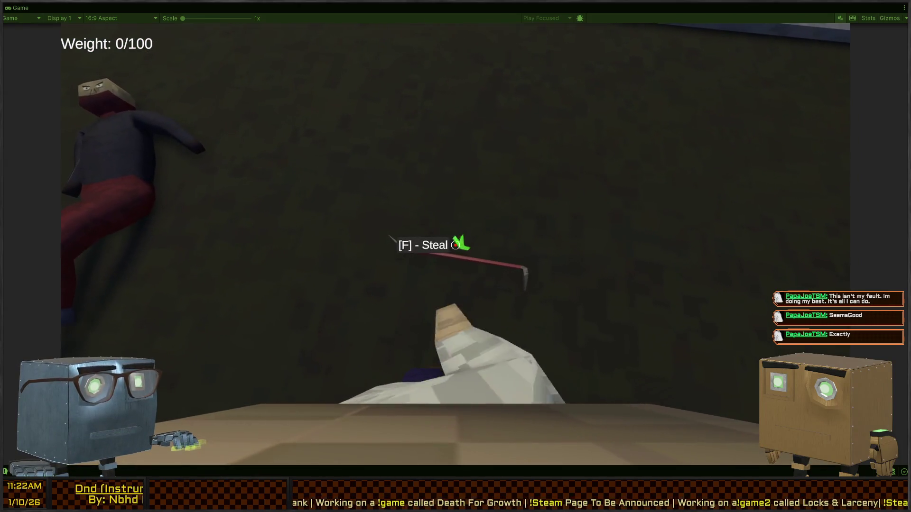
pyautogui.press('f')
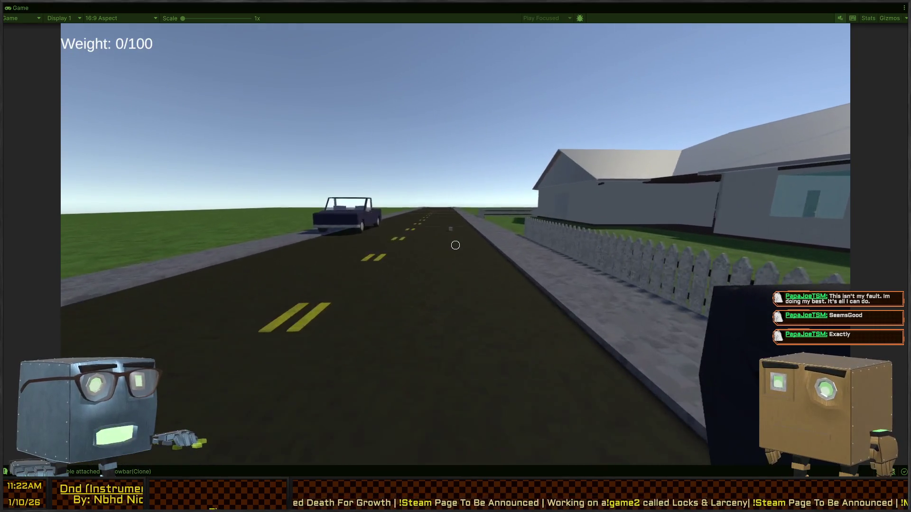
# Walk through the house and bedroom door up to the wardrobe, then stop play mode.
pyautogui.press('w')
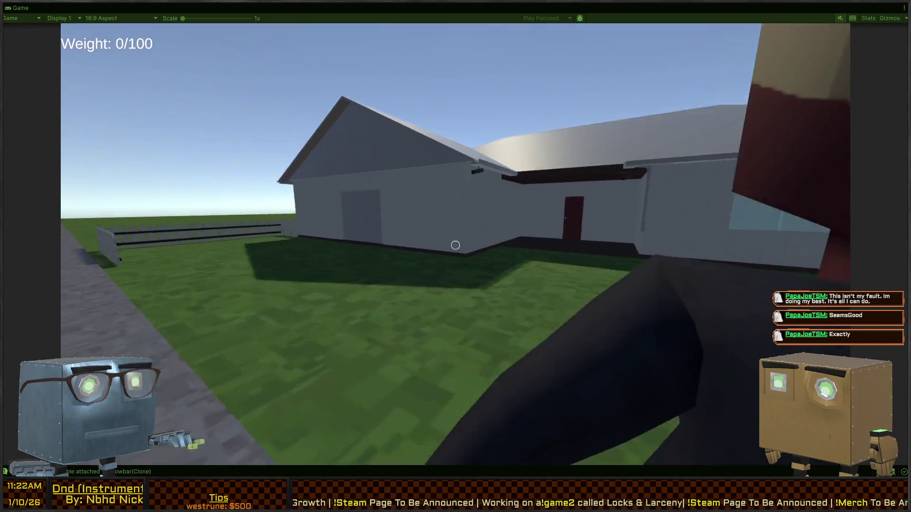
pyautogui.press('w')
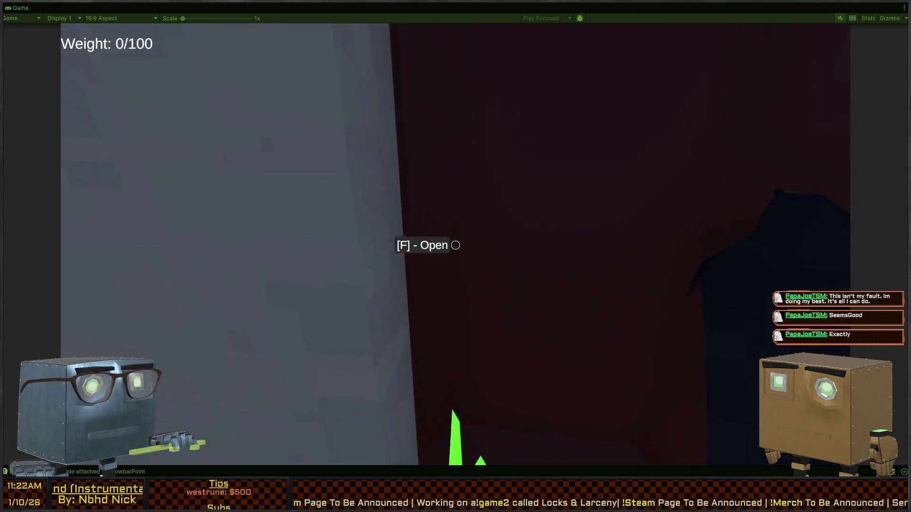
pyautogui.press('w')
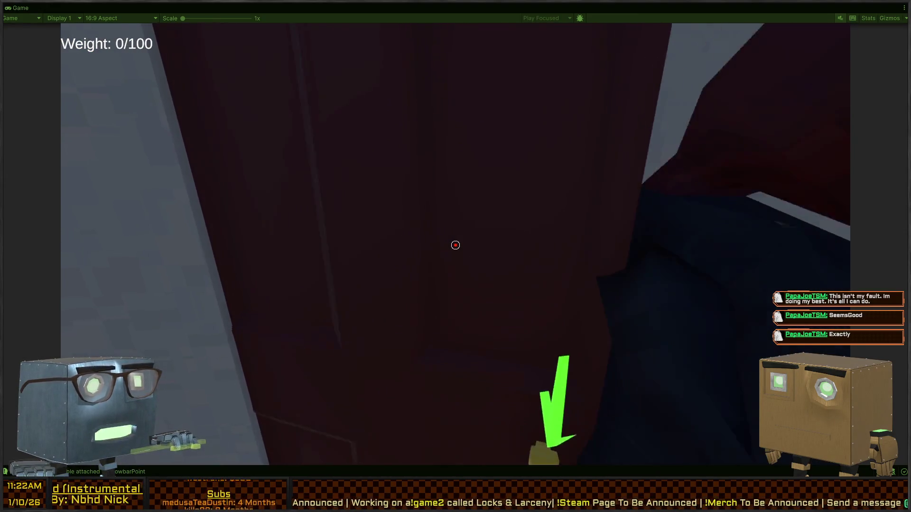
pyautogui.press('w')
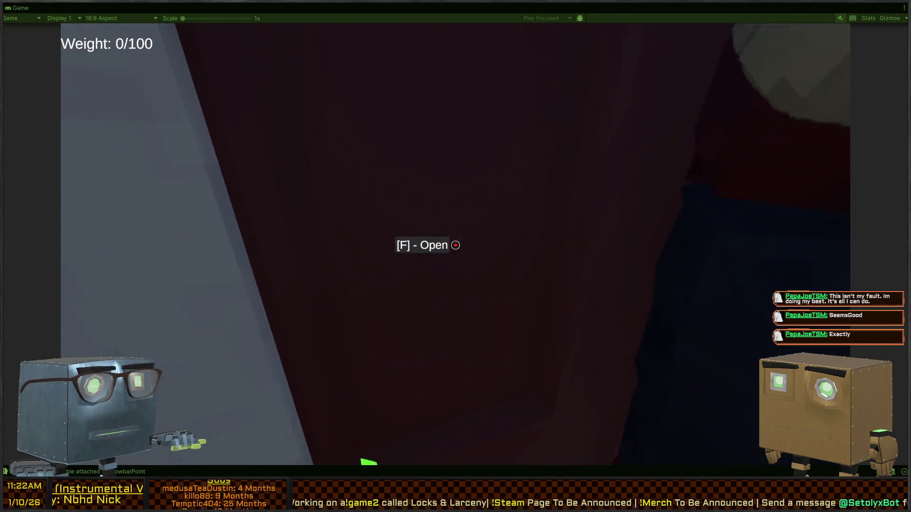
pyautogui.press('f')
pyautogui.press('w')
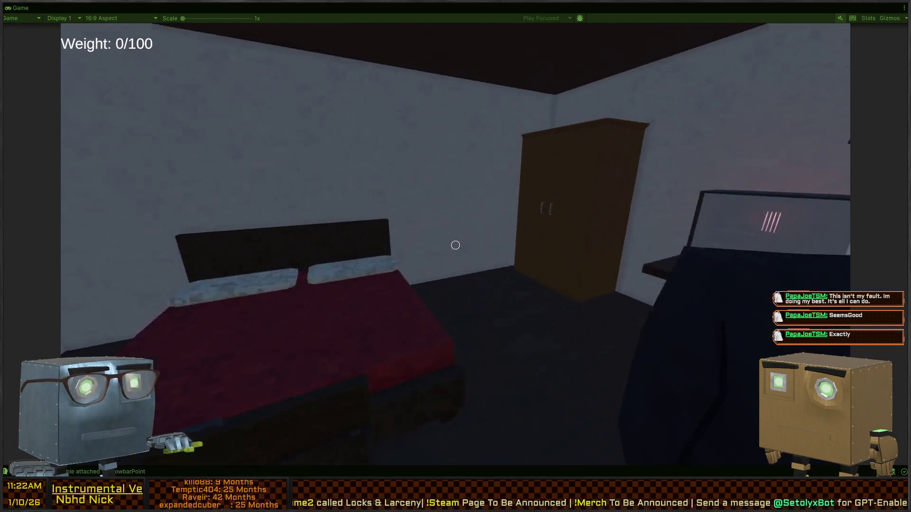
pyautogui.press('w')
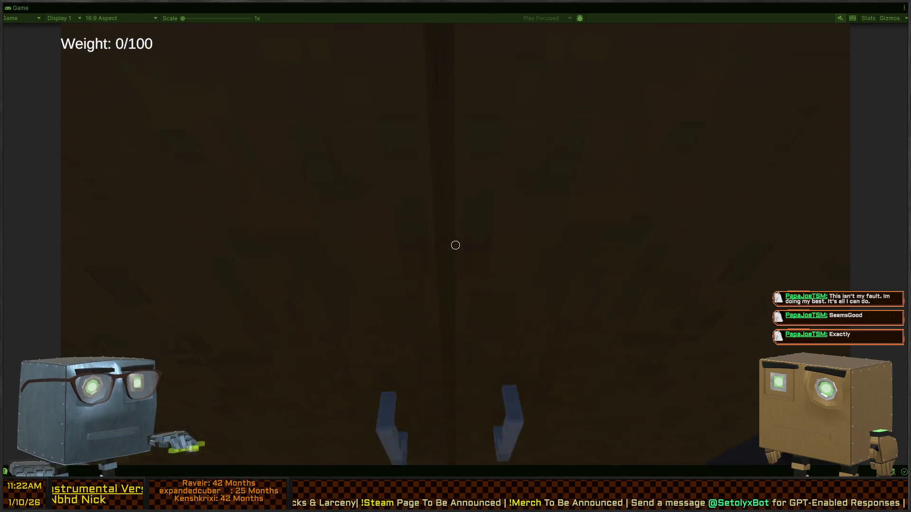
pyautogui.press('s')
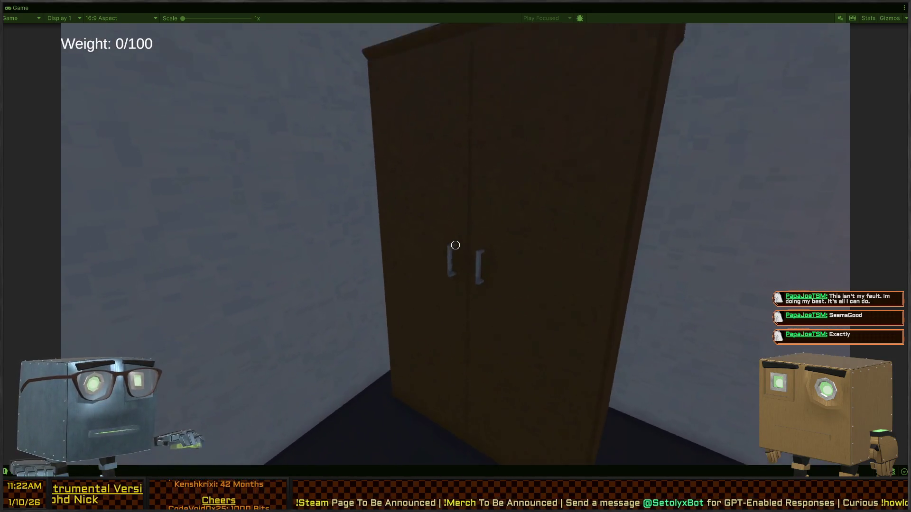
pyautogui.press('s')
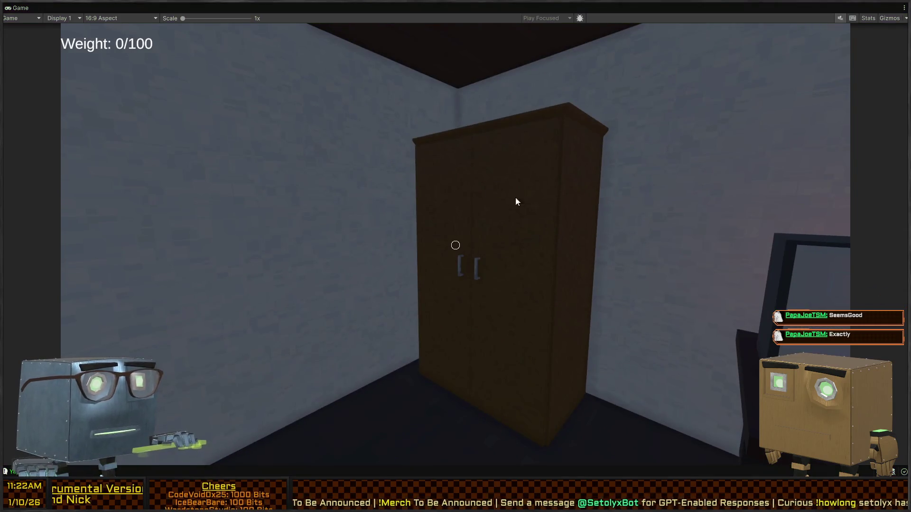
pyautogui.hotkey('ctrl', 'p')
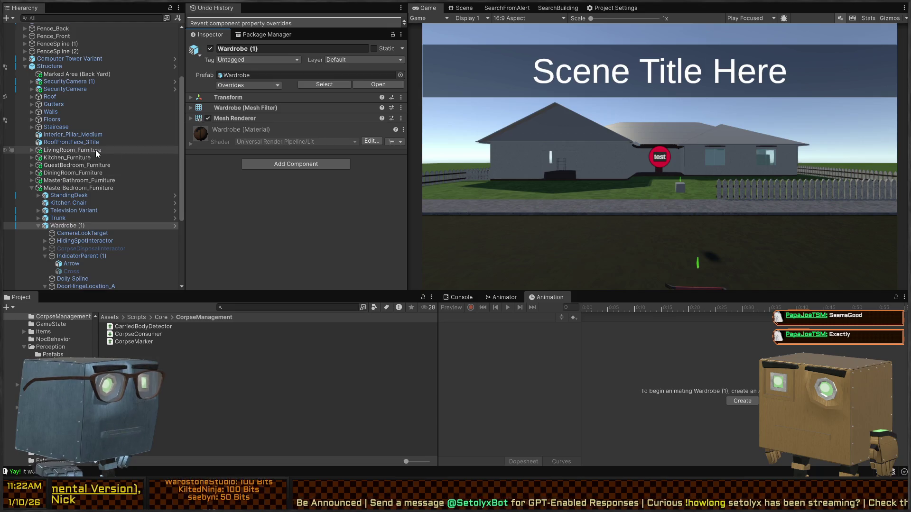
pyautogui.hotkey('alt', 'Tab')
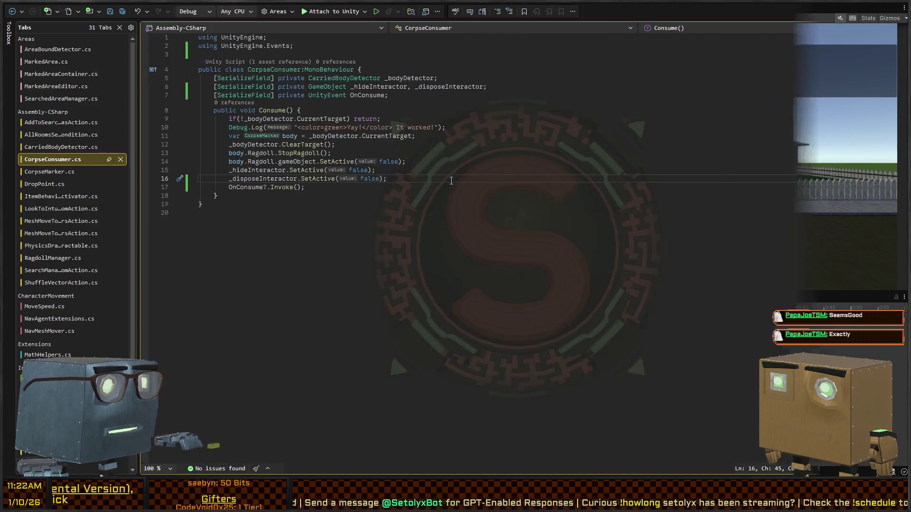
pyautogui.hotkey('ctrl', 'Tab')
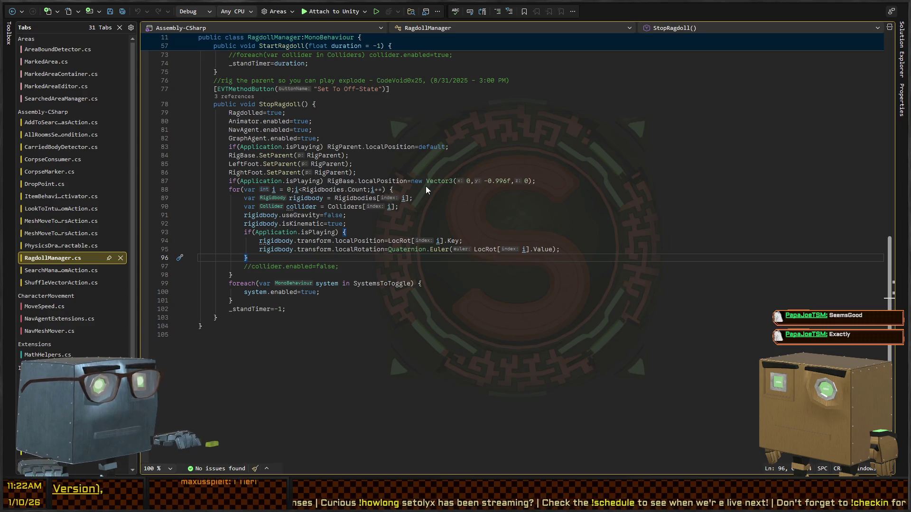
pyautogui.hotkey('alt', 'Tab')
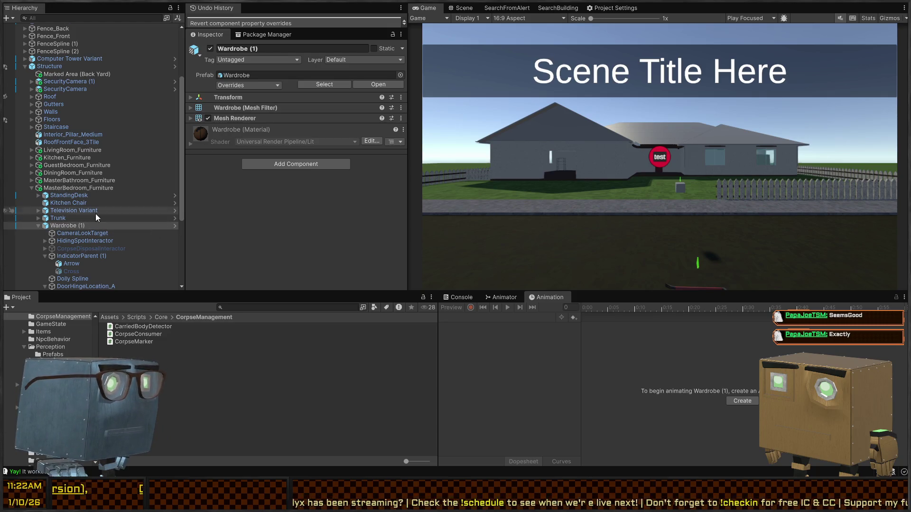
# Enable Unhighlight On Interact on Wardrobe (1)'s CorpseDisposalInteractor and start play mode.
pyautogui.click(92, 235)
pyautogui.click(88, 241)
pyautogui.click(84, 249)
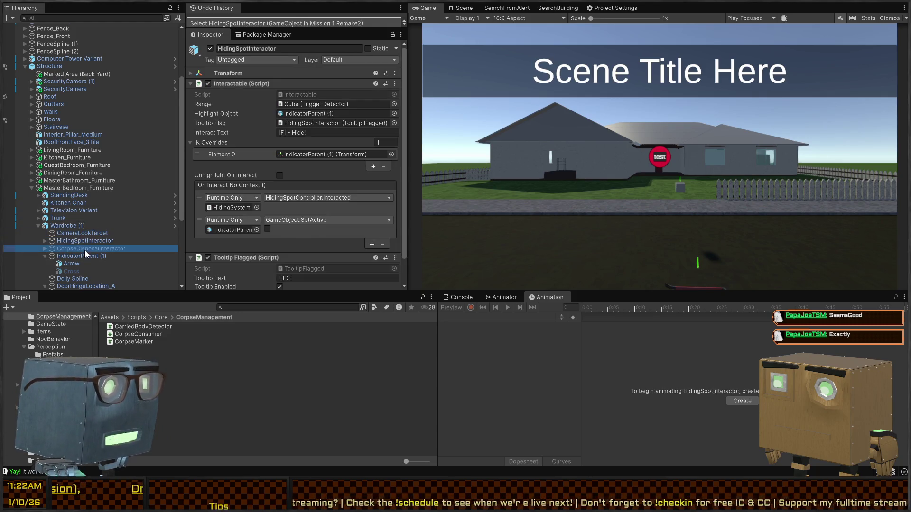
pyautogui.click(279, 171)
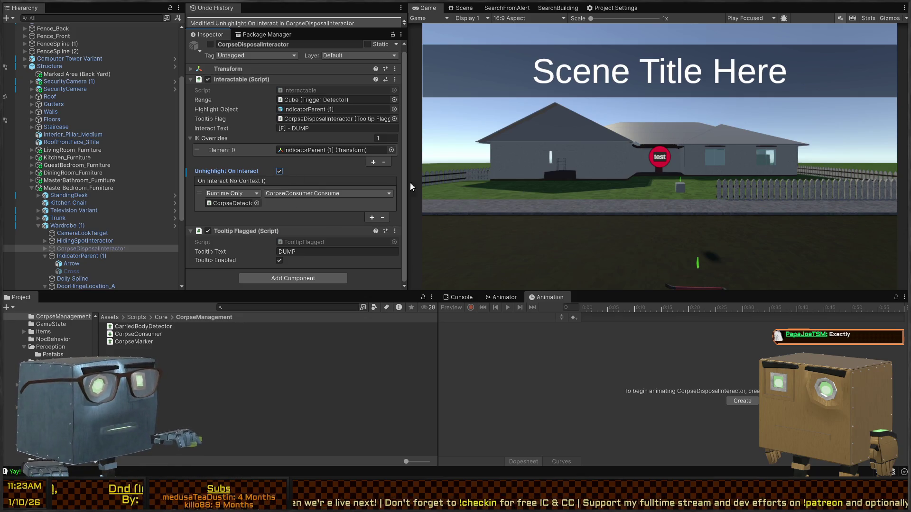
pyautogui.hotkey('ctrl', 'p')
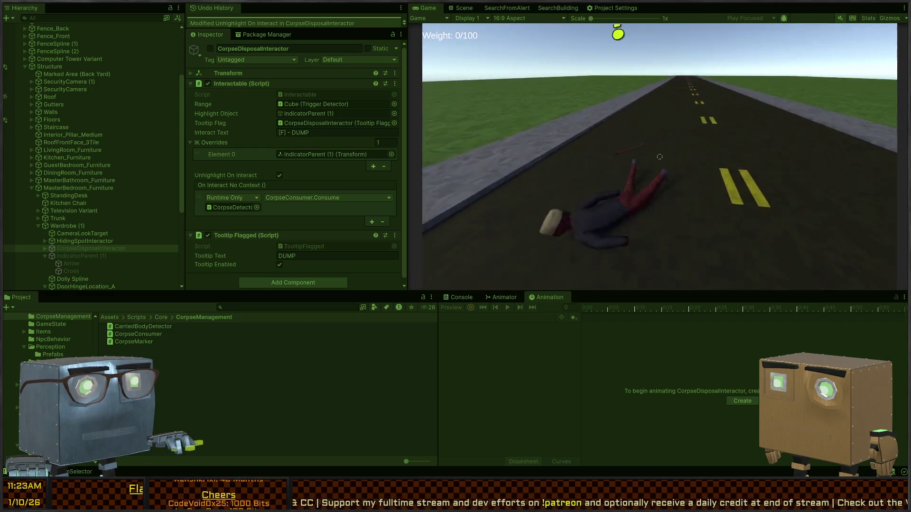
# Drag the knocked-down ragdoll body toward the house, then stop play mode.
pyautogui.press('f')
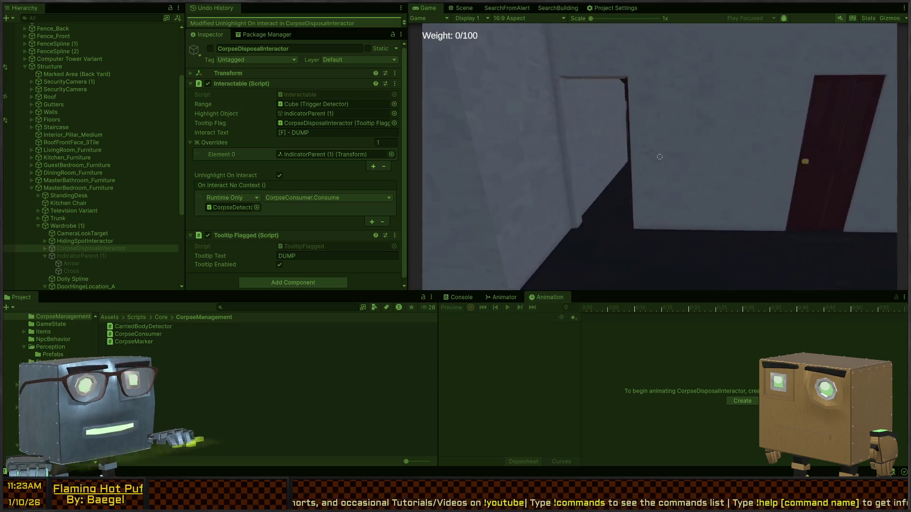
pyautogui.hotkey('ctrl', 'p')
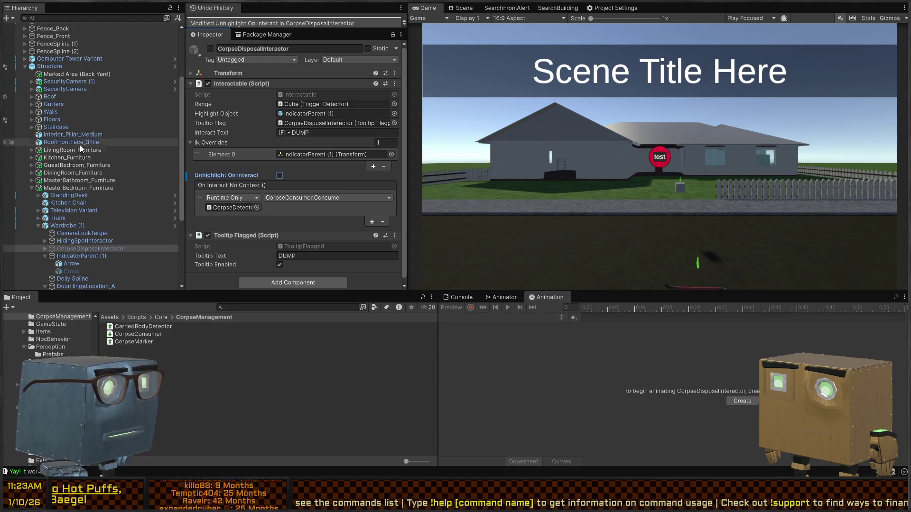
# In the Wardrobe prefab, move Cross out of IndicatorParent (1) to sit directly under Wardrobe.
pyautogui.click(174, 226)
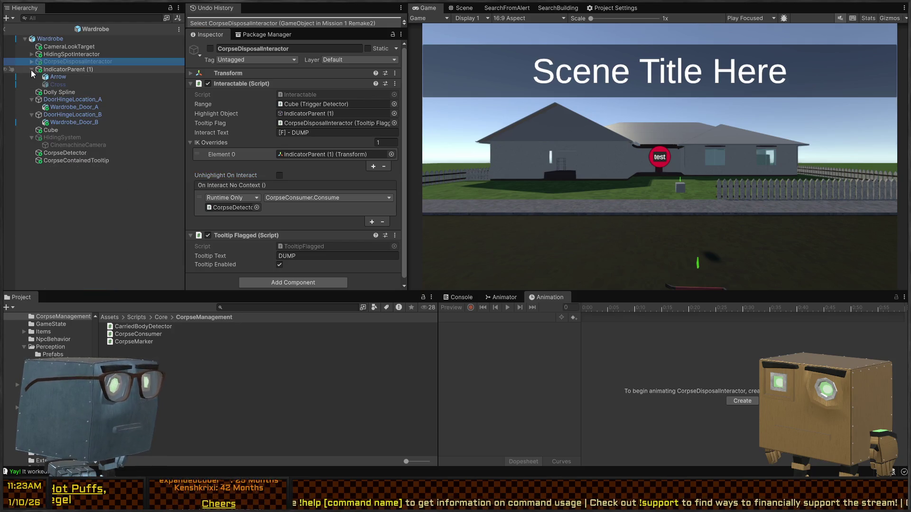
pyautogui.click(55, 70)
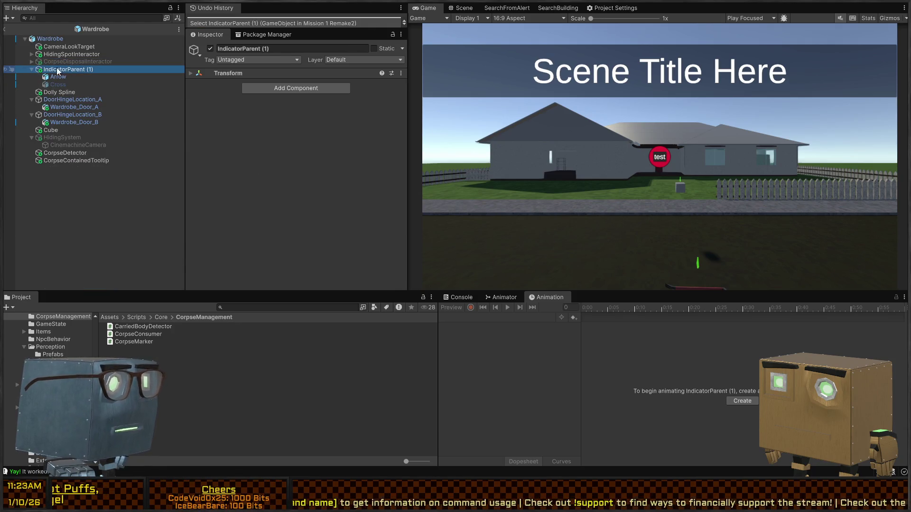
pyautogui.click(61, 78)
pyautogui.click(59, 83)
pyautogui.click(63, 76)
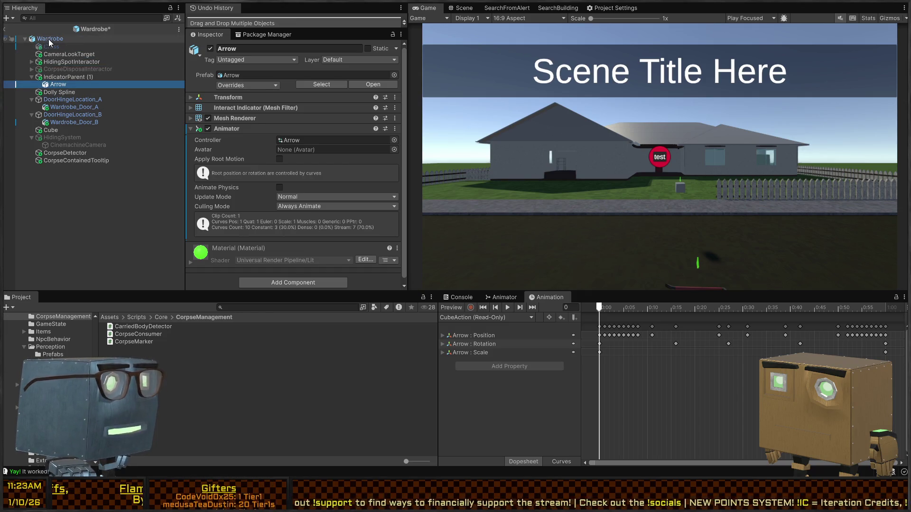
pyautogui.click(49, 40)
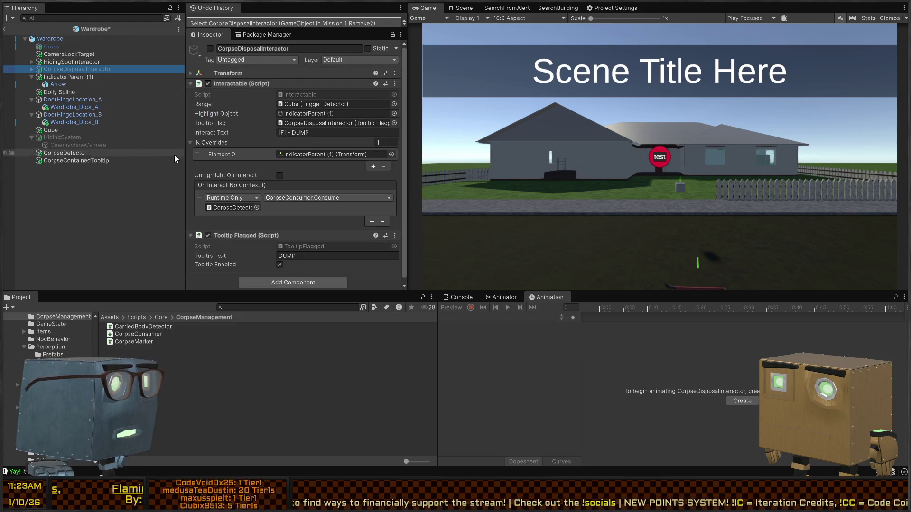
# Remove the IndicatorParent (1) entry from CorpseDetector's On Consume and start play mode.
pyautogui.click(56, 152)
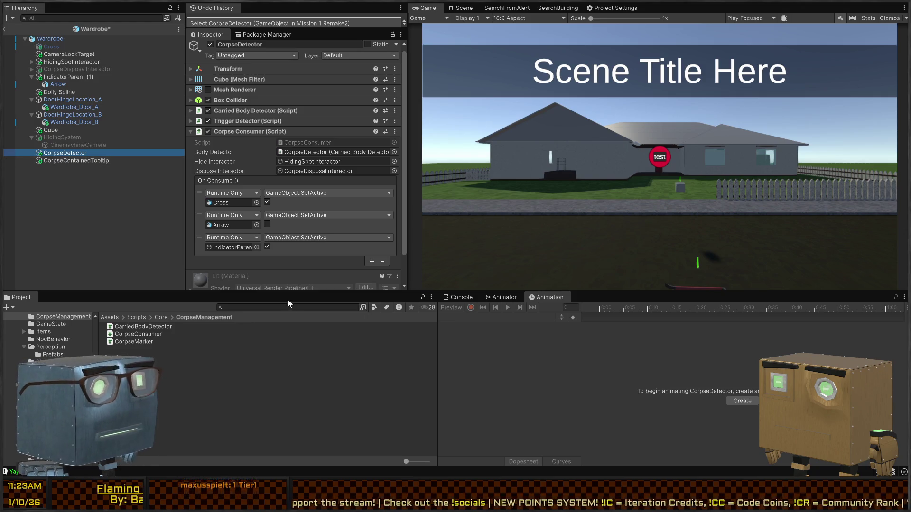
pyautogui.click(324, 246)
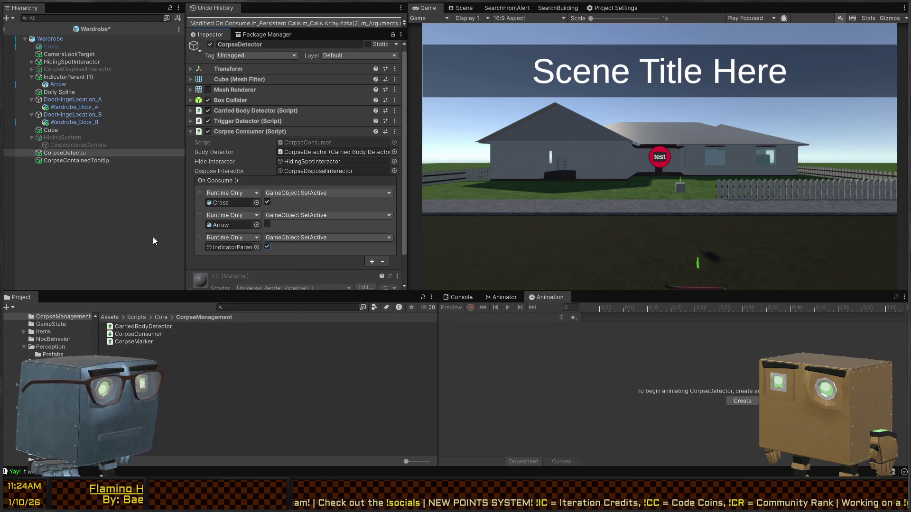
pyautogui.click(382, 262)
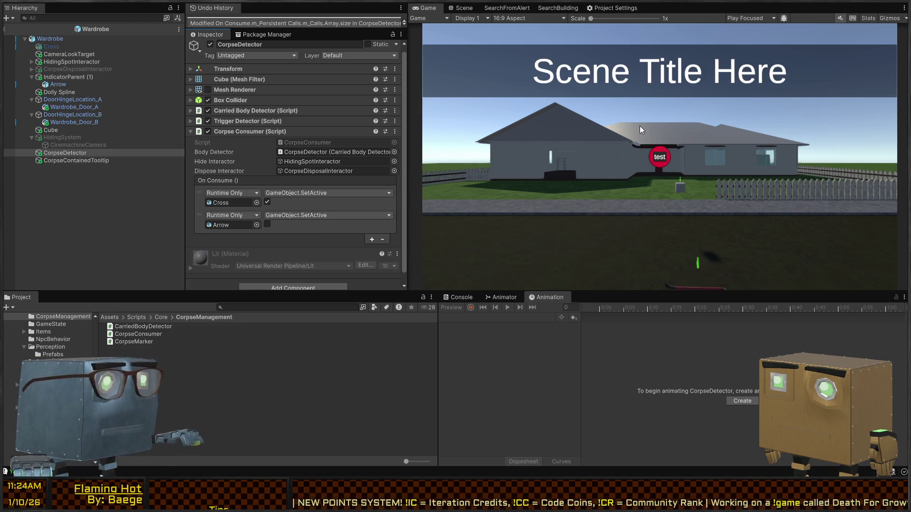
pyautogui.hotkey('ctrl', 'p')
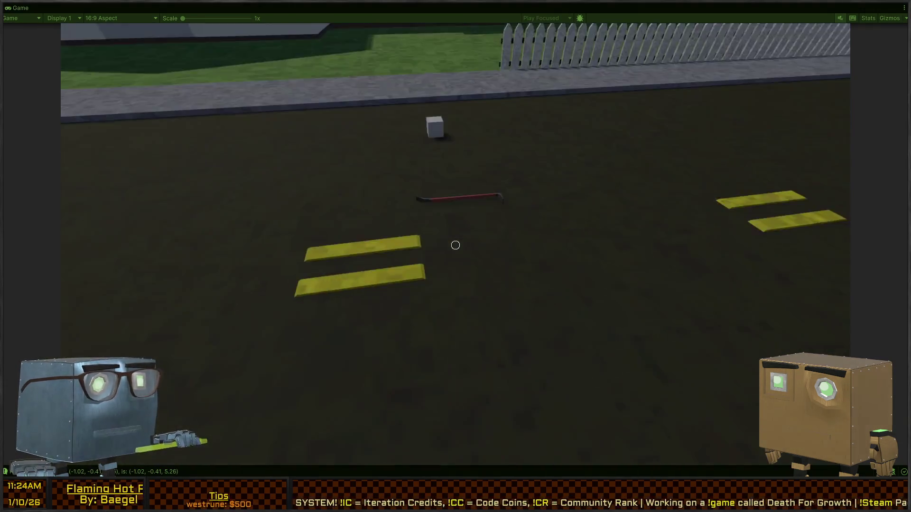
# Knock down the walking figure with the crowbar and carry the body across the lawn to the front door.
pyautogui.press('w')
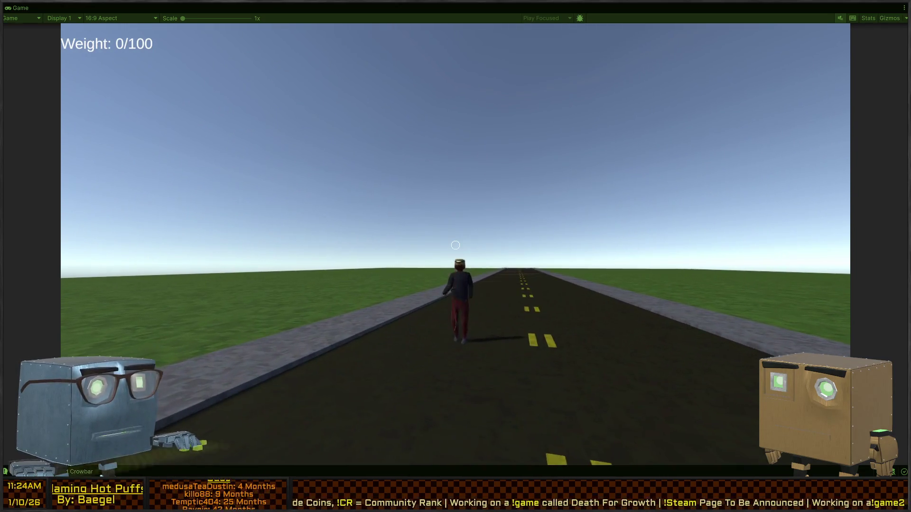
pyautogui.click(455, 244)
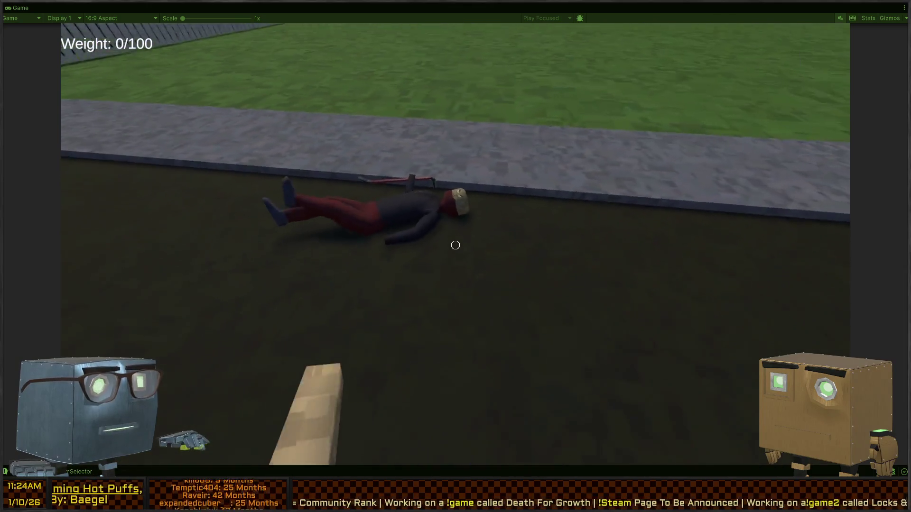
pyautogui.press('f')
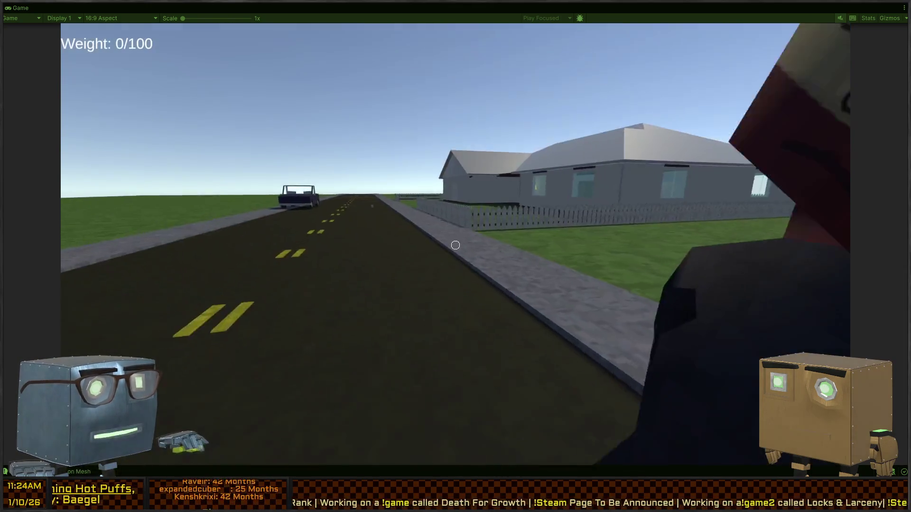
pyautogui.press('w')
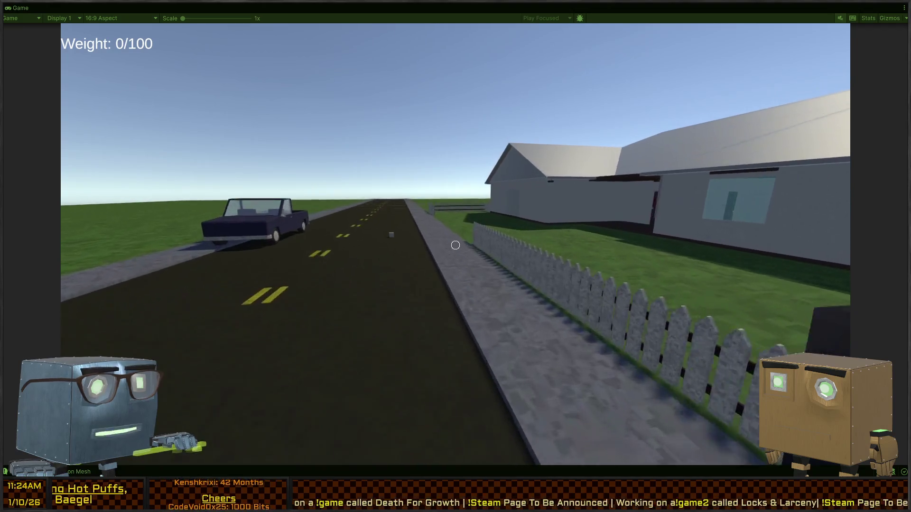
pyautogui.press('w')
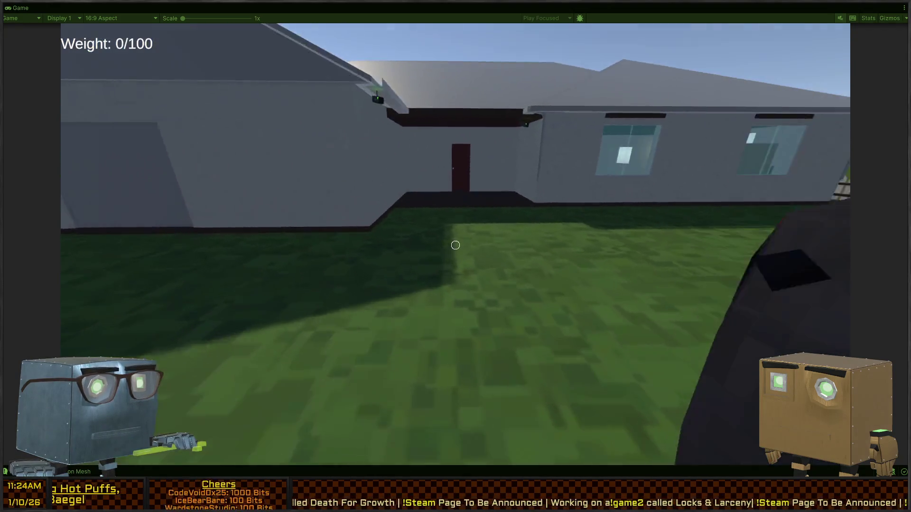
pyautogui.press('w')
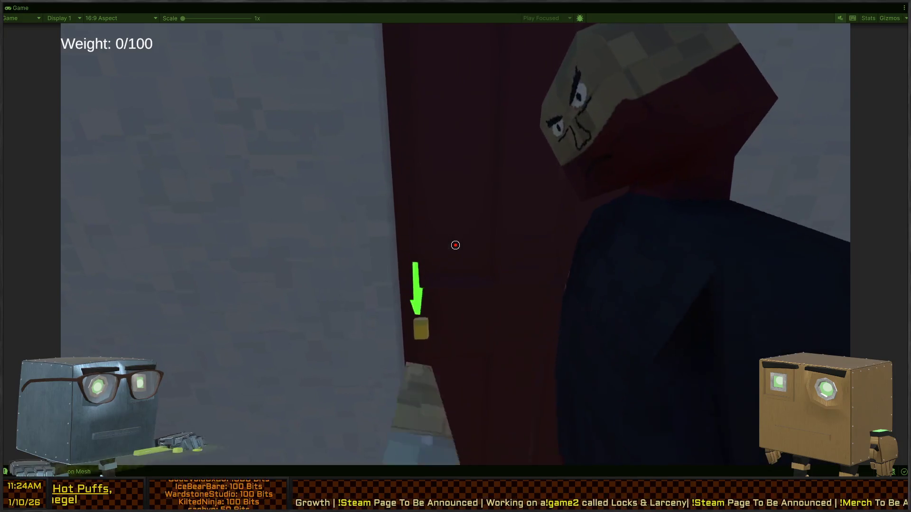
# Carry the body through both red doors to the wardrobe, then stop play and restore the layout.
pyautogui.press('s')
pyautogui.press('w')
pyautogui.press('f')
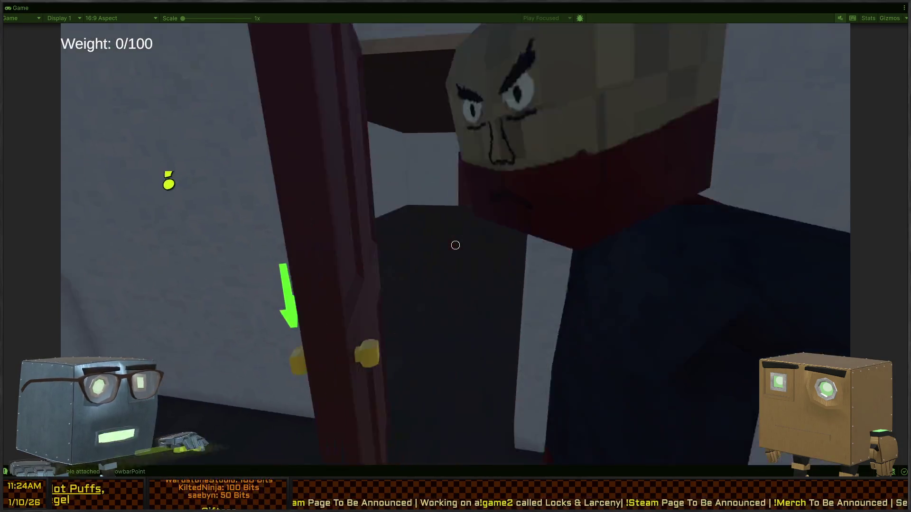
pyautogui.press('w')
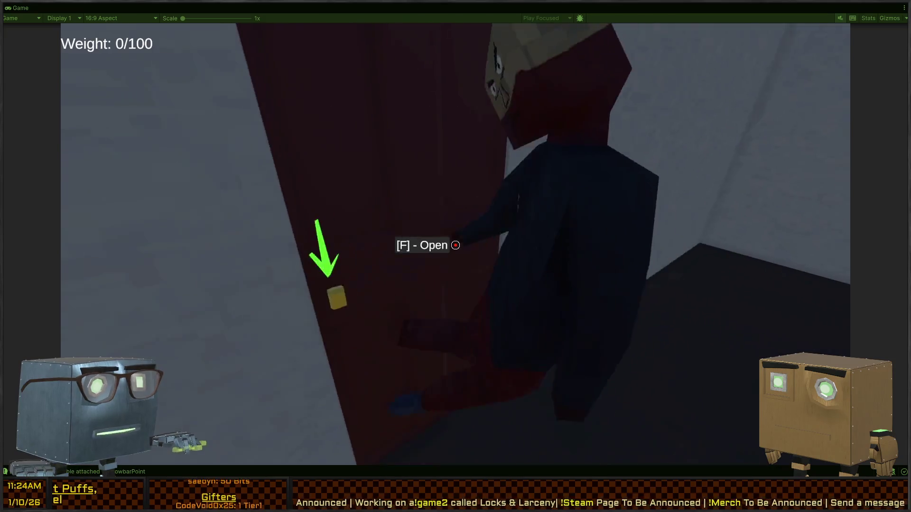
pyautogui.press('f')
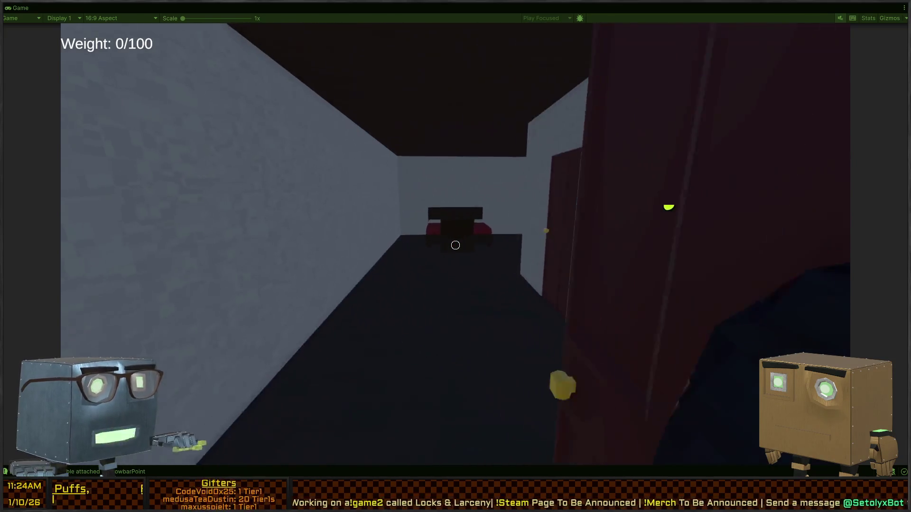
pyautogui.press('w')
pyautogui.press('s')
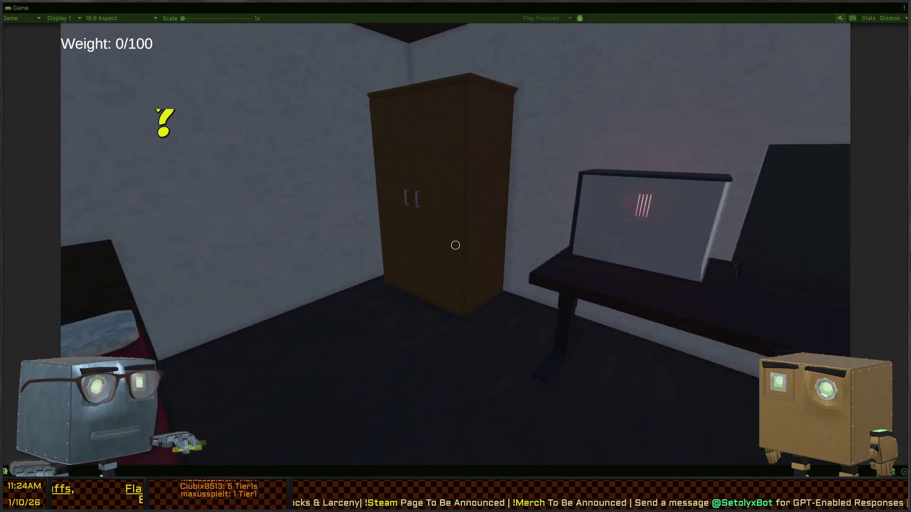
pyautogui.press('w')
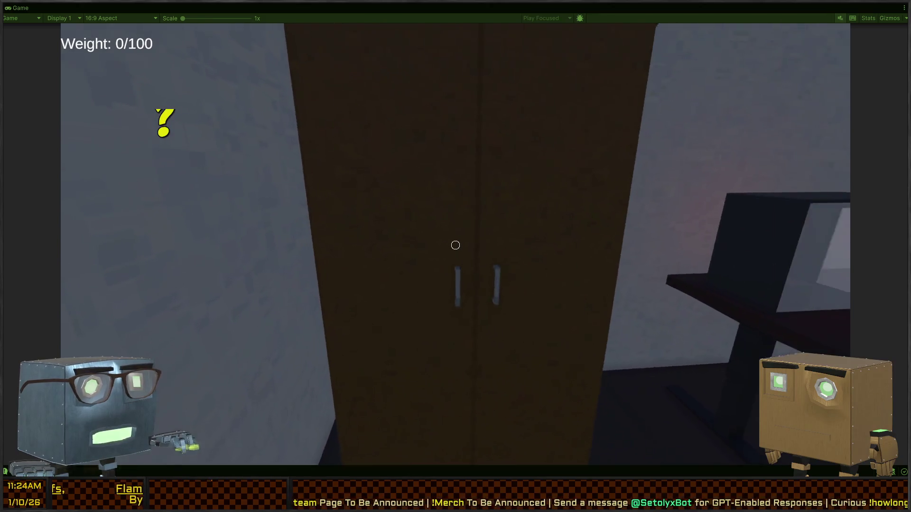
pyautogui.press('s')
pyautogui.press('e')
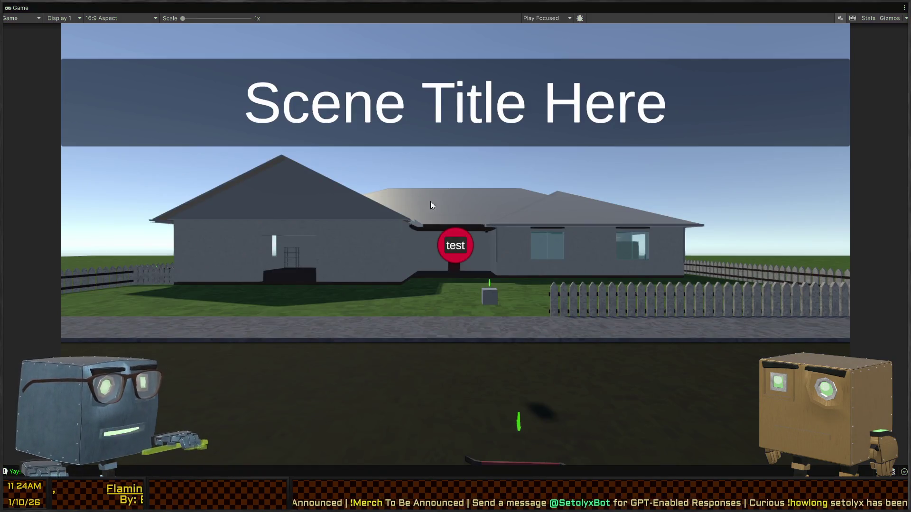
pyautogui.hotkey('shift', 'space')
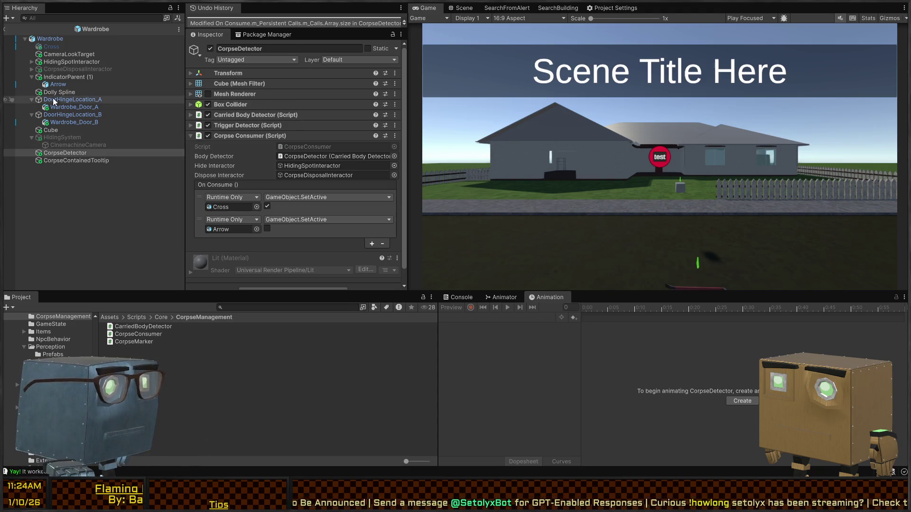
pyautogui.click(65, 161)
pyautogui.click(67, 153)
pyautogui.scroll(-1, 256, 175)
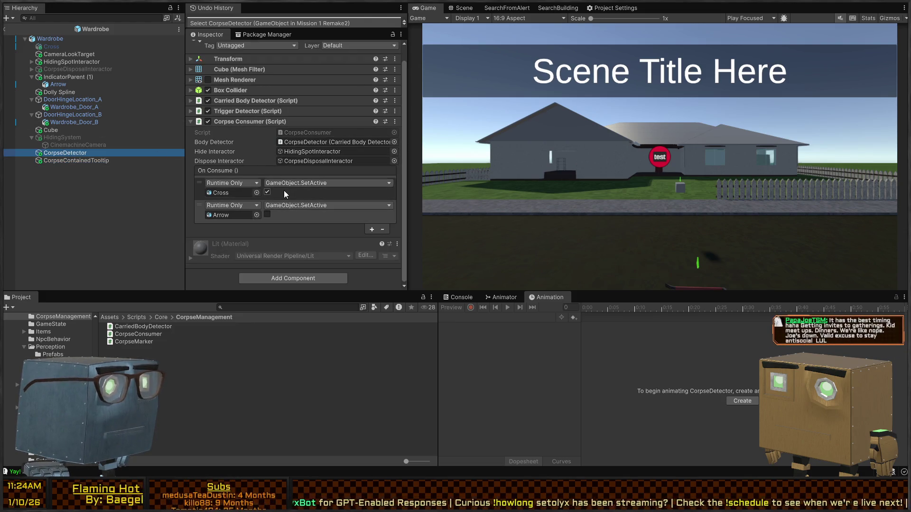
pyautogui.click(50, 47)
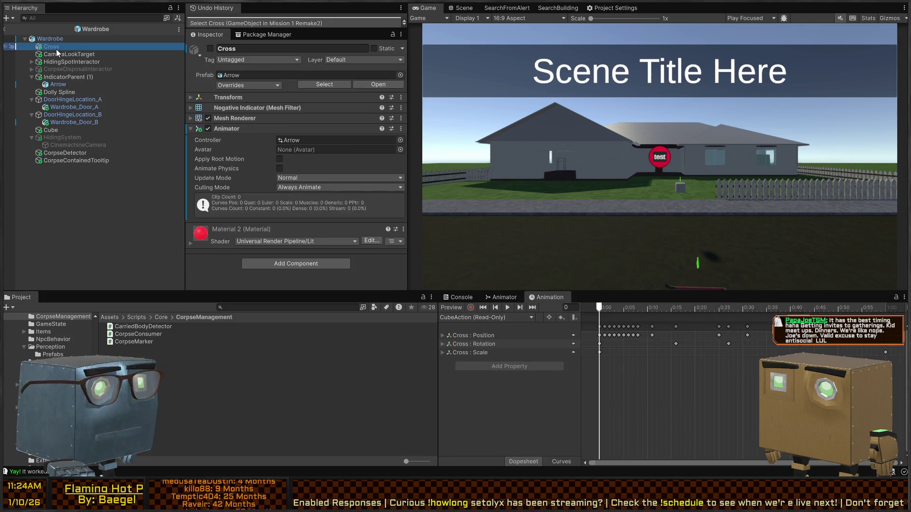
pyautogui.click(65, 39)
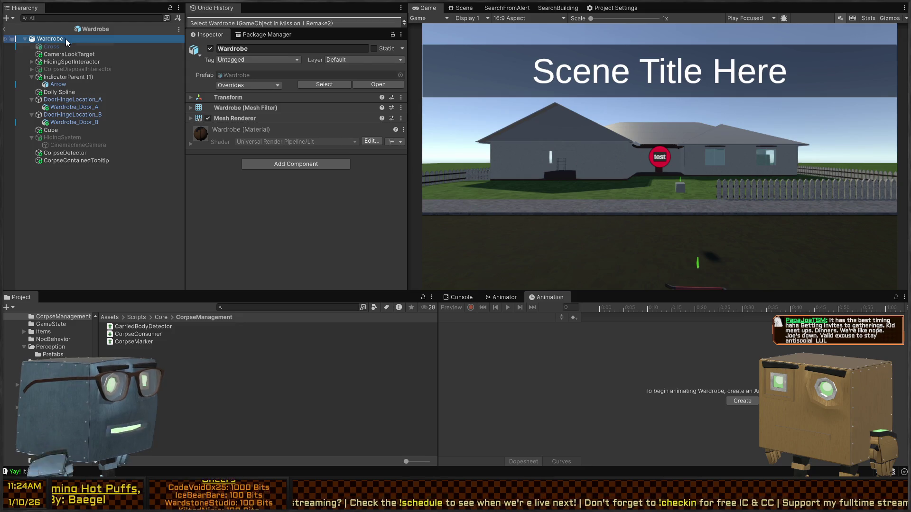
# Leave prefab editing in the Scene view and fly to the bedroom wardrobe's Arrow indicator.
pyautogui.click(460, 14)
pyautogui.moveTo(665, 162); pyautogui.dragTo(587, 121)
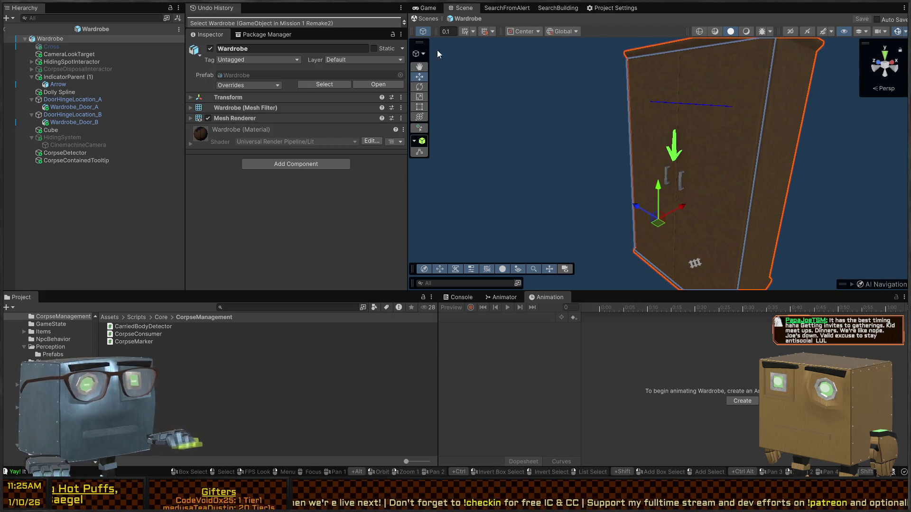
pyautogui.click(427, 18)
pyautogui.moveTo(584, 156); pyautogui.dragTo(593, 154)
pyautogui.click(594, 154)
pyautogui.moveTo(562, 122)
pyautogui.mouseDown()
pyautogui.moveTo(592, 128)
pyautogui.moveTo(664, 112)
pyautogui.moveTo(634, 126)
pyautogui.mouseUp()
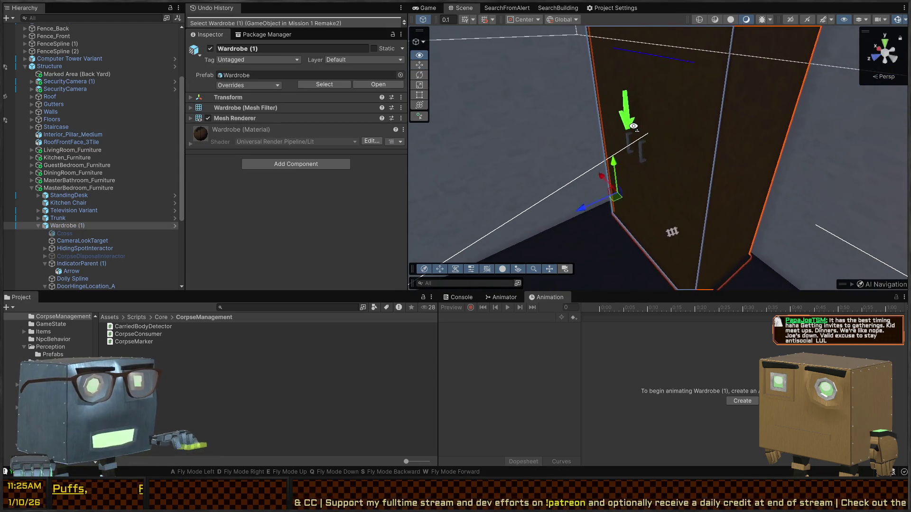
pyautogui.click(630, 126)
pyautogui.scroll(-4, 699, 164)
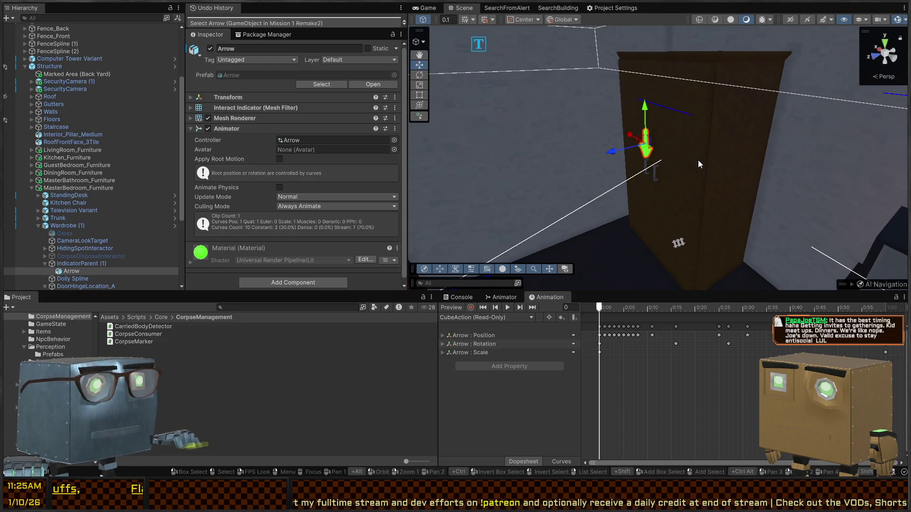
pyautogui.click(76, 75)
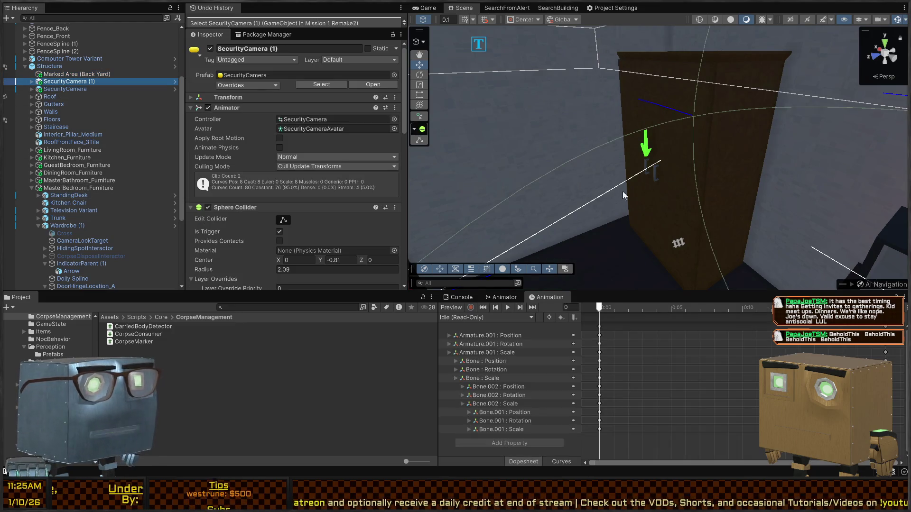
# Select Wardrobe (1) and inspect its CorpseContainedTooltip and CorpseDetector OnConsume settings.
pyautogui.click(722, 183)
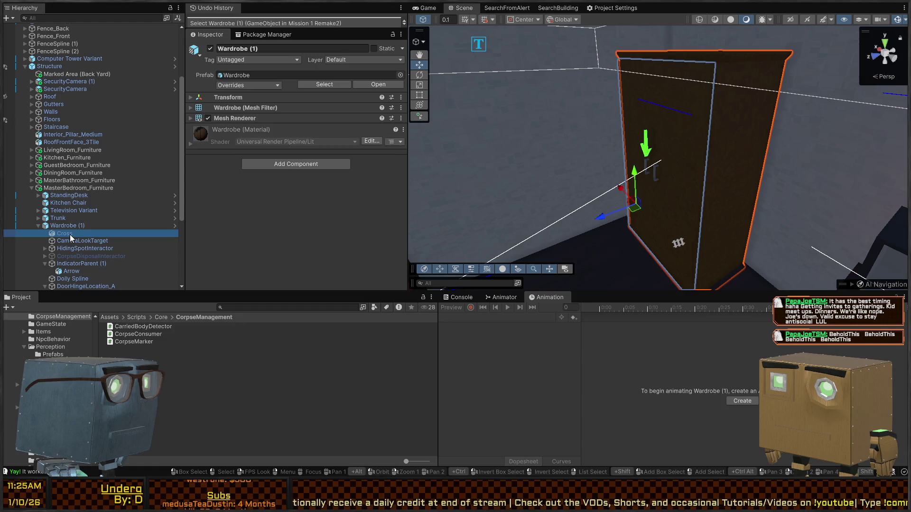
pyautogui.click(66, 225)
pyautogui.scroll(-5, 109, 219)
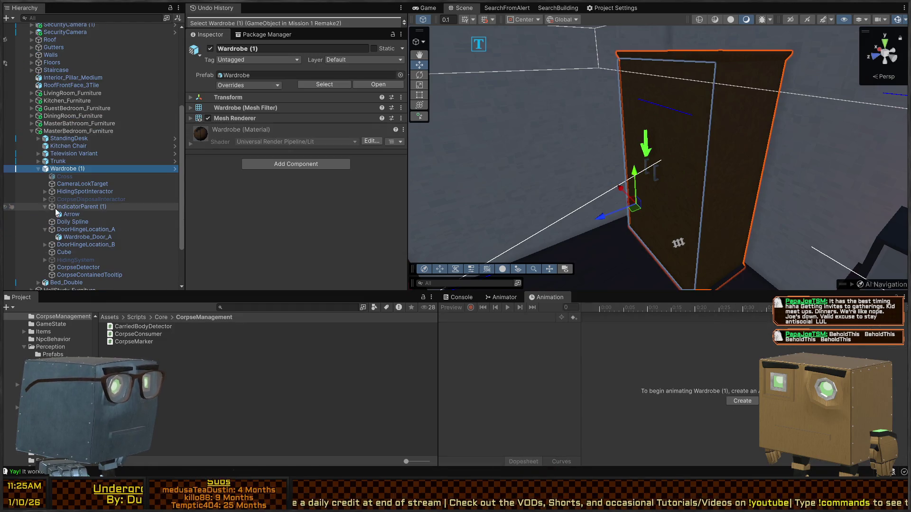
pyautogui.click(95, 212)
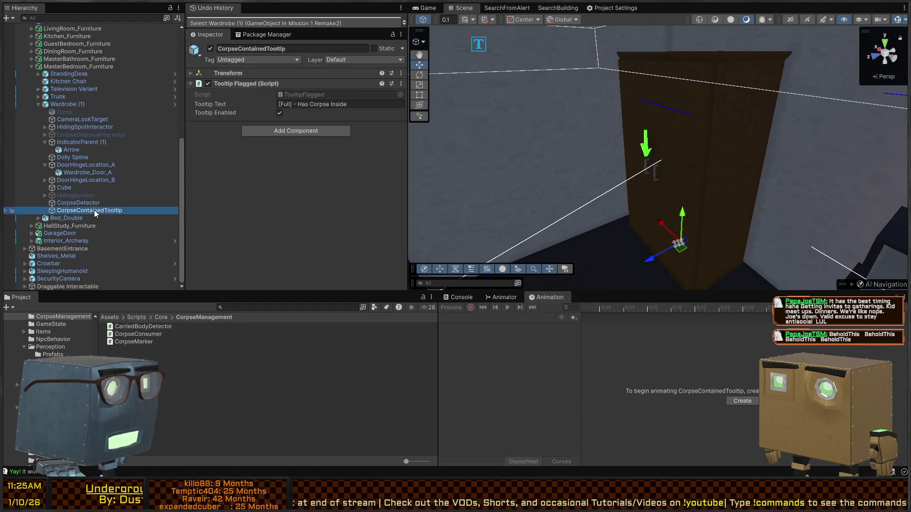
pyautogui.click(102, 204)
pyautogui.scroll(-2, 302, 217)
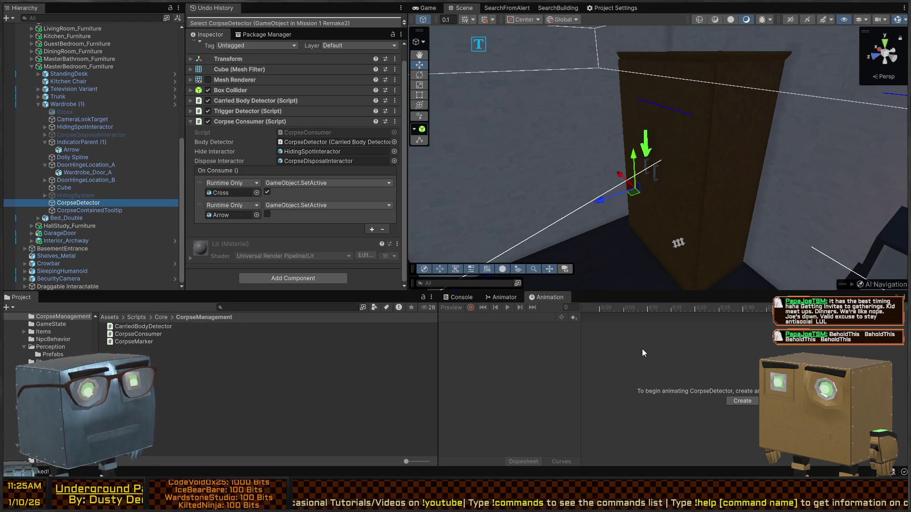
# Start play mode, walk toward the crowbar, view the Scene, and switch to the code editor.
pyautogui.hotkey('ctrl', 'p')
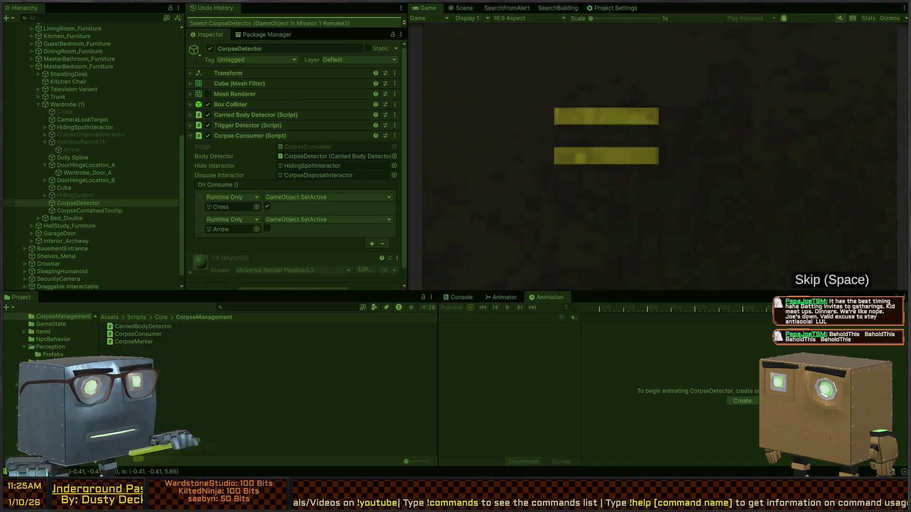
pyautogui.press('w')
pyautogui.click(659, 157)
pyautogui.hotkey('ctrl', '1')
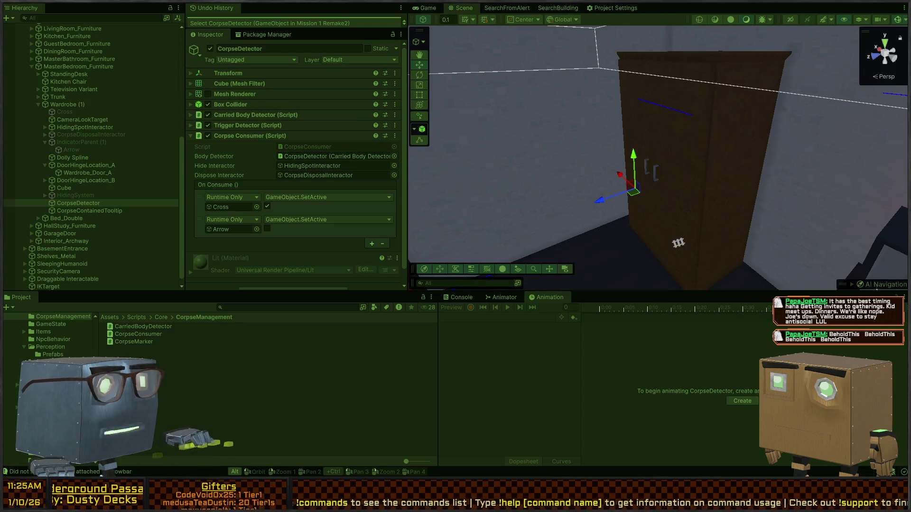
pyautogui.hotkey('alt', 'Tab')
pyautogui.scroll(15, 437, 170)
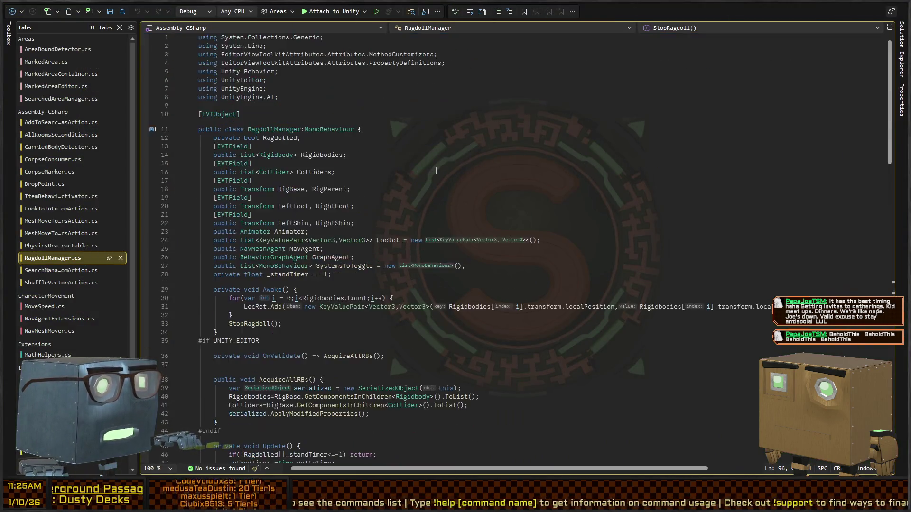
pyautogui.scroll(-10, 437, 171)
pyautogui.hotkey('ctrl', 'Tab')
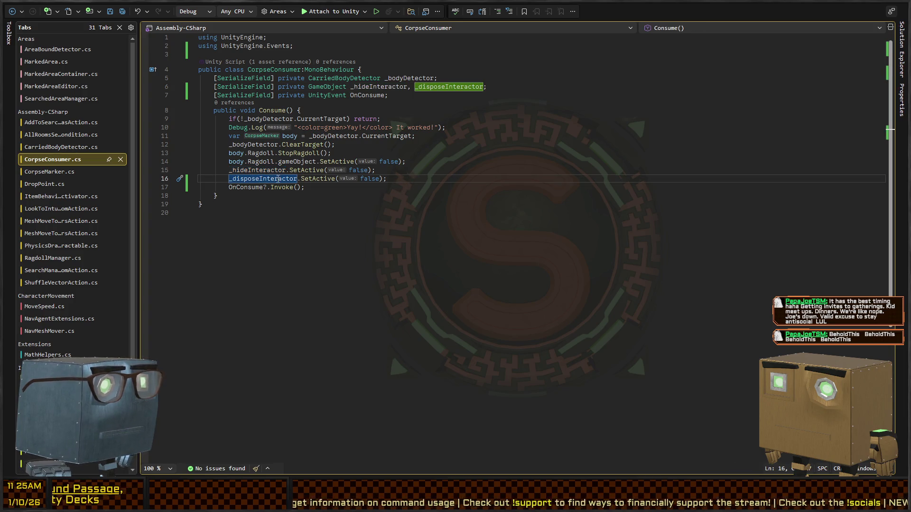
pyautogui.hotkey('alt', 'Tab')
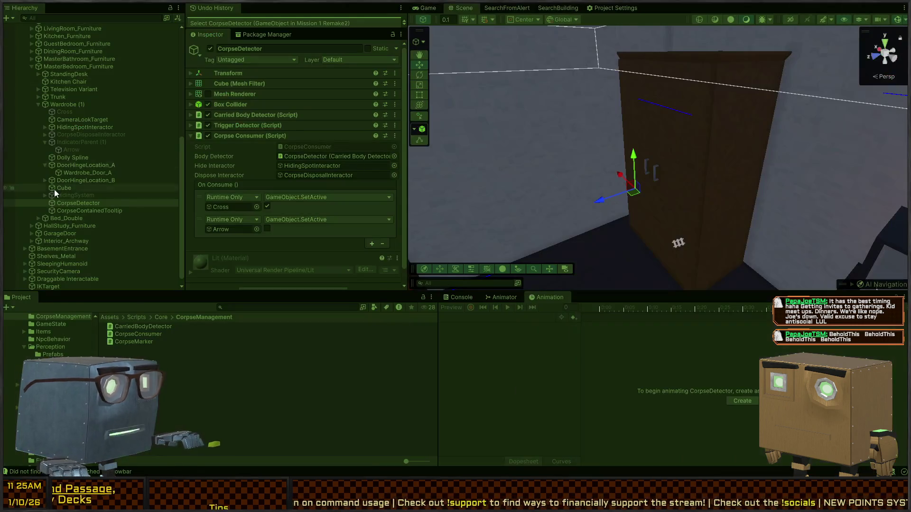
# Inspect the wardrobe's Cross and DoorHingeLocation_A, then start play mode with the Game view maximised.
pyautogui.click(64, 104)
pyautogui.click(67, 112)
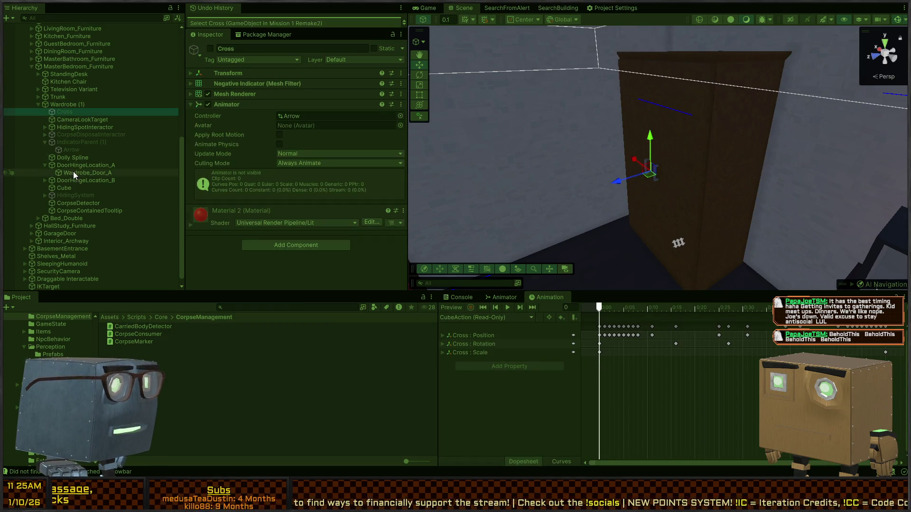
pyautogui.click(84, 166)
pyautogui.hotkey('ctrl', 'p')
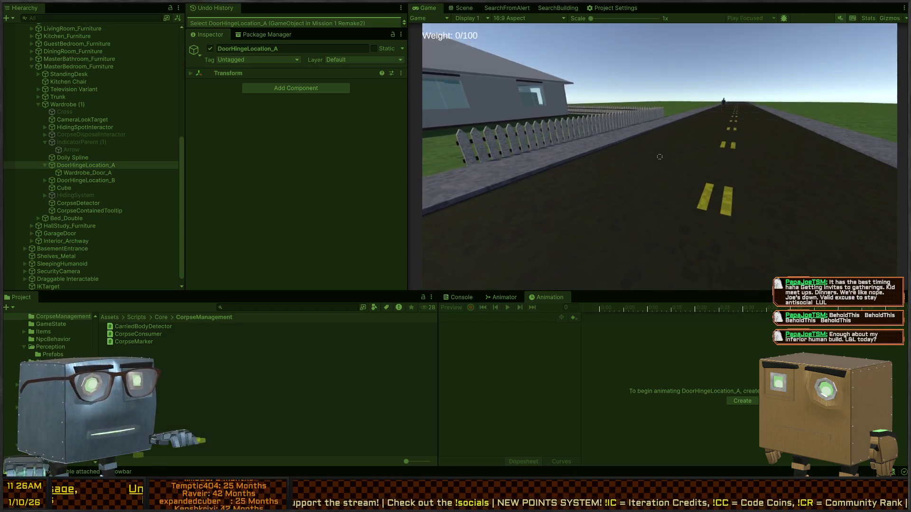
pyautogui.hotkey('shift', 'space')
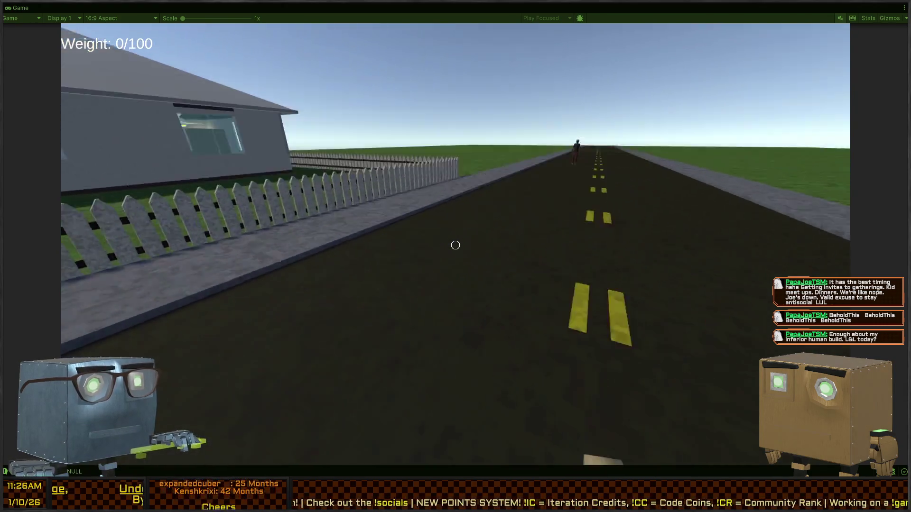
# Strike the roadside character with the crowbar and drag the body into the house.
pyautogui.click(455, 245)
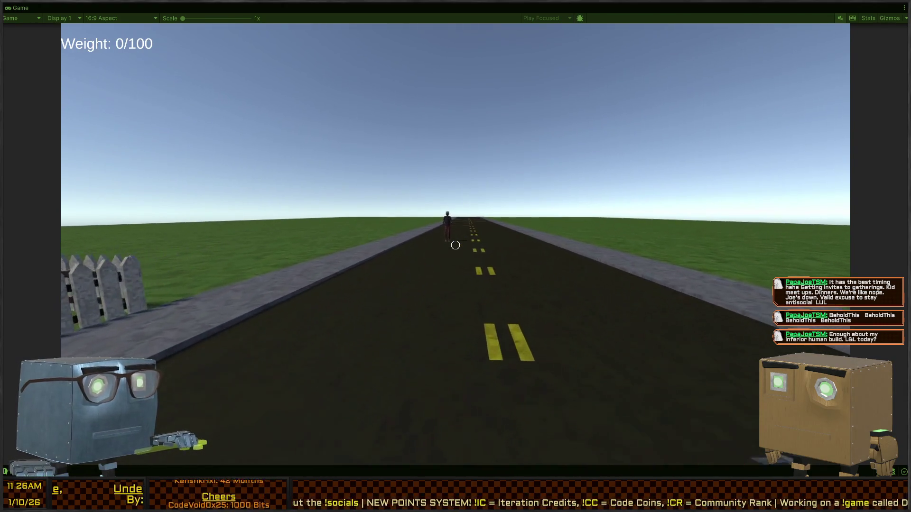
pyautogui.press('w')
pyautogui.click(455, 245)
pyautogui.press('w')
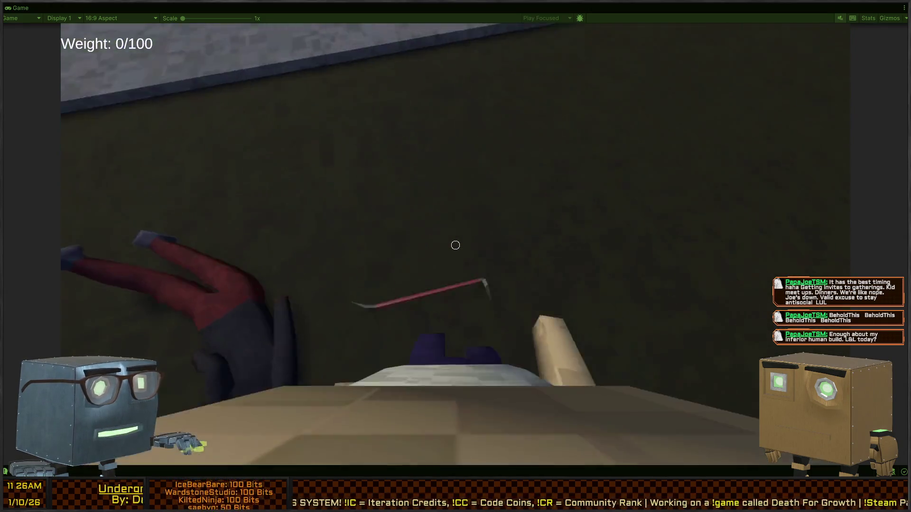
pyautogui.click(455, 246)
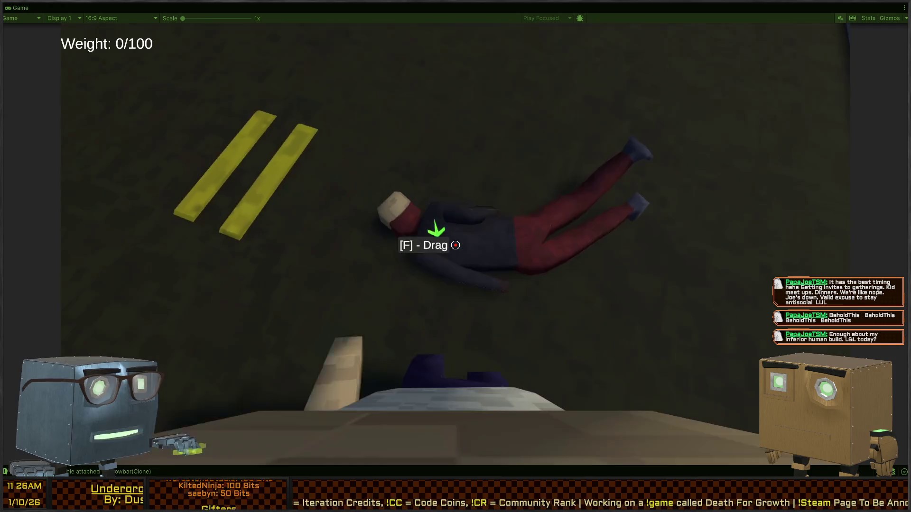
pyautogui.press('w')
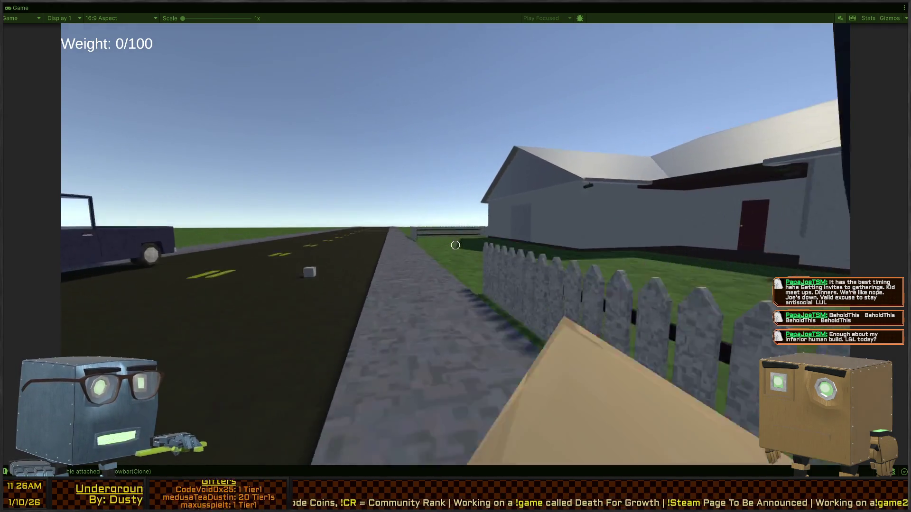
pyautogui.press('w')
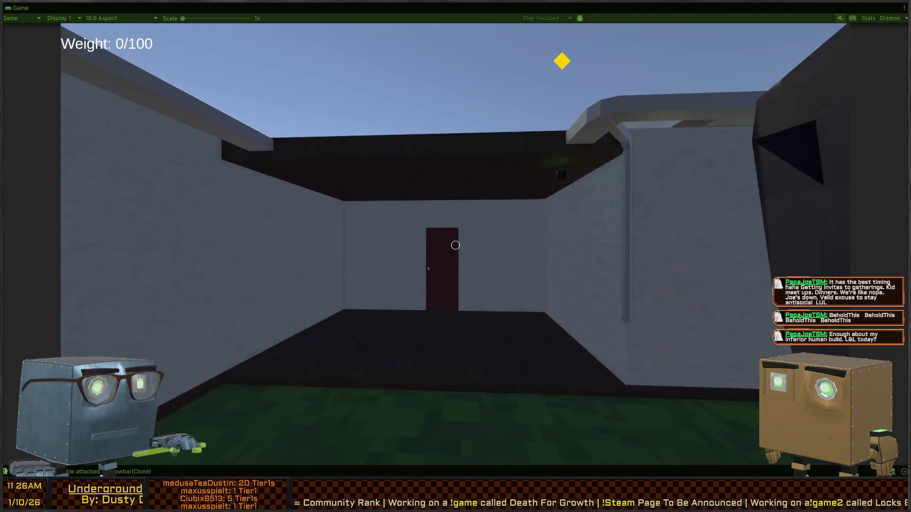
pyautogui.press('w')
pyautogui.press('w')
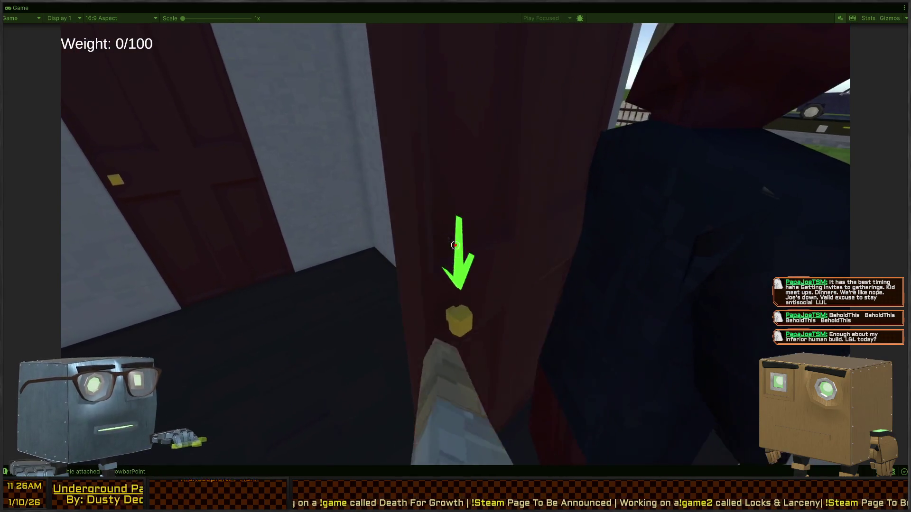
# Open the red door and the bedroom door and walk in facing the wardrobe.
pyautogui.press('s')
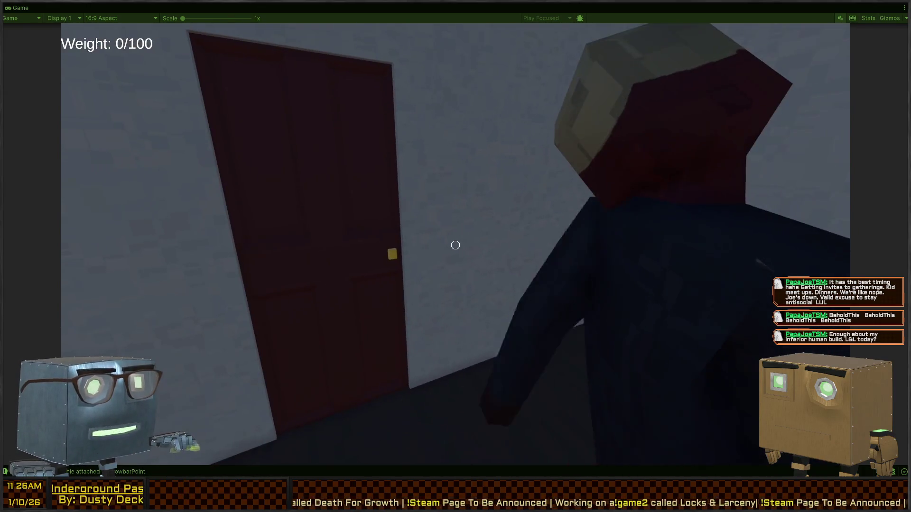
pyautogui.press('s')
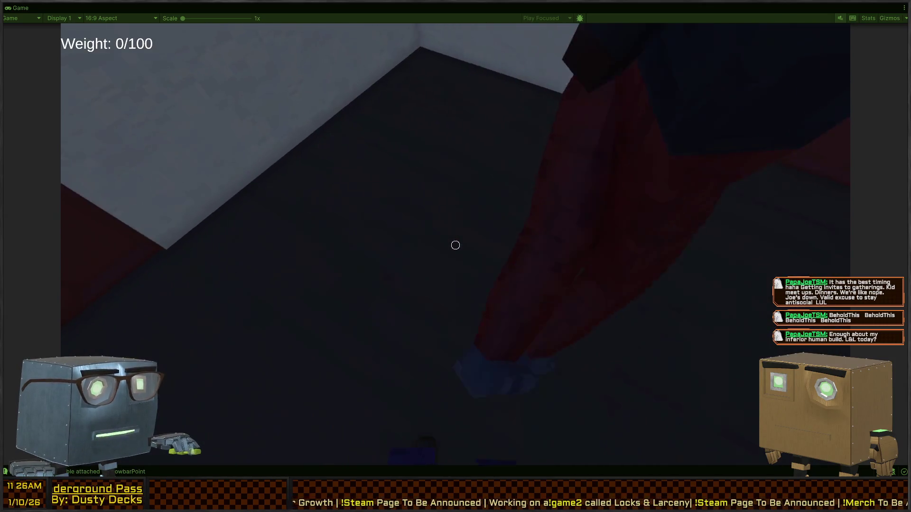
pyautogui.press('w')
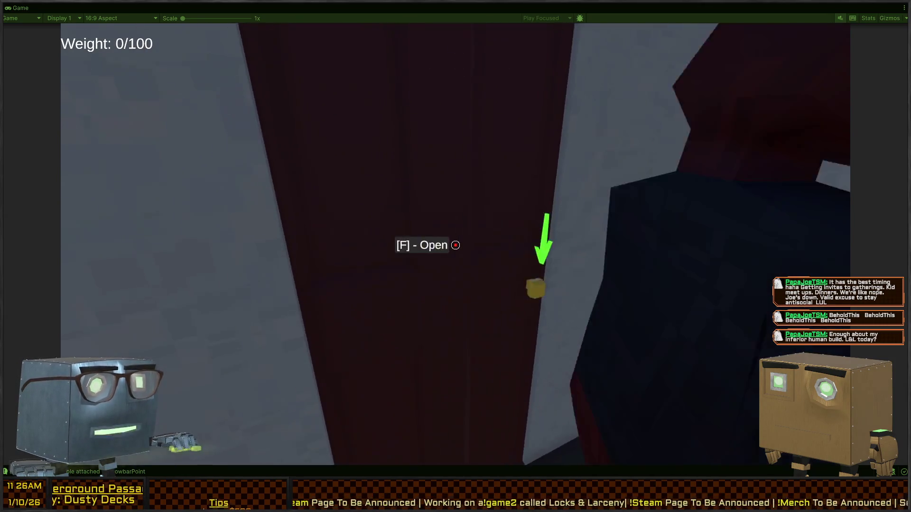
pyautogui.press('s')
pyautogui.press('f')
pyautogui.press('w')
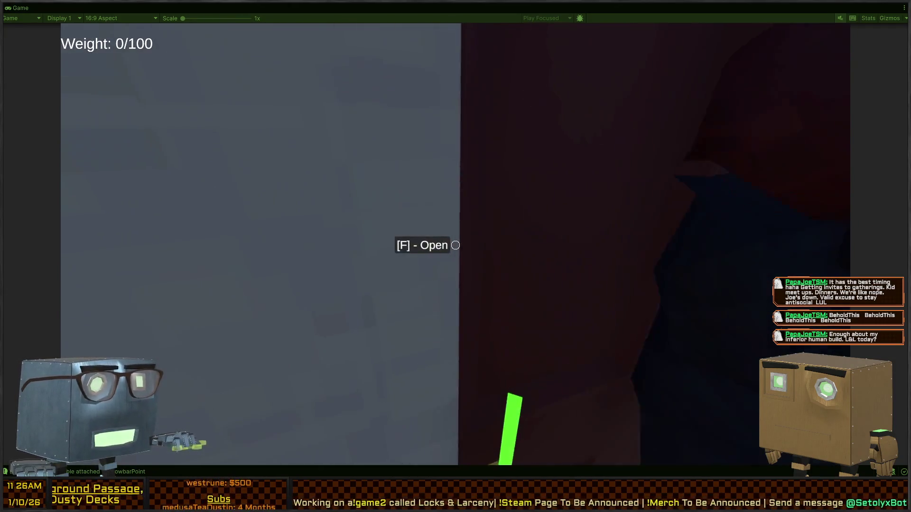
pyautogui.press('f')
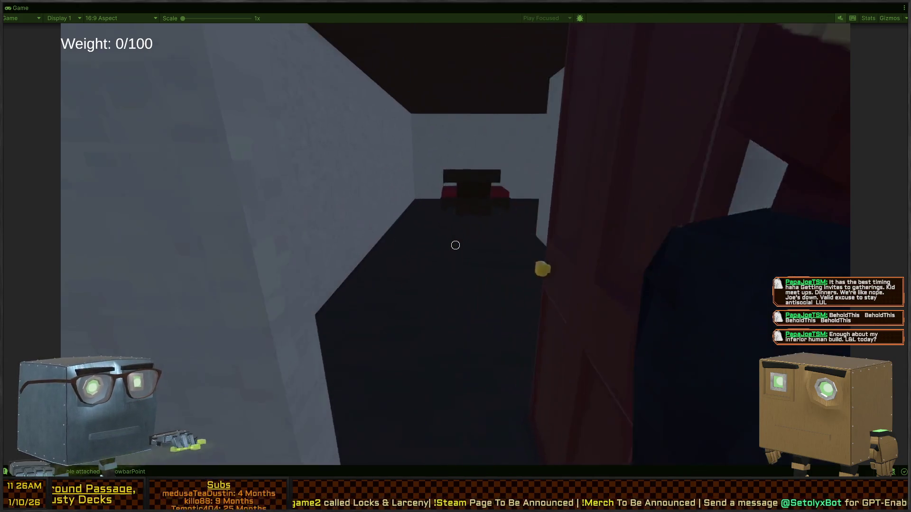
pyautogui.press('w')
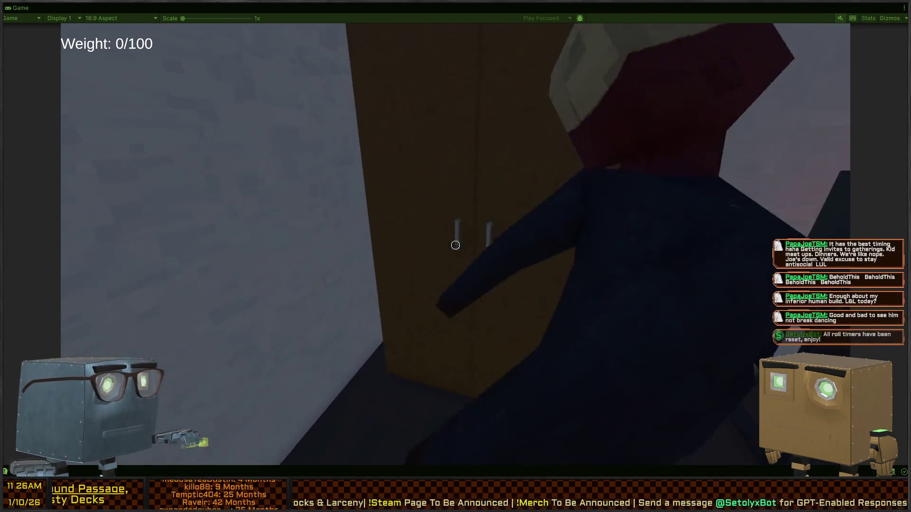
# Grab the body, carry it past the wardrobe, and open the next dark red door.
pyautogui.click(456, 245)
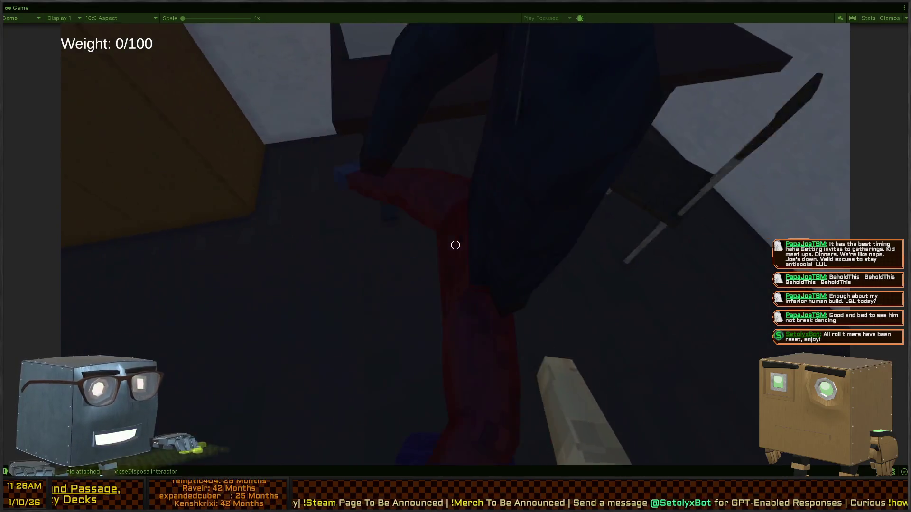
pyautogui.press('w')
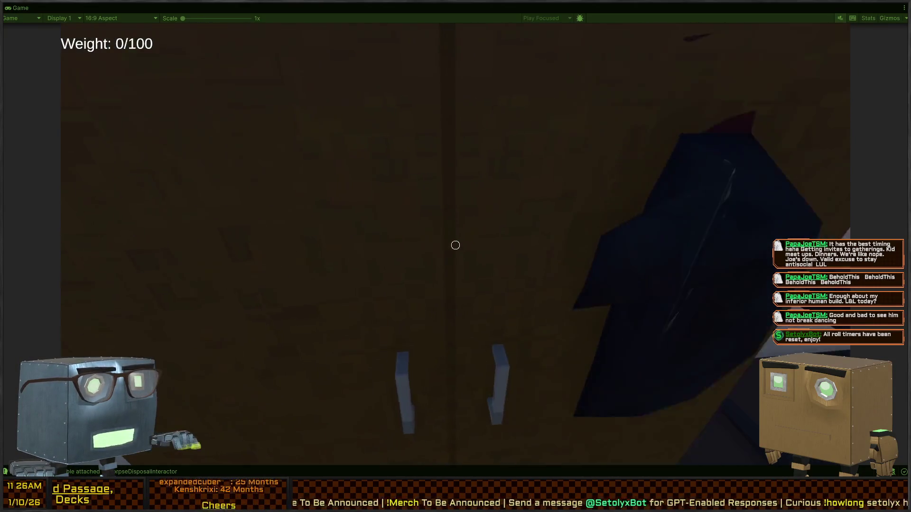
pyautogui.press('w')
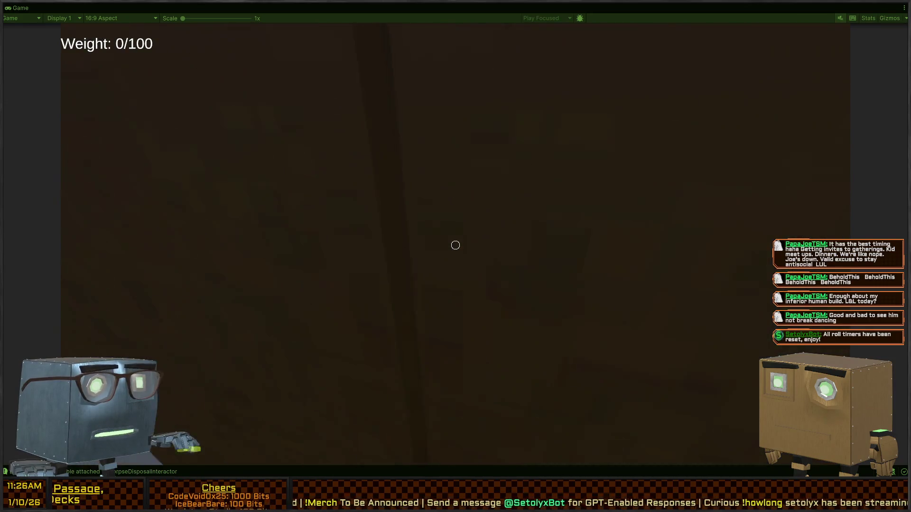
pyautogui.press('s')
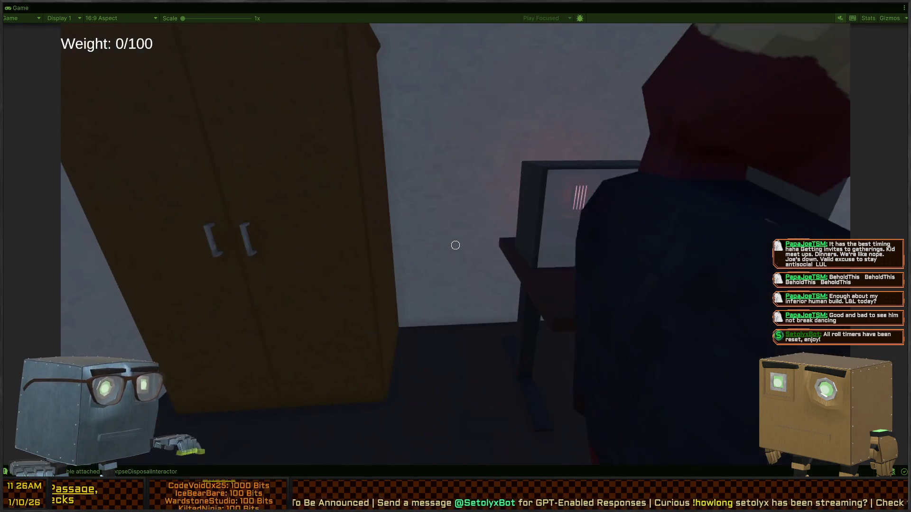
pyautogui.press('w')
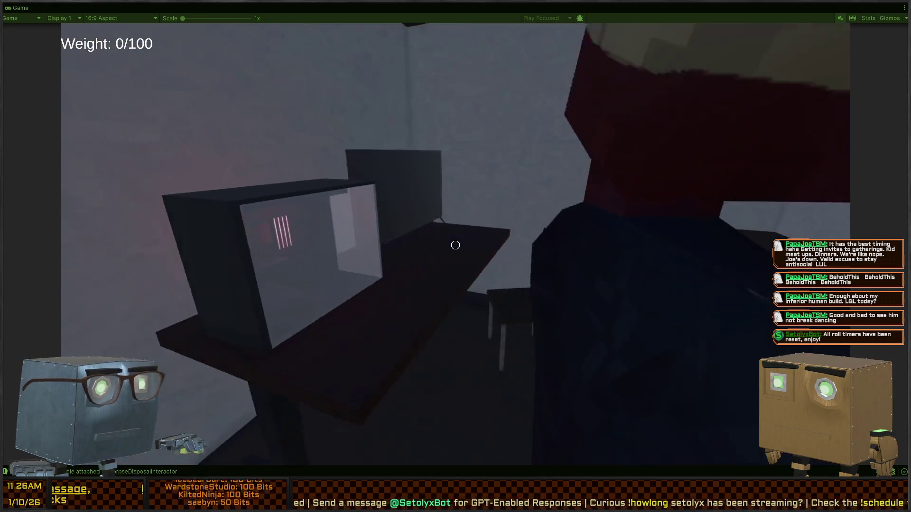
pyautogui.press('w')
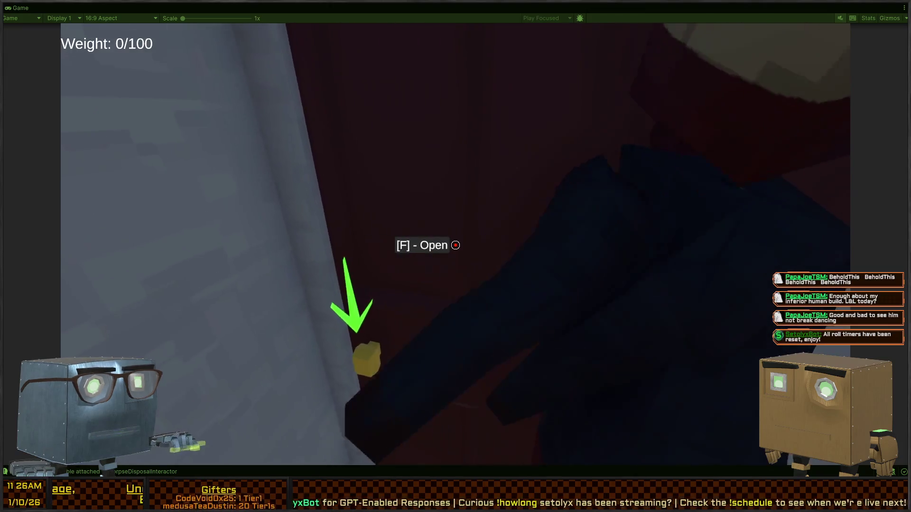
pyautogui.press('f')
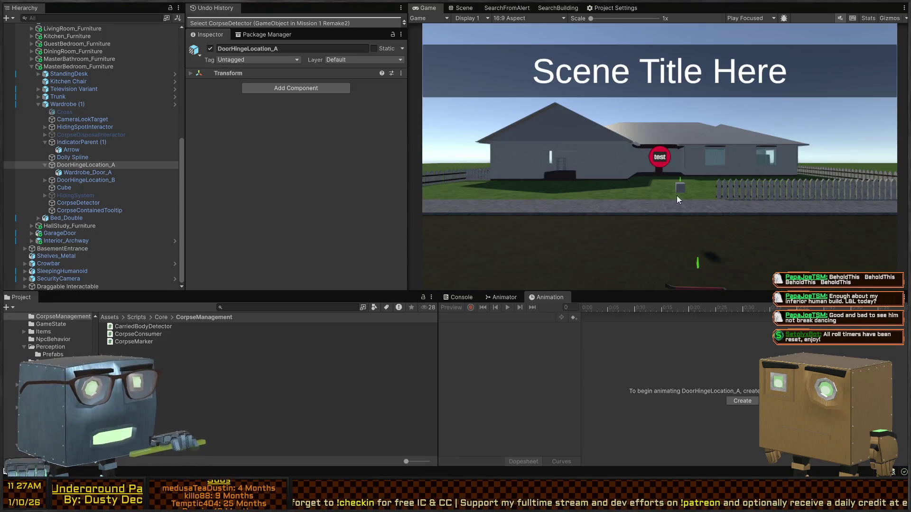
# In the Scene view, activate HidingSystem, then undo so it is inactive again.
pyautogui.click(459, 12)
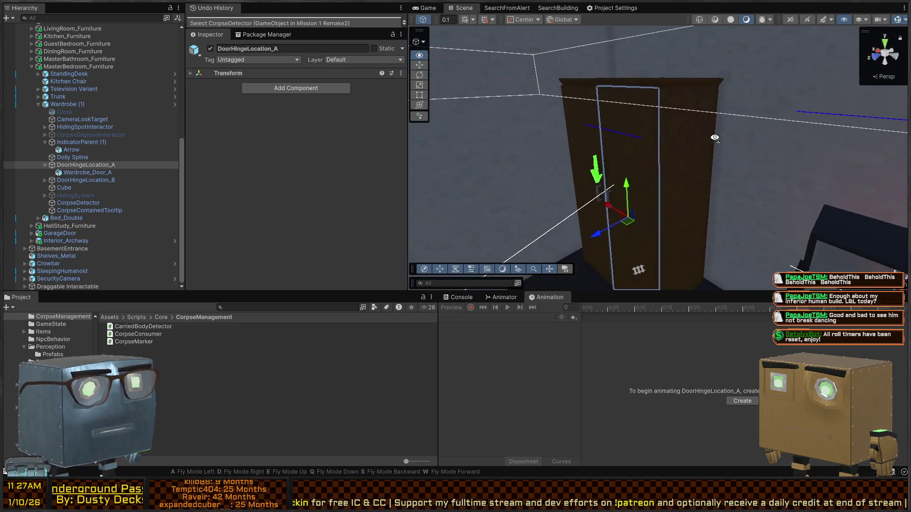
pyautogui.moveTo(731, 164); pyautogui.dragTo(693, 161)
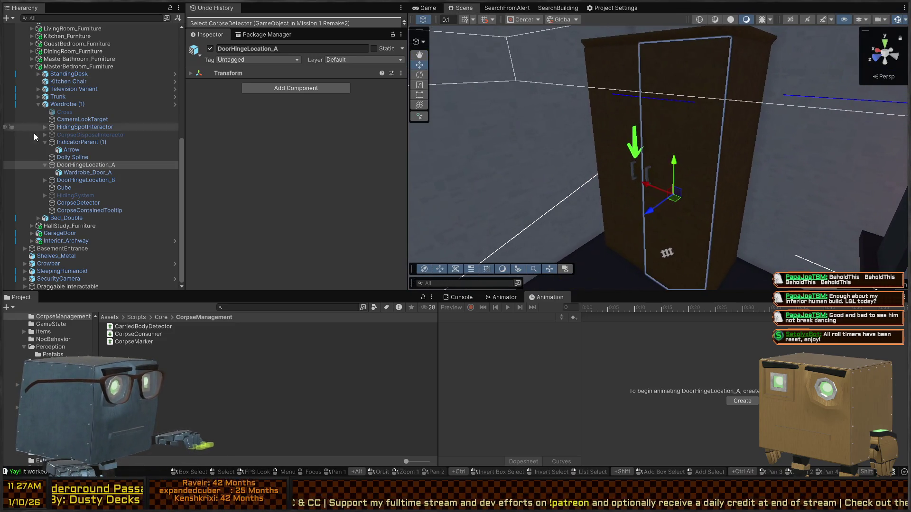
pyautogui.click(81, 202)
pyautogui.click(75, 196)
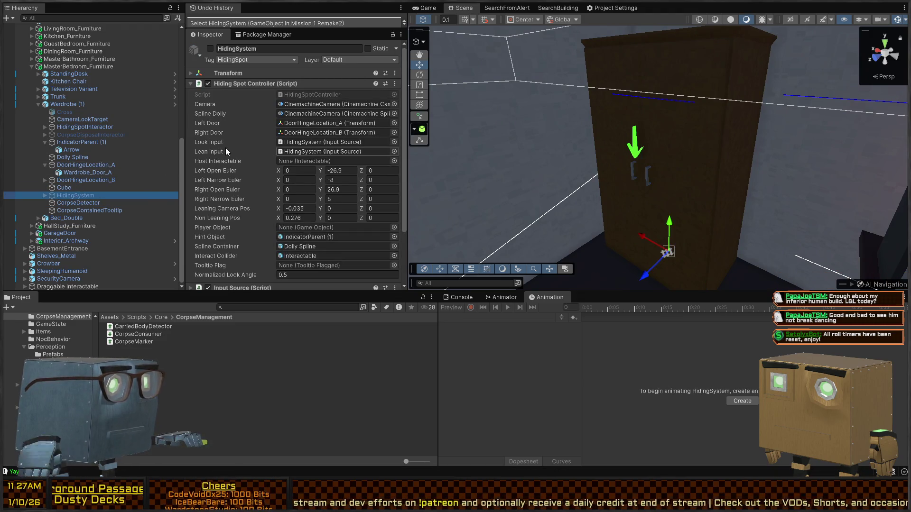
pyautogui.hotkey('alt', 'shift', 'a')
pyautogui.click(95, 104)
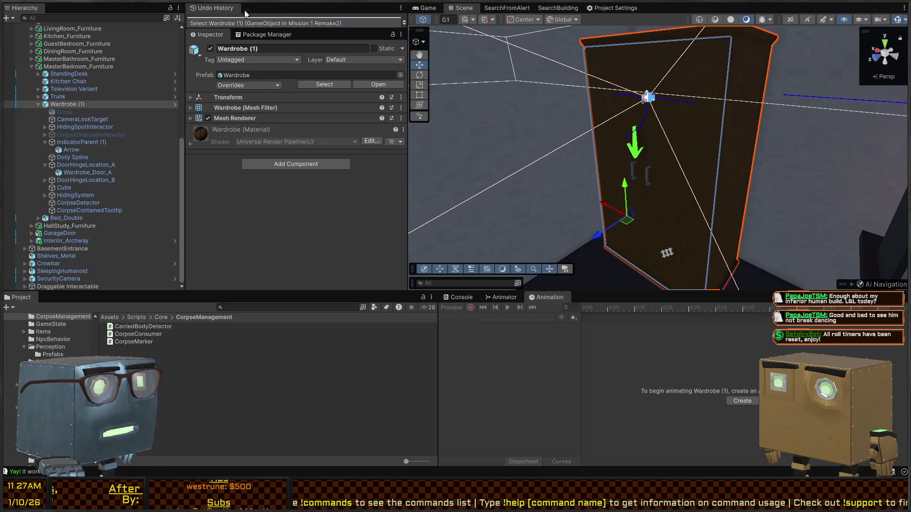
pyautogui.hotkey('ctrl', 'z')
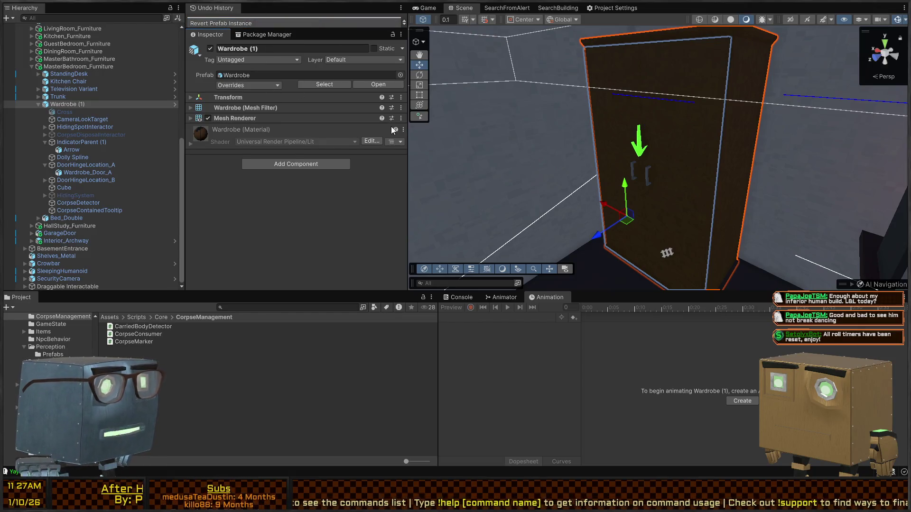
# Select the guest bedroom Wardrobe and view it beside the bed.
pyautogui.moveTo(653, 138); pyautogui.dragTo(568, 187)
pyautogui.click(569, 191)
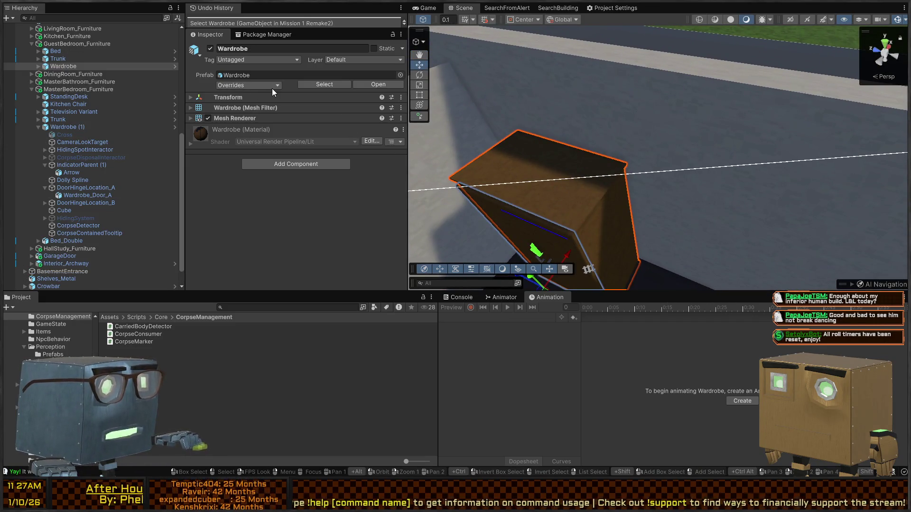
pyautogui.moveTo(617, 133)
pyautogui.mouseDown()
pyautogui.moveTo(637, 127)
pyautogui.moveTo(665, 148)
pyautogui.moveTo(630, 142)
pyautogui.moveTo(569, 166)
pyautogui.moveTo(23, 122)
pyautogui.moveTo(684, 129)
pyautogui.moveTo(525, 112)
pyautogui.moveTo(500, 126)
pyautogui.moveTo(665, 125)
pyautogui.mouseUp()
pyautogui.click(65, 134)
pyautogui.hotkey('alt', 'shift', 'a')
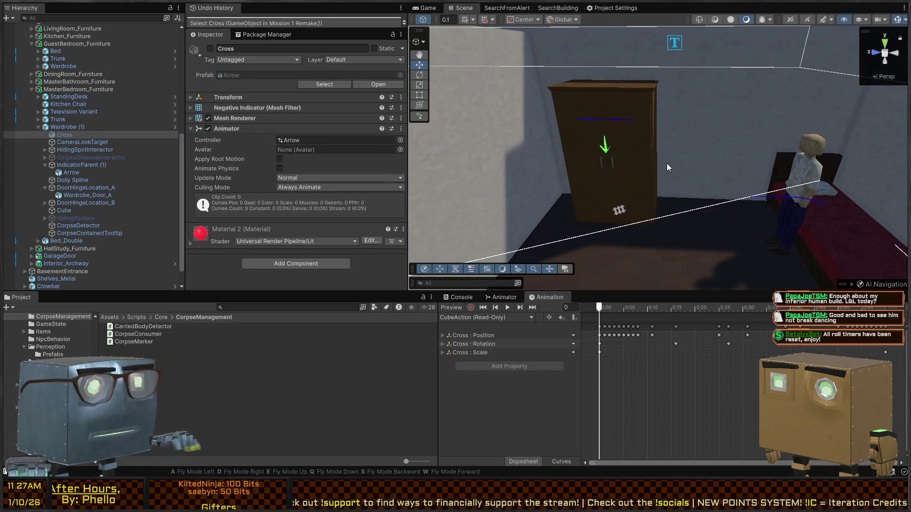
pyautogui.moveTo(647, 166)
pyautogui.mouseDown()
pyautogui.moveTo(723, 123)
pyautogui.moveTo(691, 124)
pyautogui.mouseUp()
pyautogui.press('w')
pyautogui.press('z')
pyautogui.hotkey('alt', 'shift', 'a')
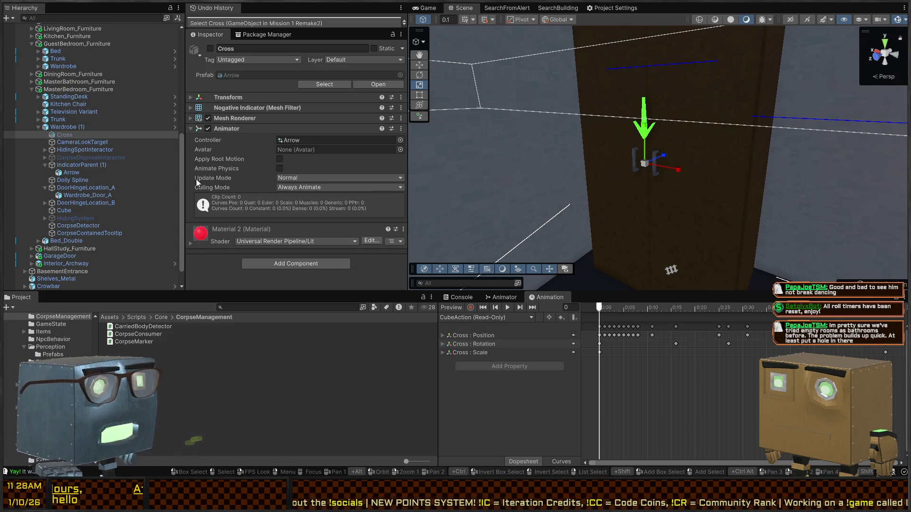
pyautogui.click(63, 137)
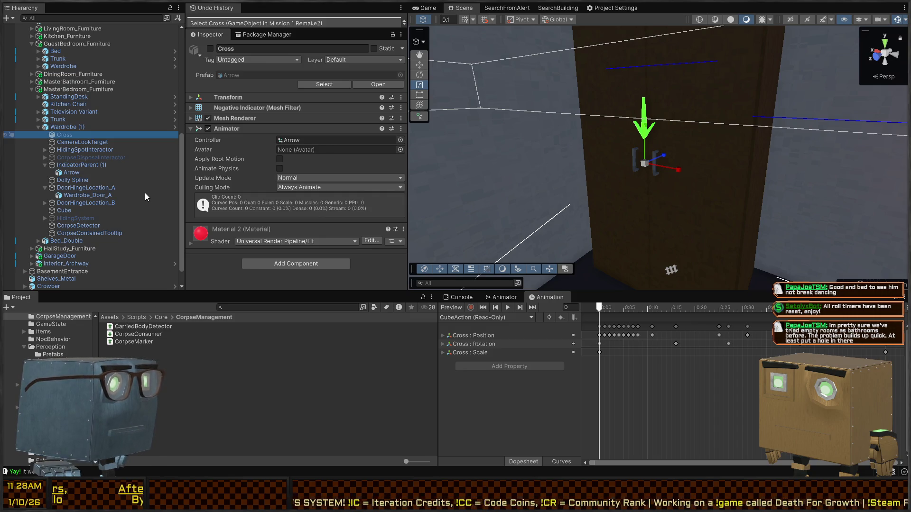
pyautogui.click(52, 35)
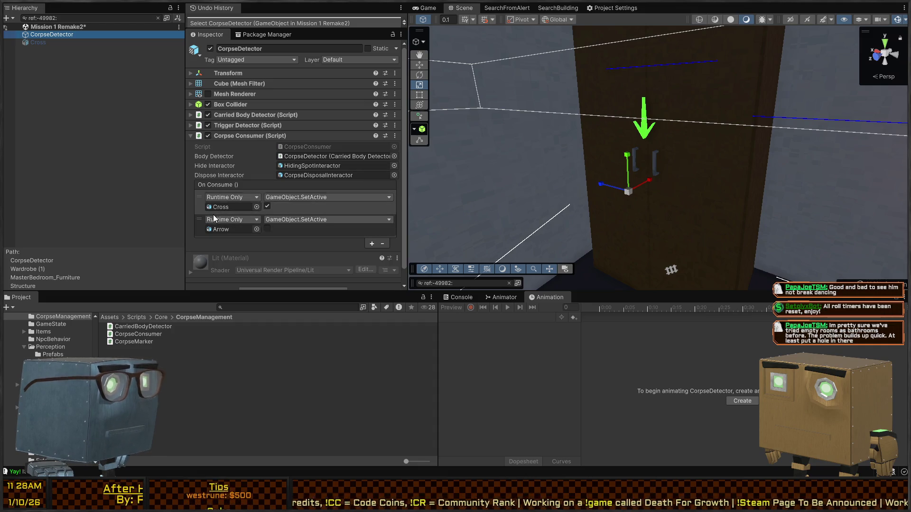
# Check CorpseDetector's On Consume events (Cross on, Arrow off), then show the Game view.
pyautogui.click(39, 42)
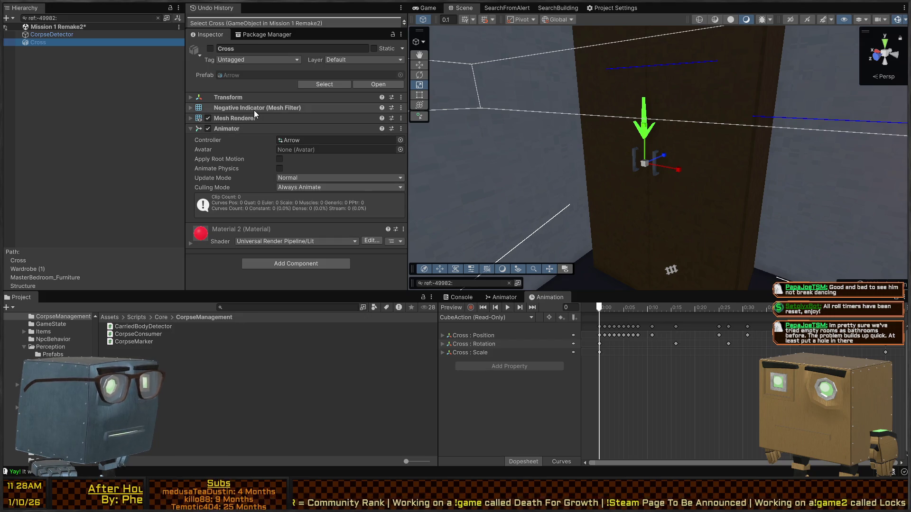
pyautogui.click(50, 34)
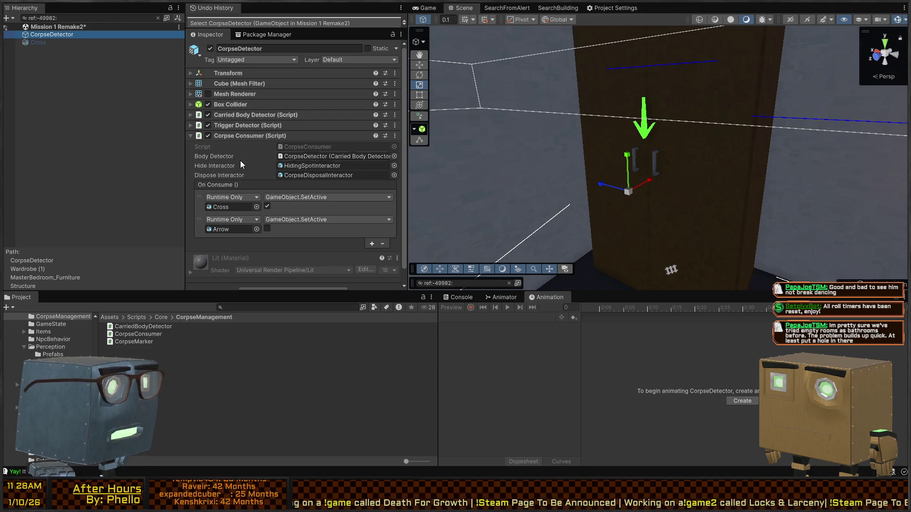
pyautogui.click(248, 126)
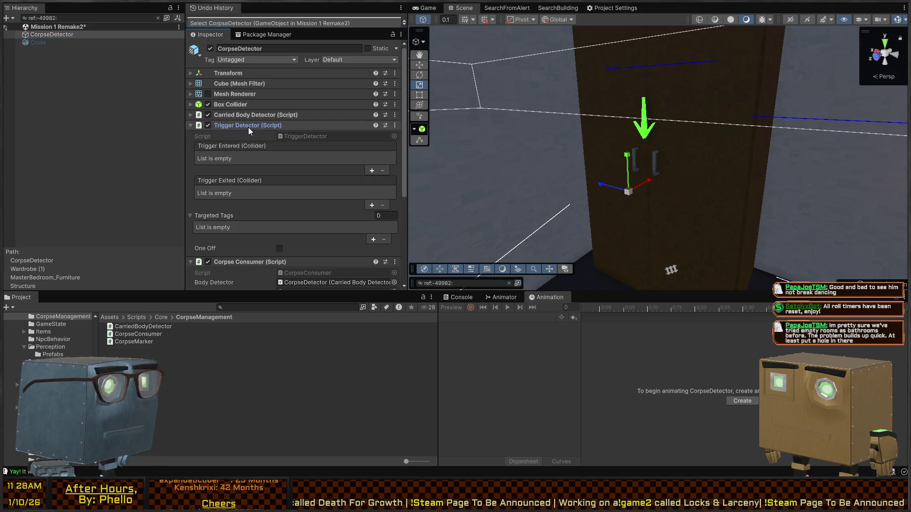
pyautogui.click(248, 126)
pyautogui.click(248, 112)
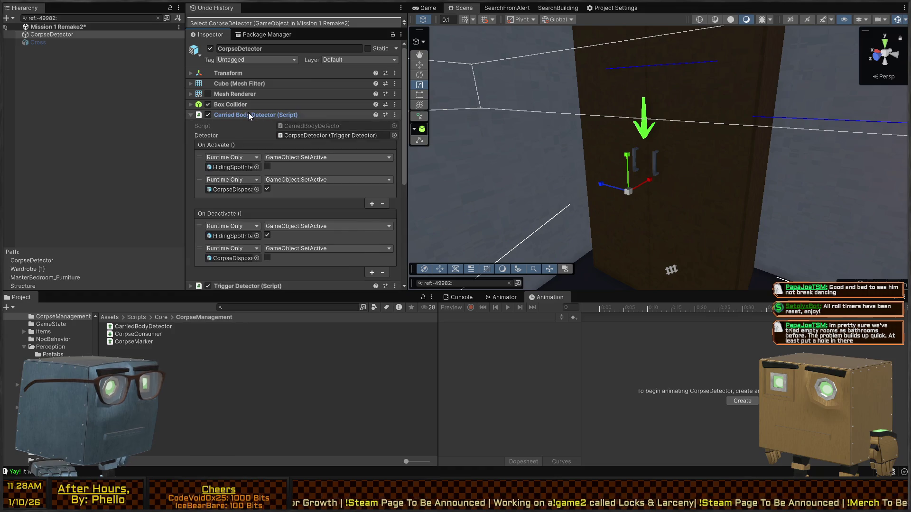
pyautogui.scroll(-2, 216, 128)
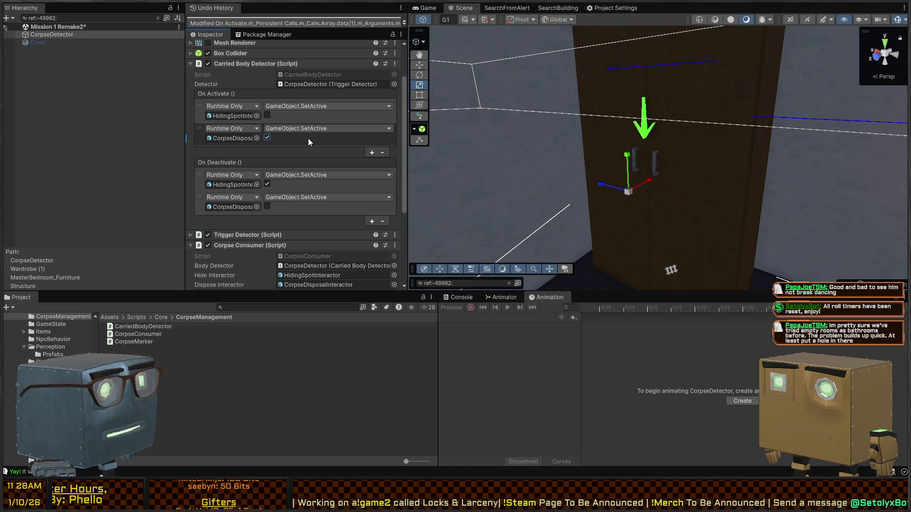
pyautogui.scroll(-2, 225, 162)
pyautogui.scroll(-2, 251, 133)
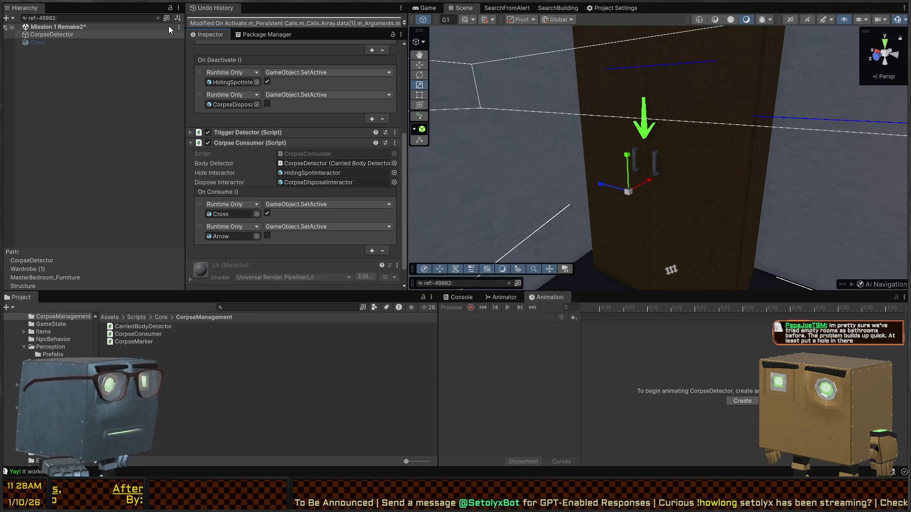
pyautogui.click(440, 10)
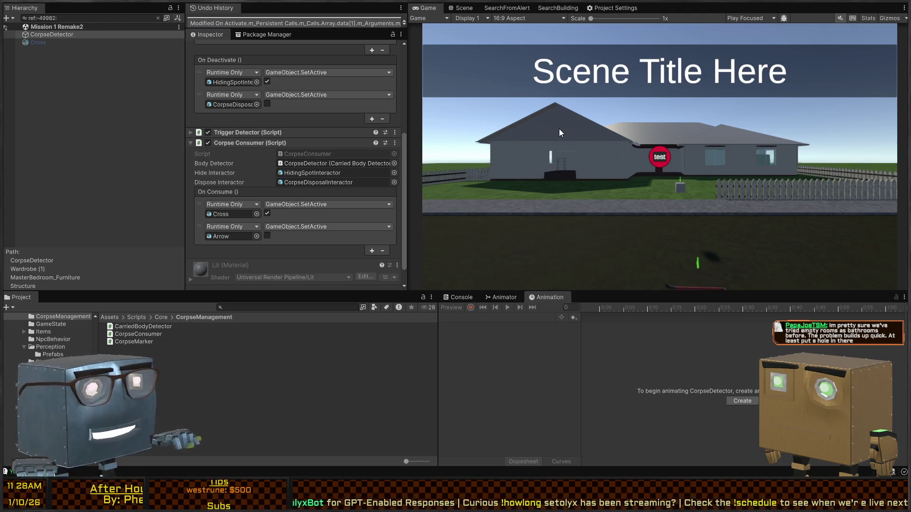
# Start play mode, steal the crowbar and knock down the NPC on the road.
pyautogui.hotkey('ctrl', 'p')
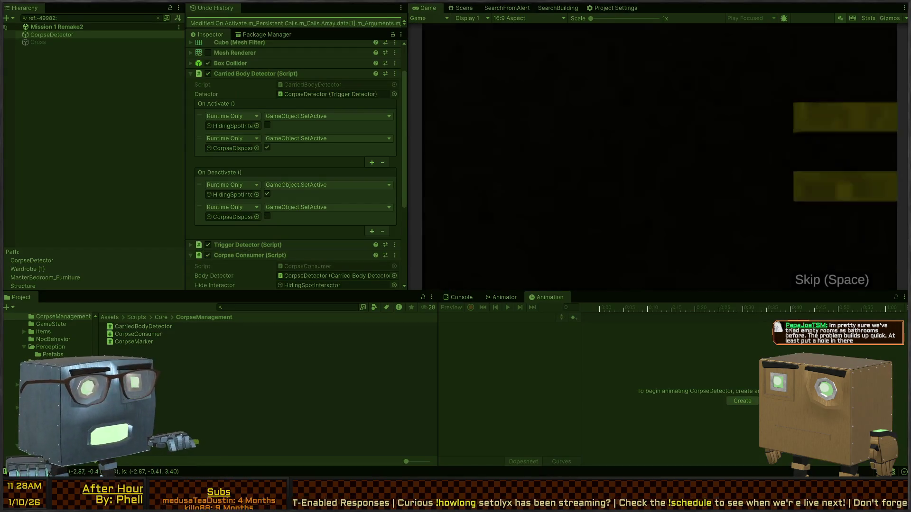
pyautogui.press('w')
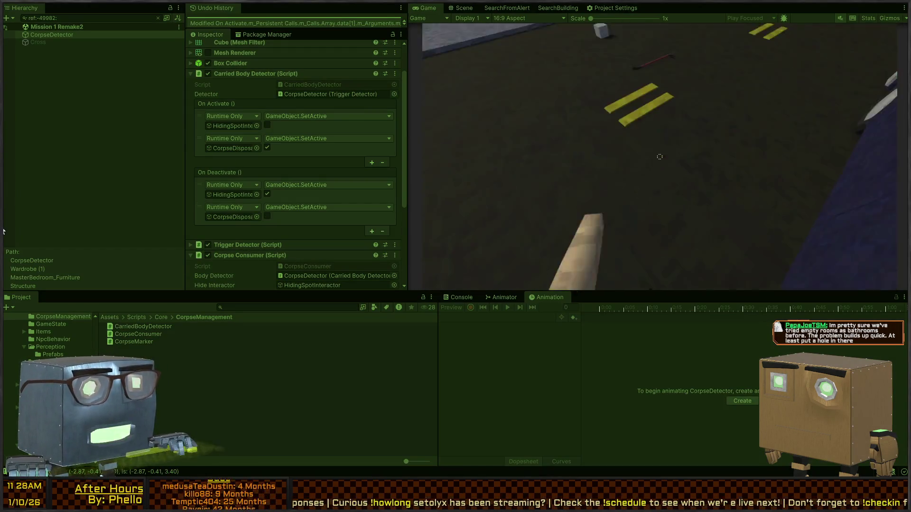
pyautogui.press('f')
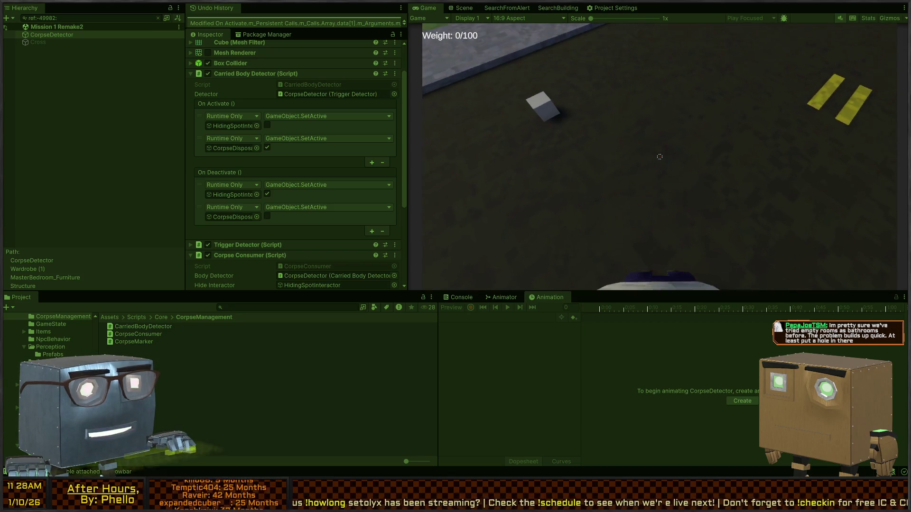
pyautogui.press('w')
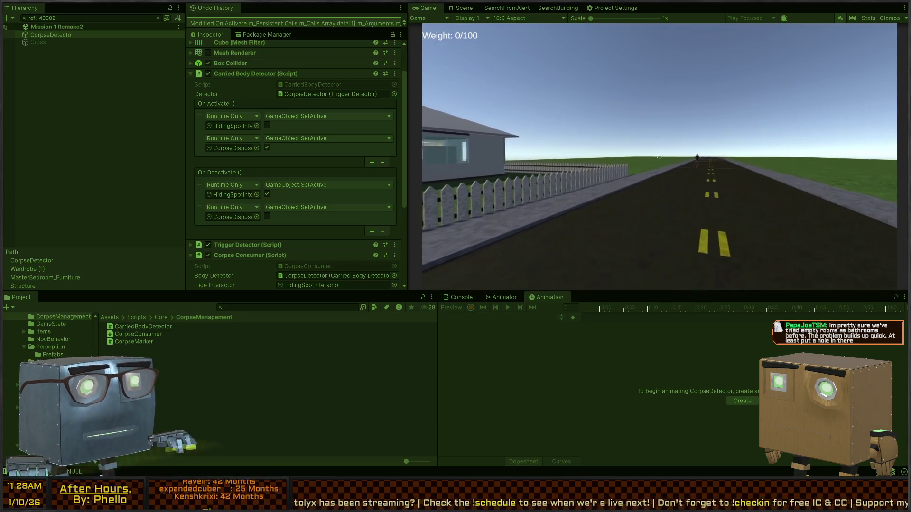
pyautogui.press('w')
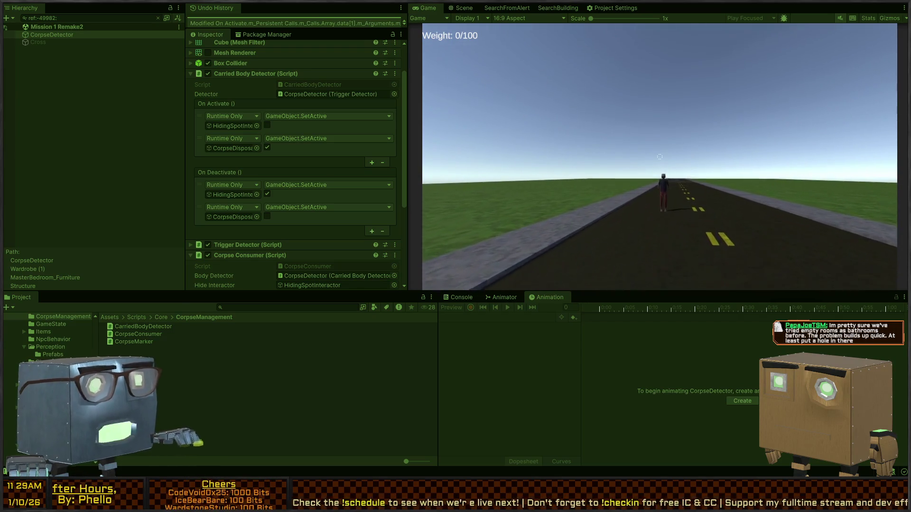
pyautogui.click(659, 157)
# Drag the NPC's body across the lawn and open the red front door.
pyautogui.press('w')
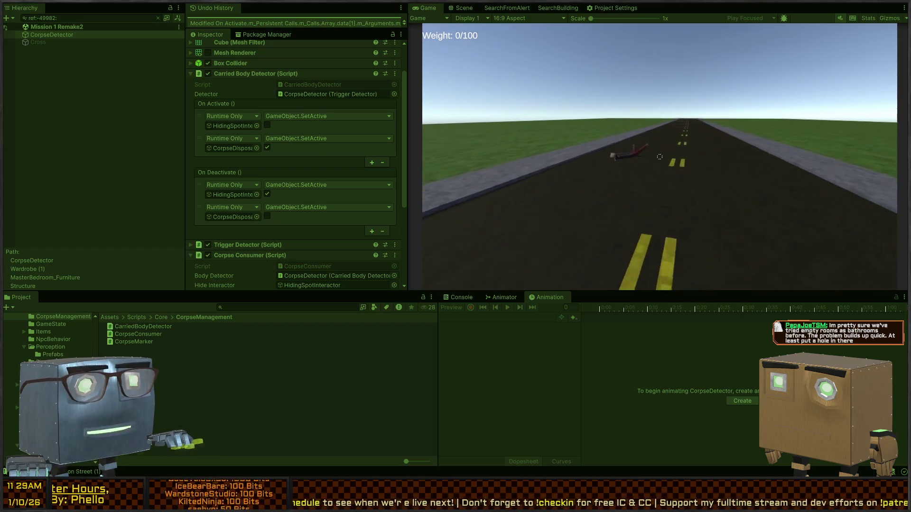
pyautogui.press('w')
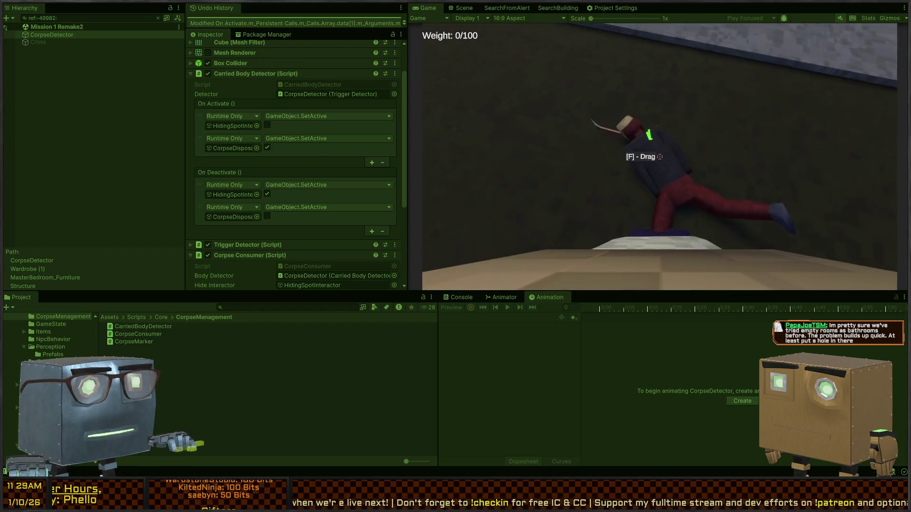
pyautogui.press('w')
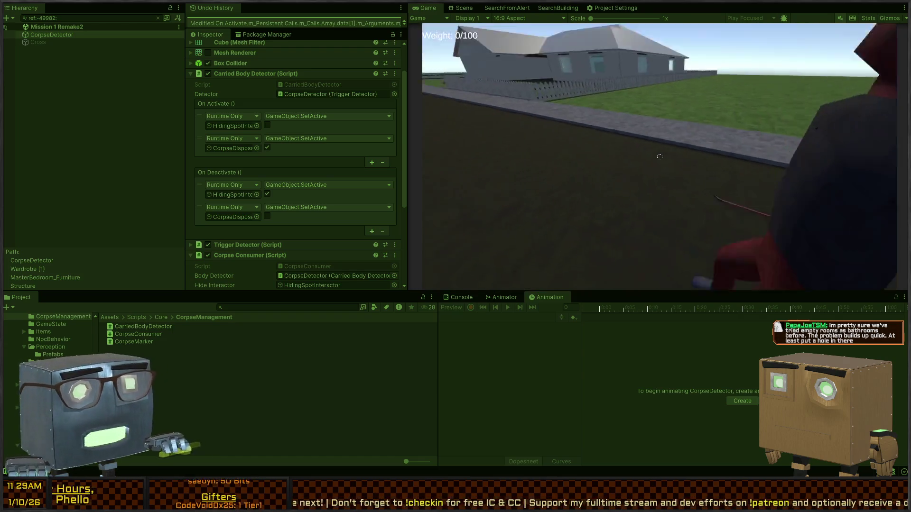
pyautogui.press('w')
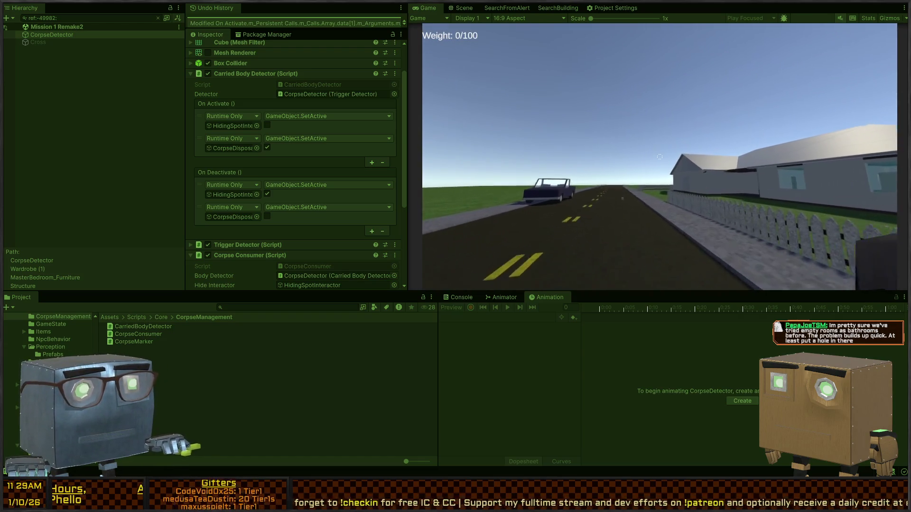
pyautogui.press('w')
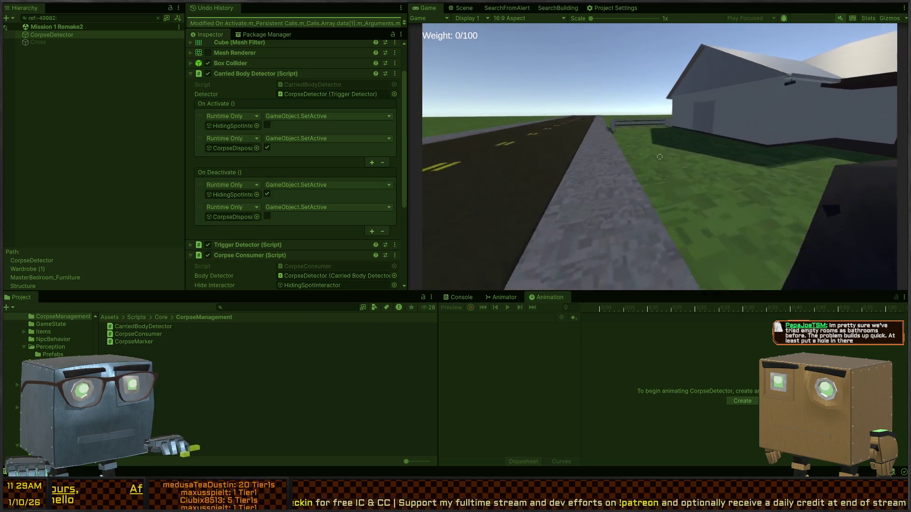
pyautogui.press('w')
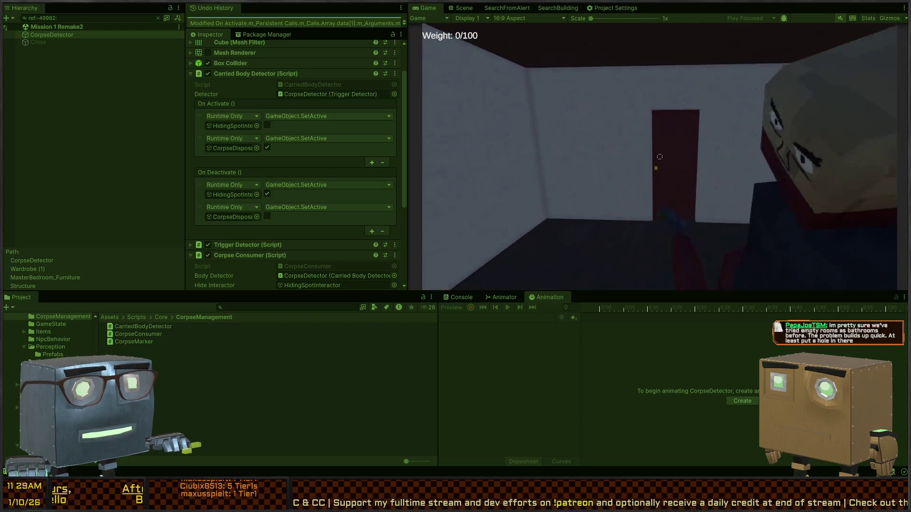
pyautogui.press('f')
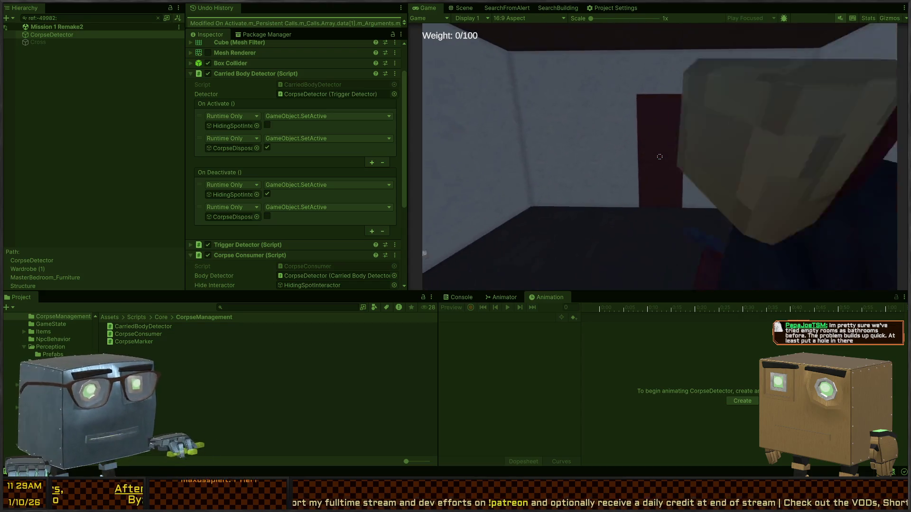
# Carry the body through the house into the bedroom and dump it in the wardrobe.
pyautogui.press('w')
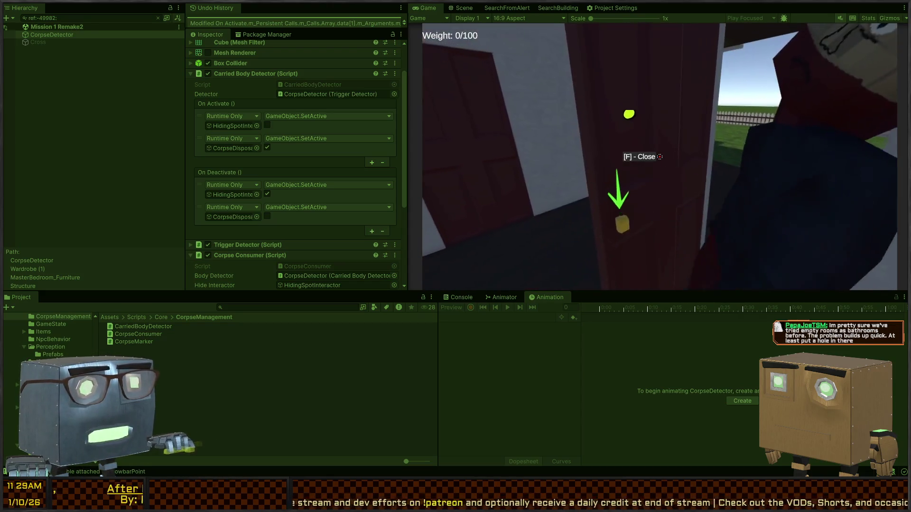
pyautogui.press('w')
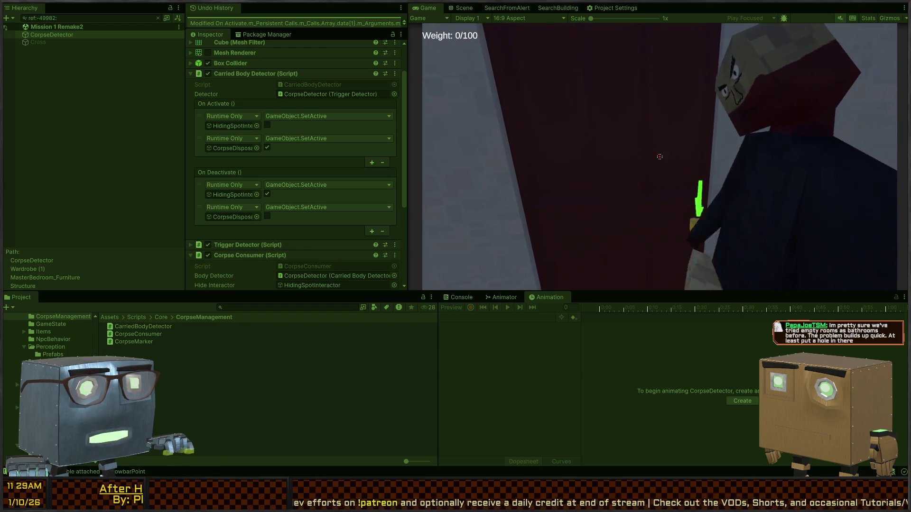
pyautogui.press('w')
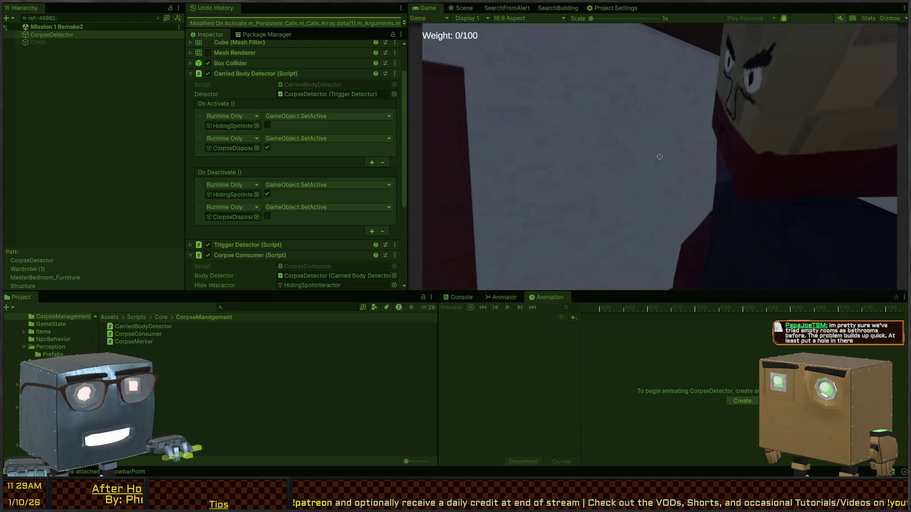
pyautogui.press('w')
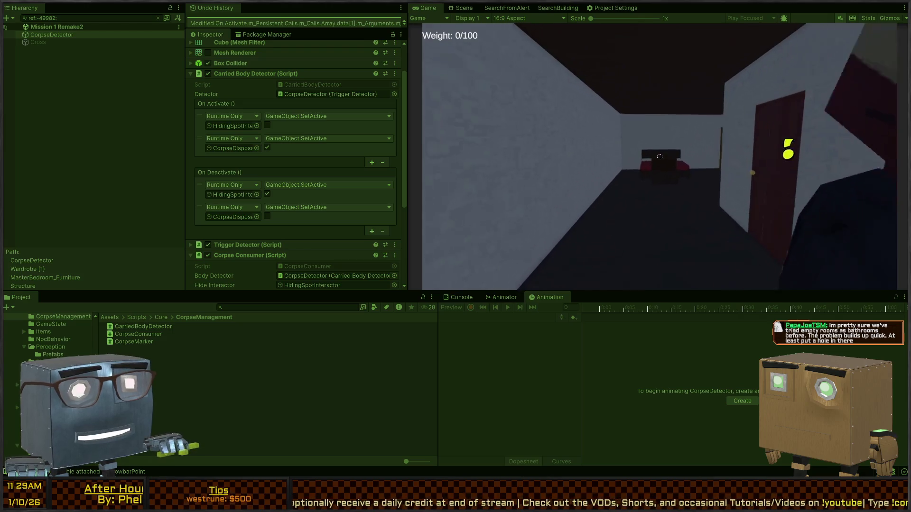
pyautogui.press('w')
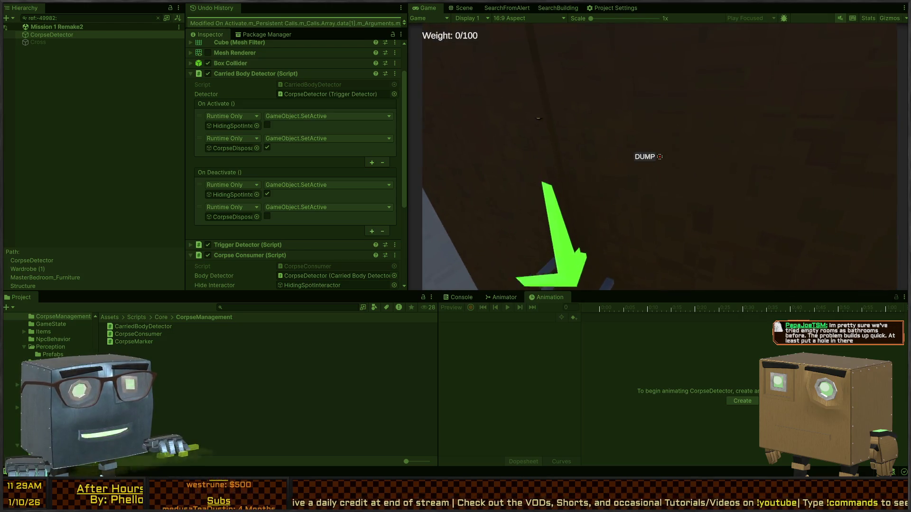
pyautogui.press('s')
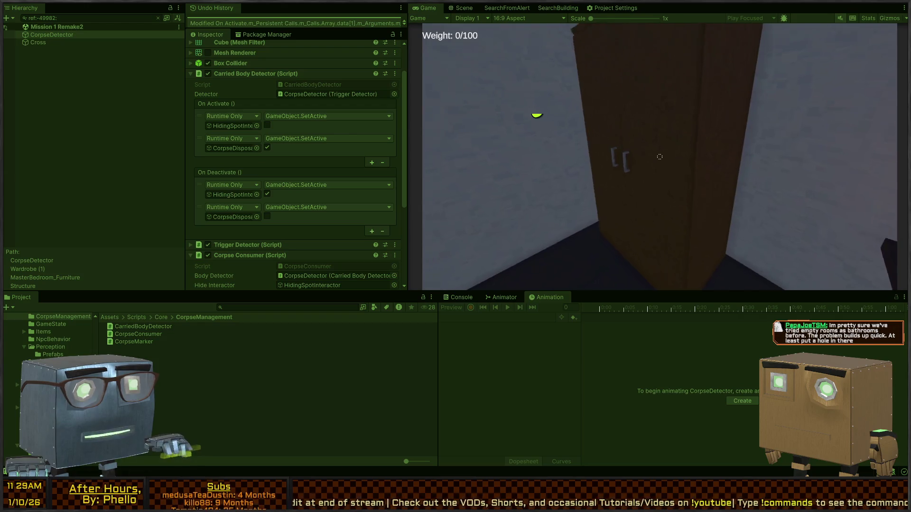
pyautogui.press('Escape')
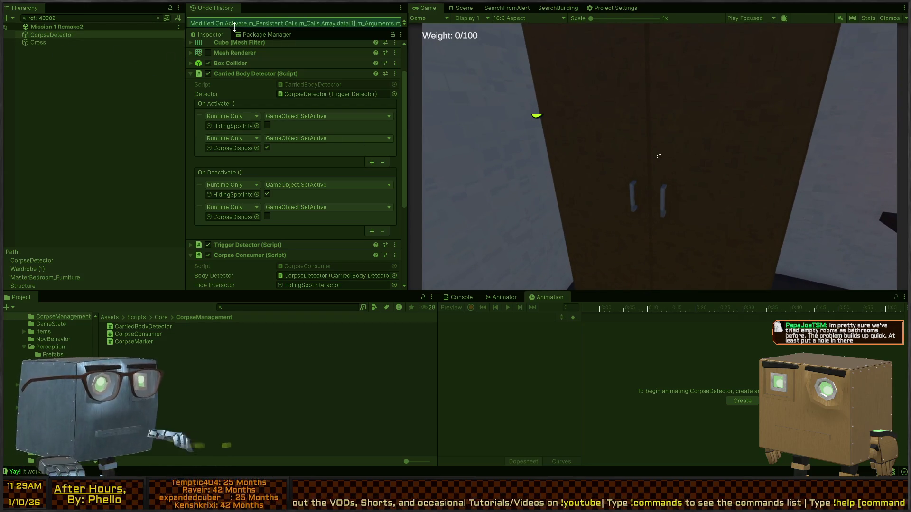
# Toggle the Cross object's active state and clear the Hierarchy filter.
pyautogui.click(38, 42)
pyautogui.hotkey('alt', 'shift', 'a')
pyautogui.hotkey('alt', 'shift', 'a')
pyautogui.click(158, 18)
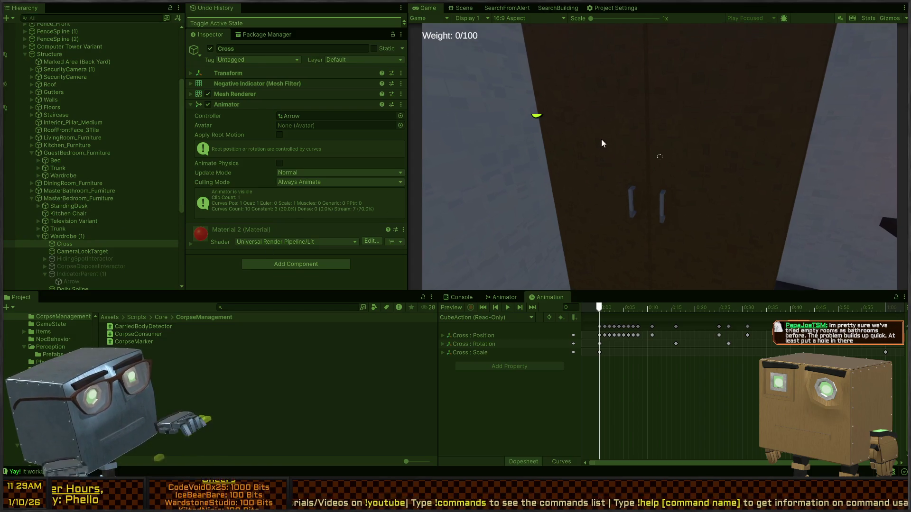
pyautogui.click(635, 133)
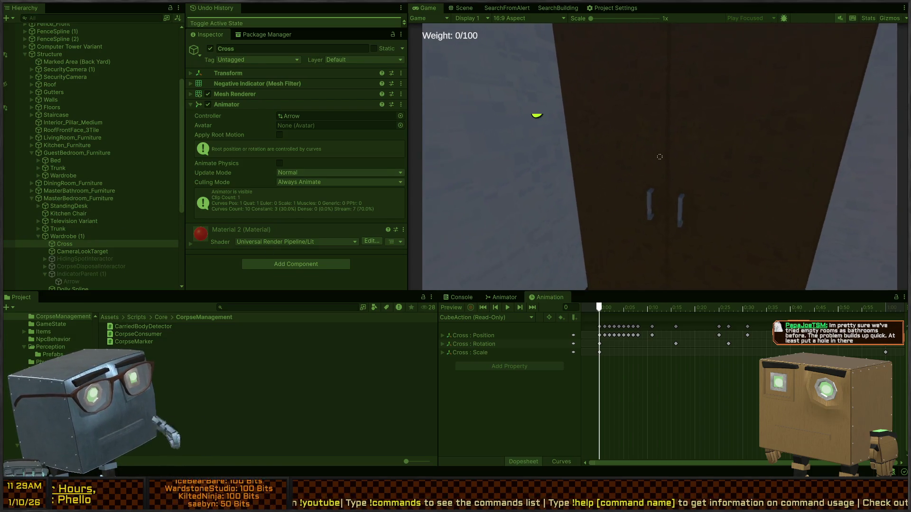
# Frame Cross in the Scene view and fly the camera around the wardrobe.
pyautogui.click(464, 9)
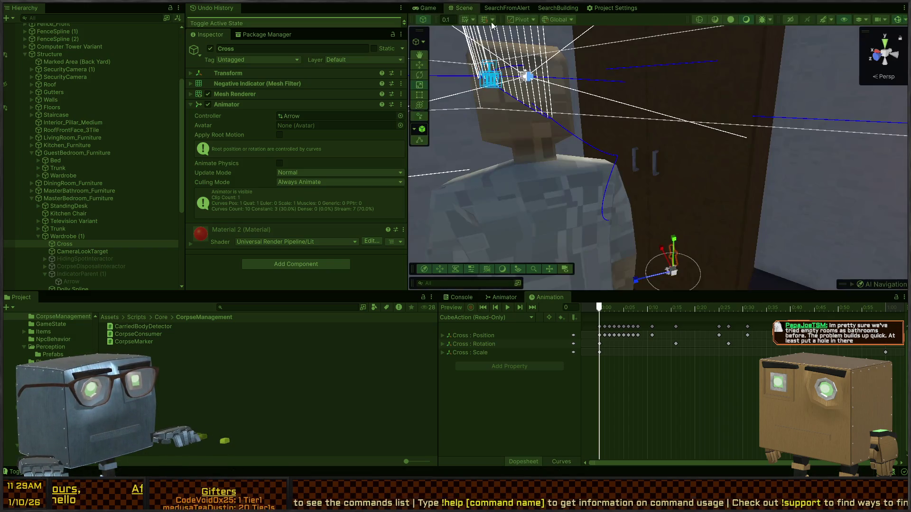
pyautogui.click(412, 8)
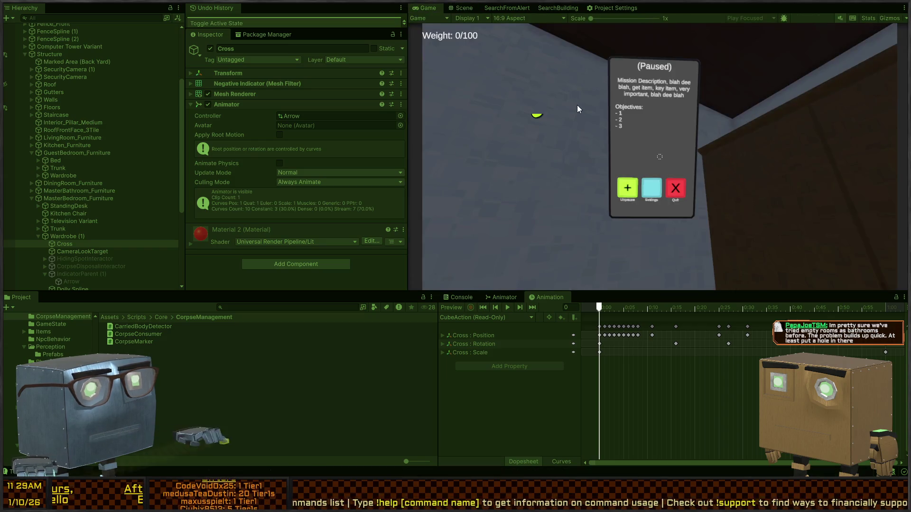
pyautogui.hotkey('ctrl', '1')
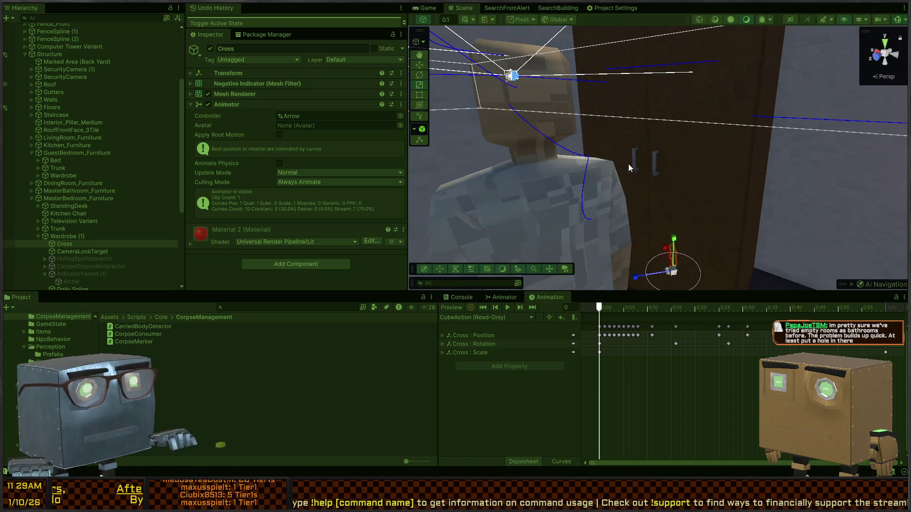
pyautogui.press('f')
pyautogui.moveTo(547, 196)
pyautogui.mouseDown()
pyautogui.moveTo(531, 146)
pyautogui.moveTo(531, 155)
pyautogui.moveTo(664, 162)
pyautogui.moveTo(651, 175)
pyautogui.moveTo(611, 172)
pyautogui.mouseUp()
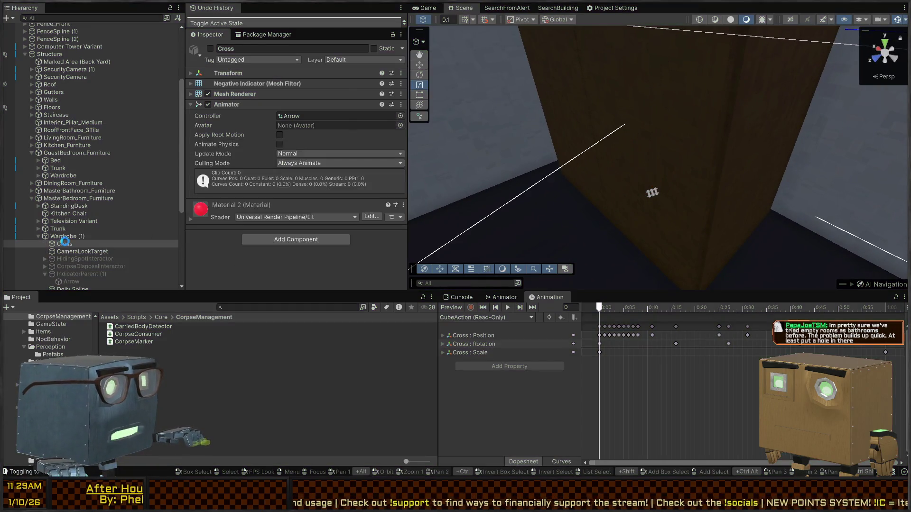
# Undo the Cross activation and open the Wardrobe prefab for editing.
pyautogui.hotkey('ctrl', 'z')
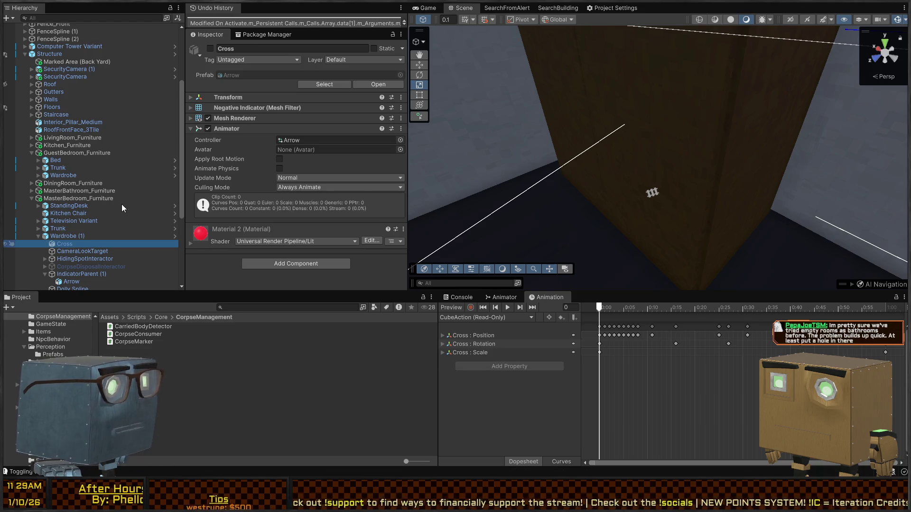
pyautogui.hotkey('ctrl', 'shift', 'n')
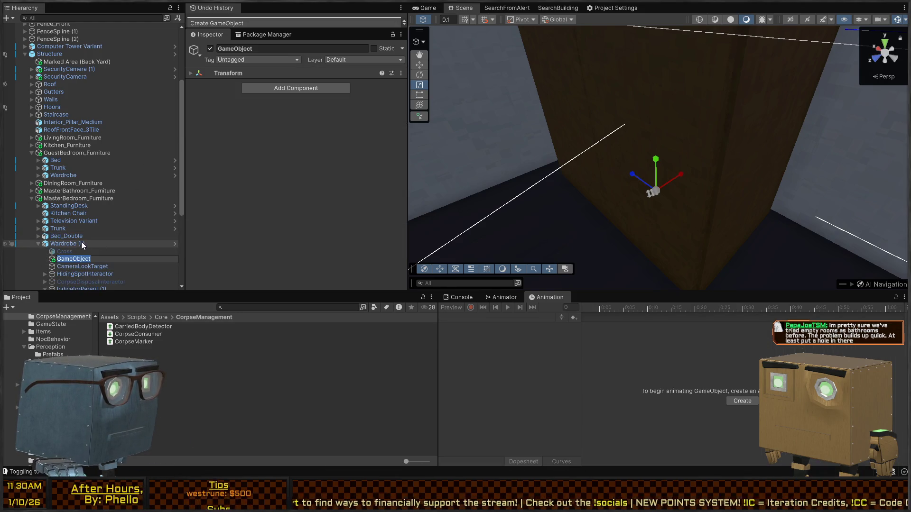
pyautogui.hotkey('ctrl', 'z')
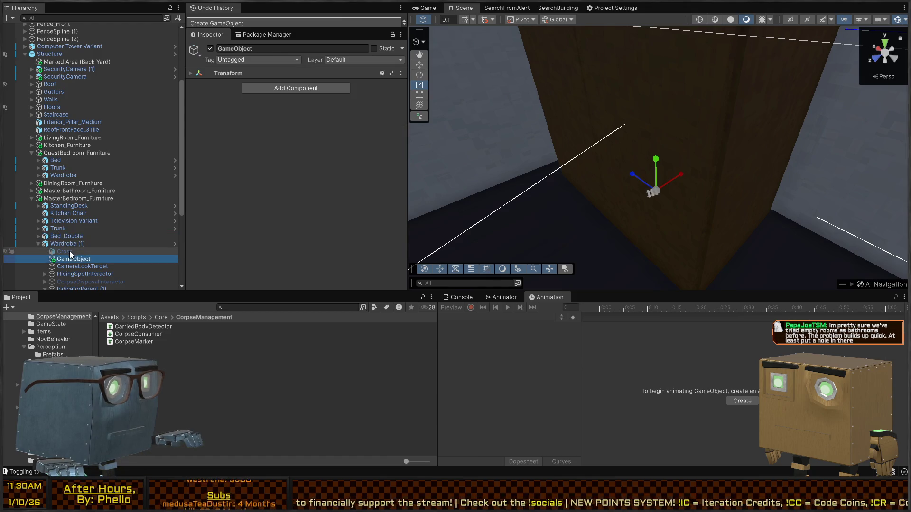
pyautogui.click(72, 242)
pyautogui.click(74, 234)
pyautogui.click(64, 242)
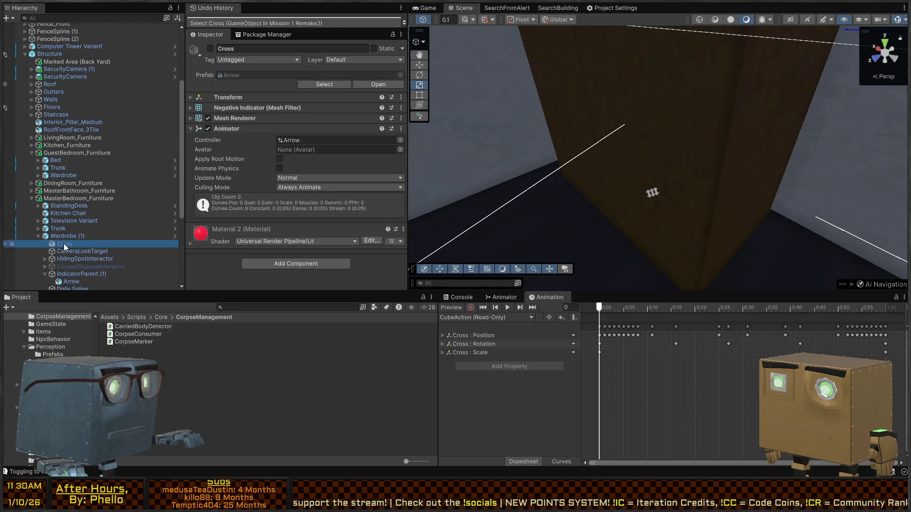
pyautogui.click(127, 237)
pyautogui.click(174, 235)
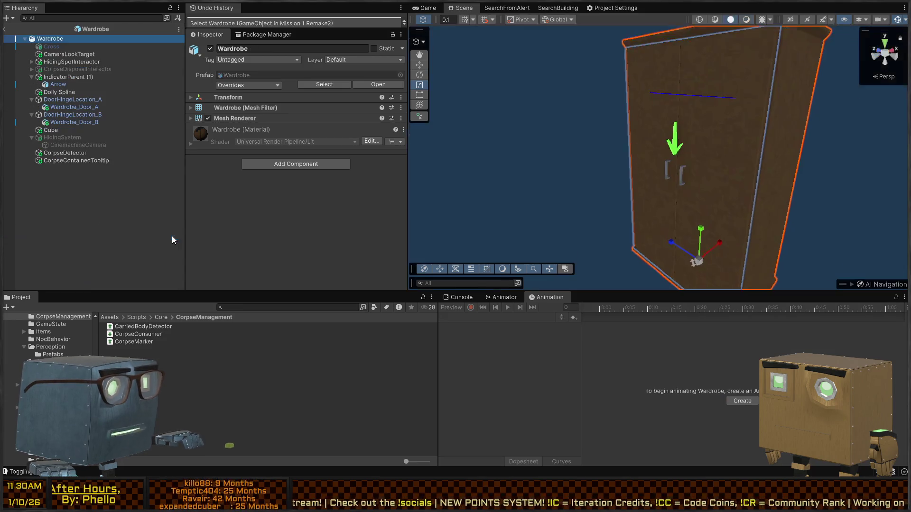
# Wrap Cross in a new empty parent GameObject and give the parent Cross's transform.
pyautogui.click(73, 47)
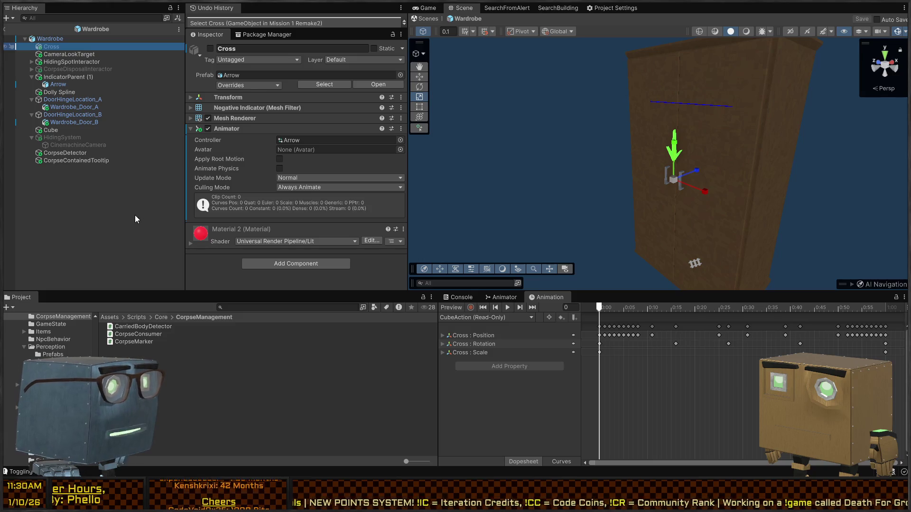
pyautogui.hotkey('ctrl', 'shift', 'g')
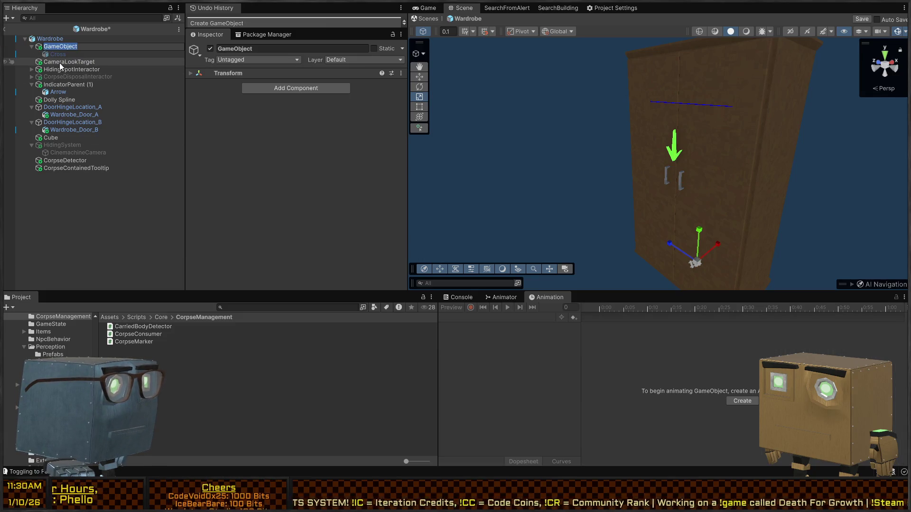
pyautogui.click(55, 54)
pyautogui.click(63, 48)
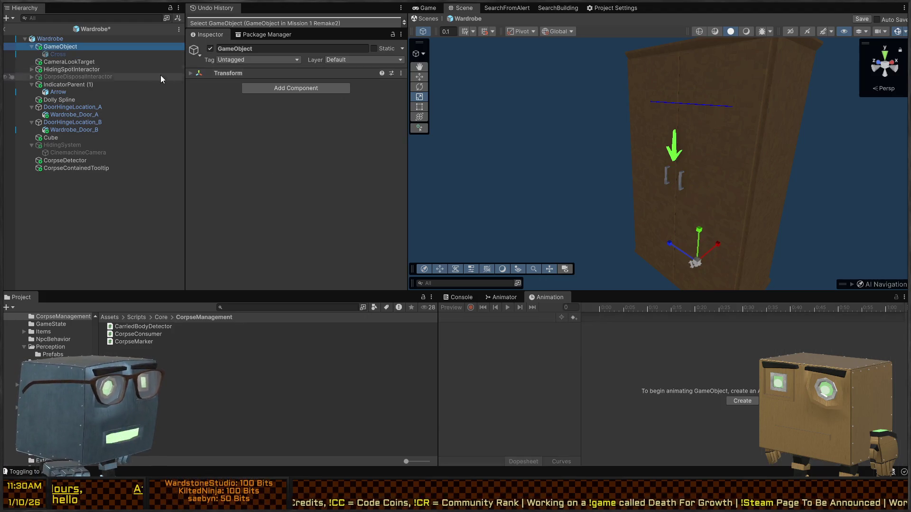
pyautogui.click(65, 55)
pyautogui.click(231, 97)
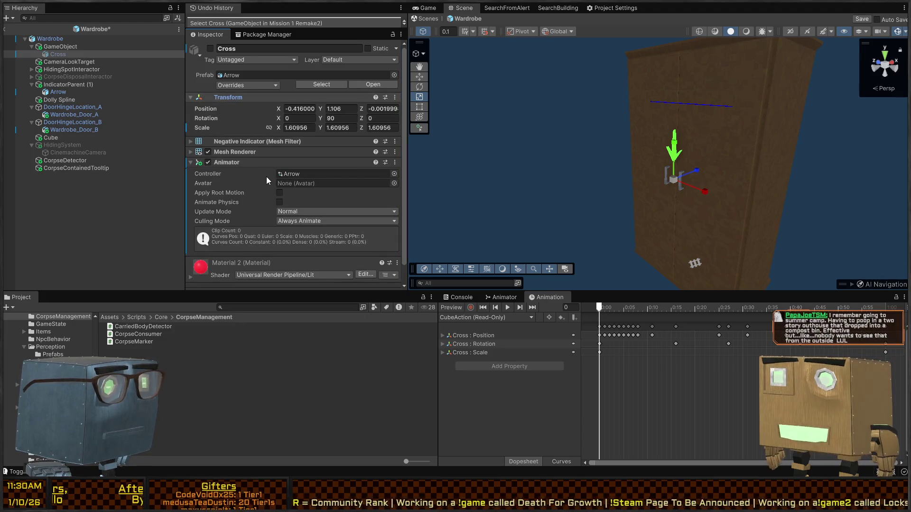
pyautogui.moveTo(75, 47); pyautogui.dragTo(52, 53)
pyautogui.click(53, 53)
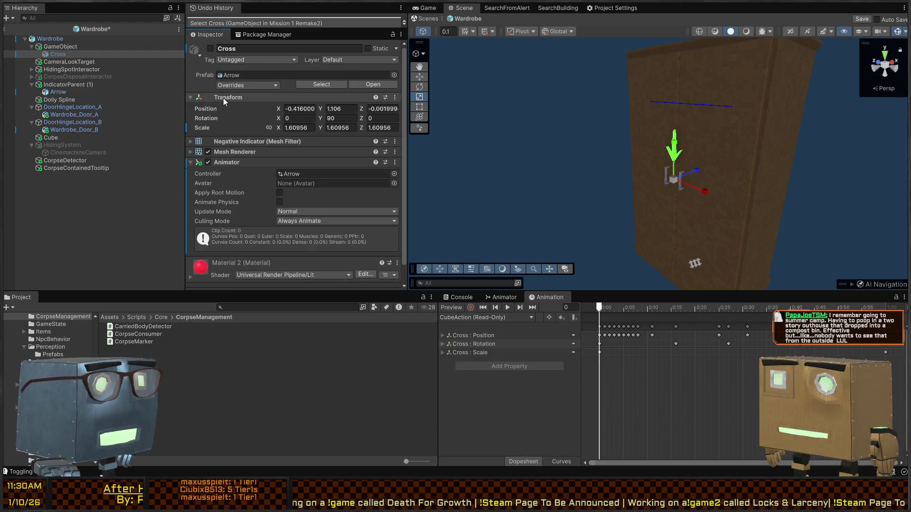
pyautogui.click(87, 47)
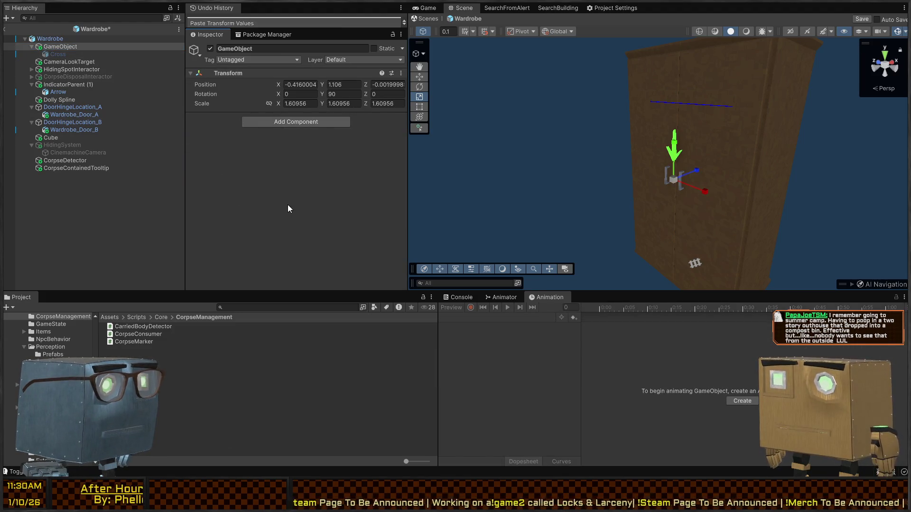
# Leave prefab mode and start play mode with the view maximized.
pyautogui.click(429, 20)
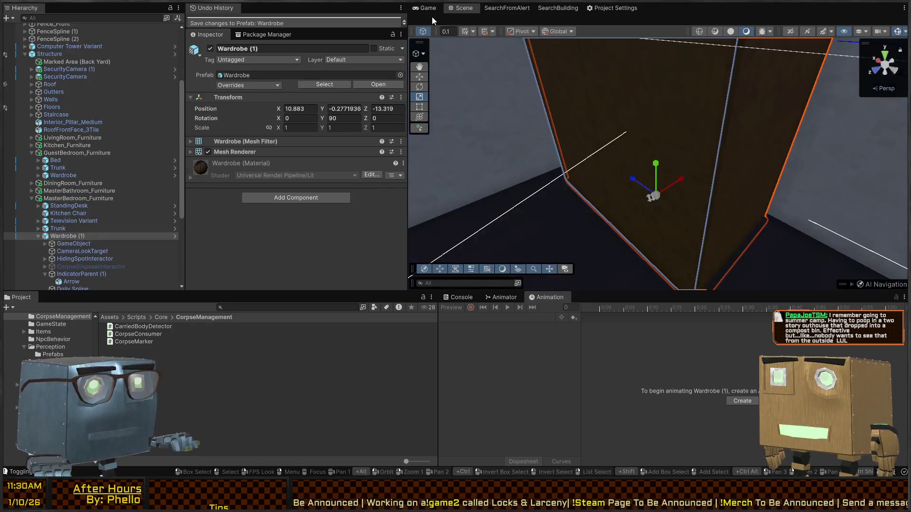
pyautogui.click(438, 5)
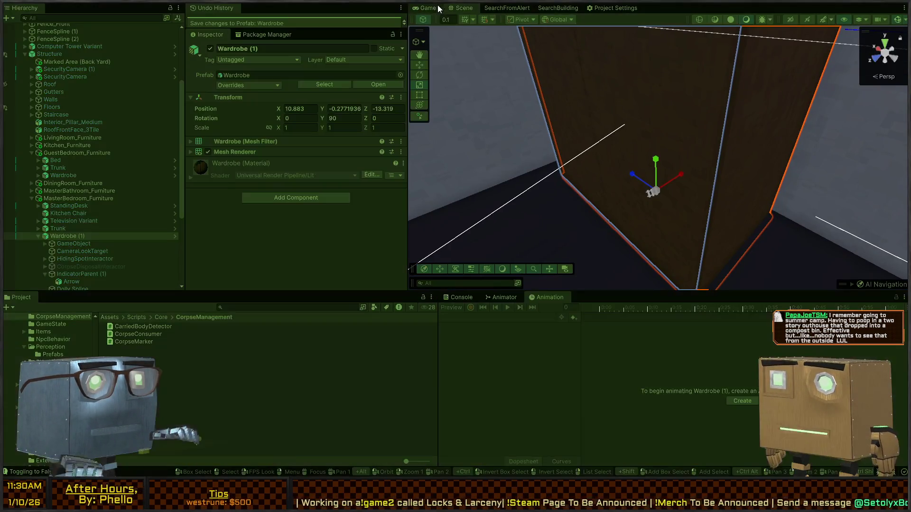
pyautogui.hotkey('ctrl', '1')
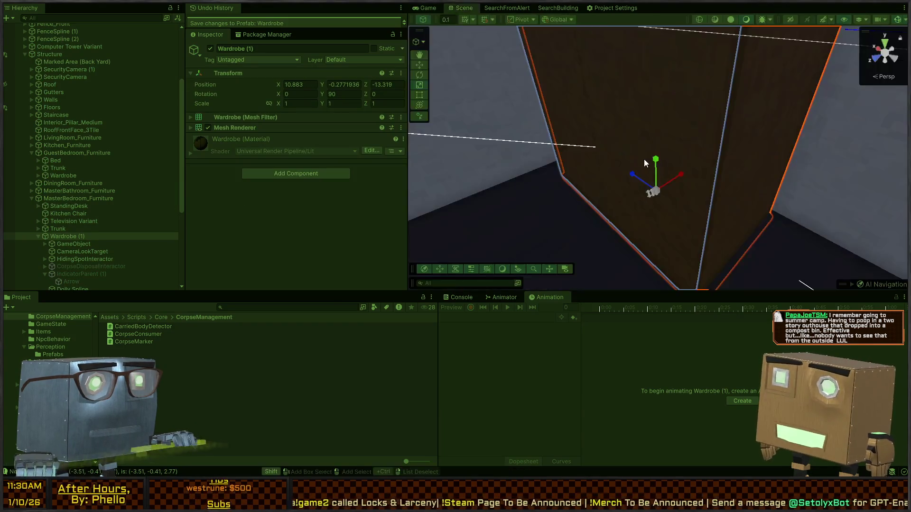
# Maximize the running Game view and skip the opening cutscene.
pyautogui.hotkey('shift', 'space')
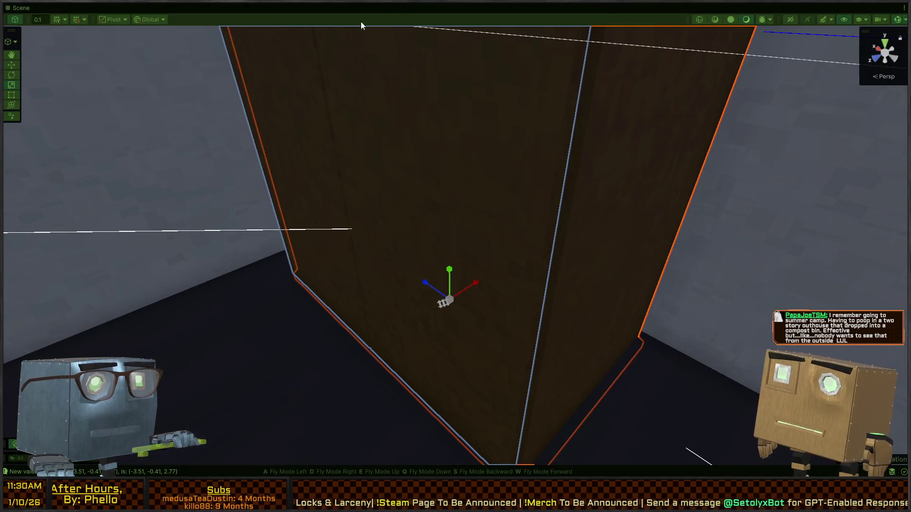
pyautogui.hotkey('shift', 'space')
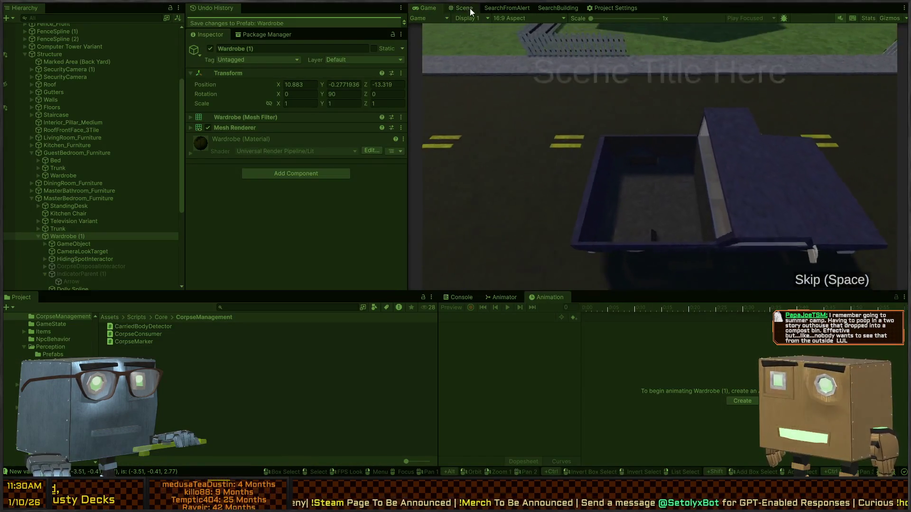
pyautogui.hotkey('ctrl', '1')
pyautogui.click(426, 8)
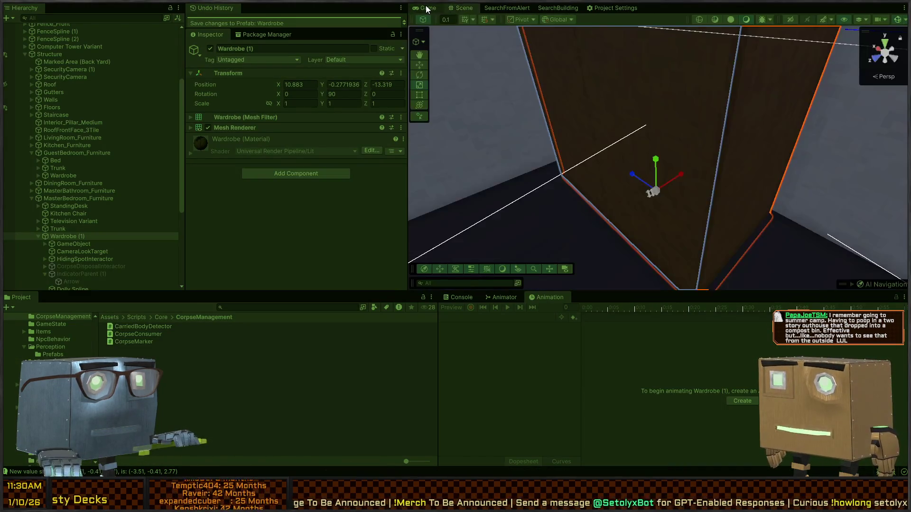
pyautogui.hotkey('shift', 'space')
pyautogui.press('space')
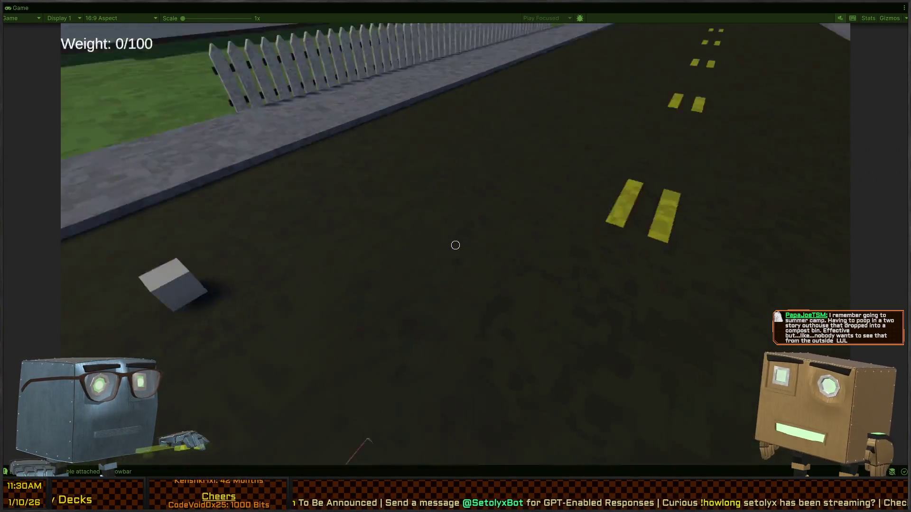
# Knock down the figure on the road and walk through the house into the bedroom.
pyautogui.press('w')
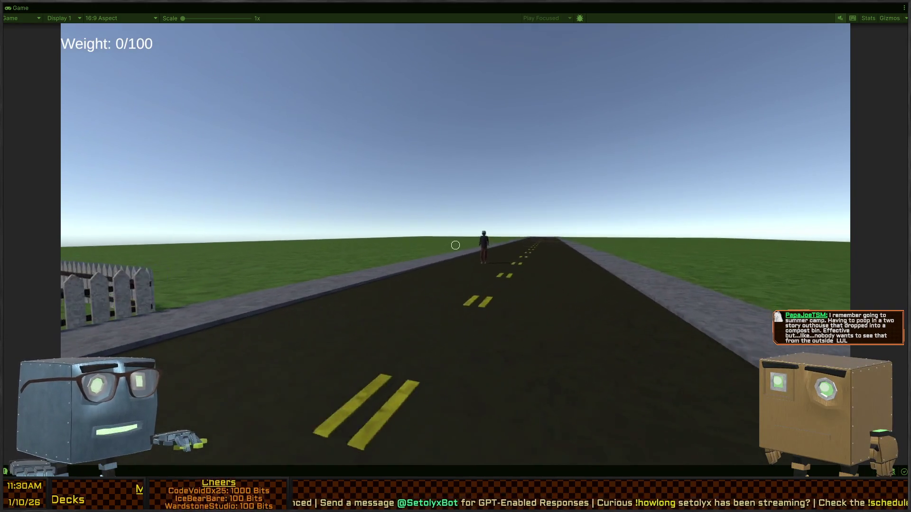
pyautogui.press('w')
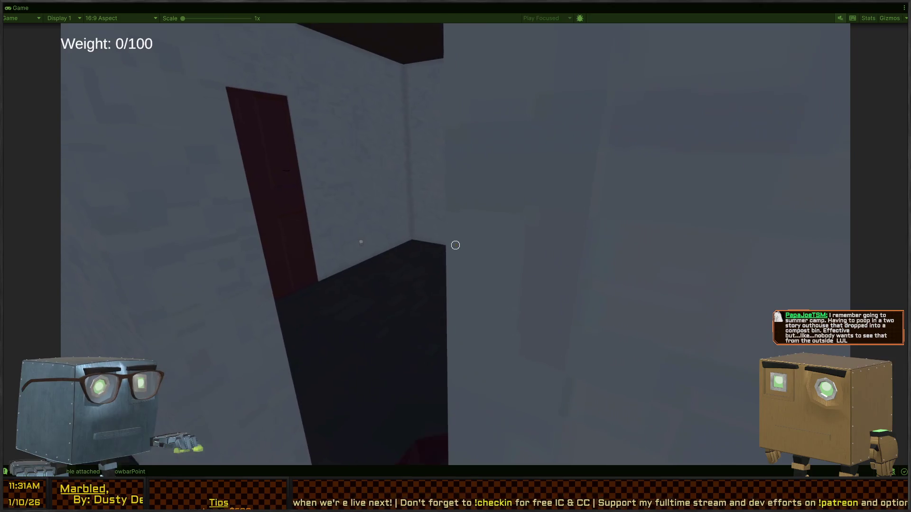
pyautogui.press('f')
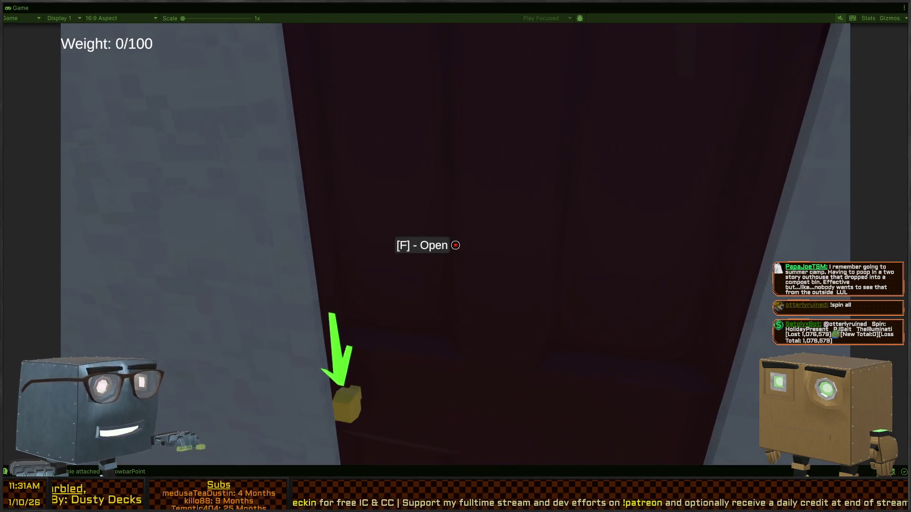
pyautogui.press('f')
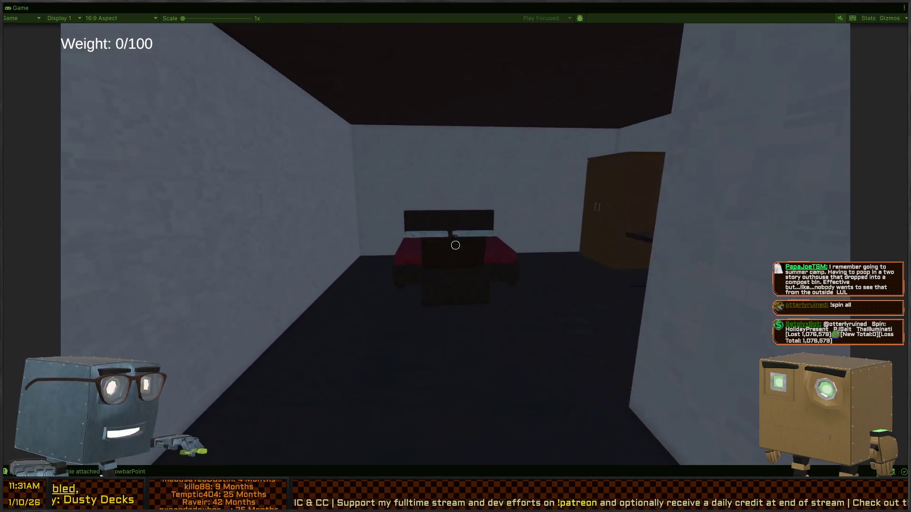
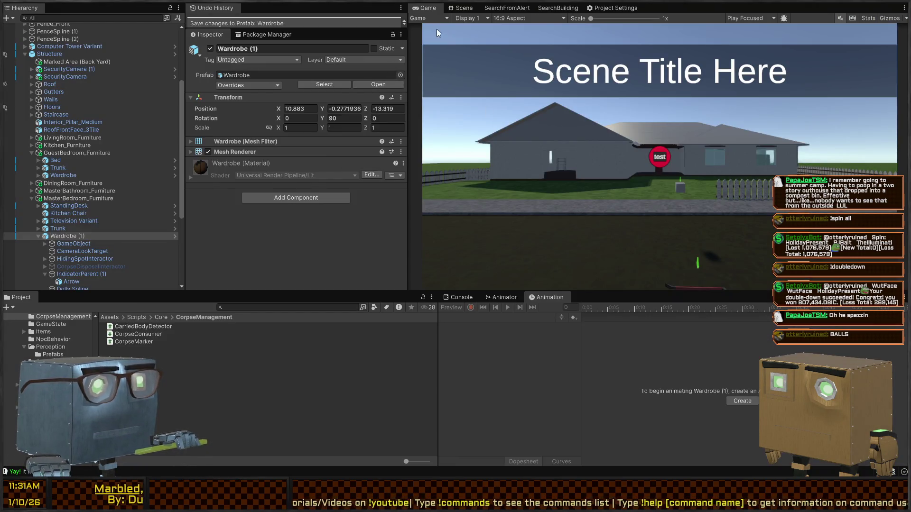
# Open the Wardrobe (1) prefab from the Scene view and select its GameObject child.
pyautogui.click(457, 10)
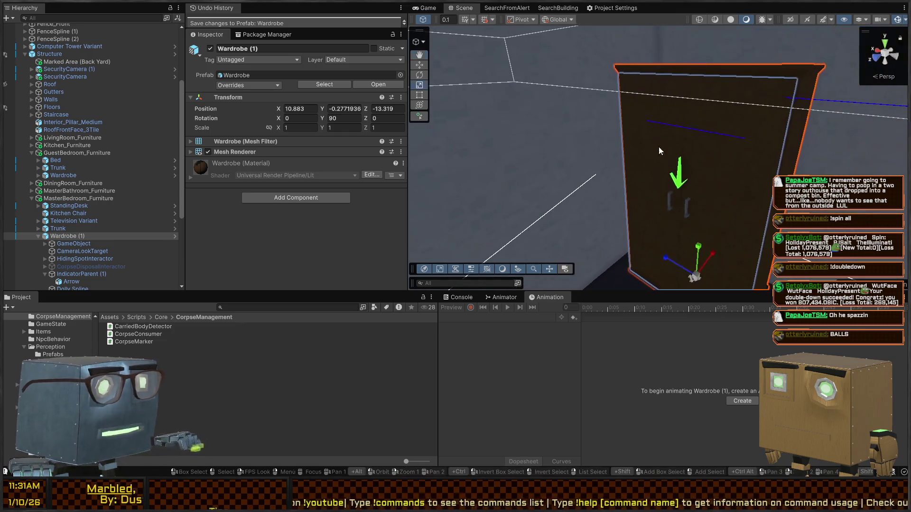
pyautogui.click(175, 236)
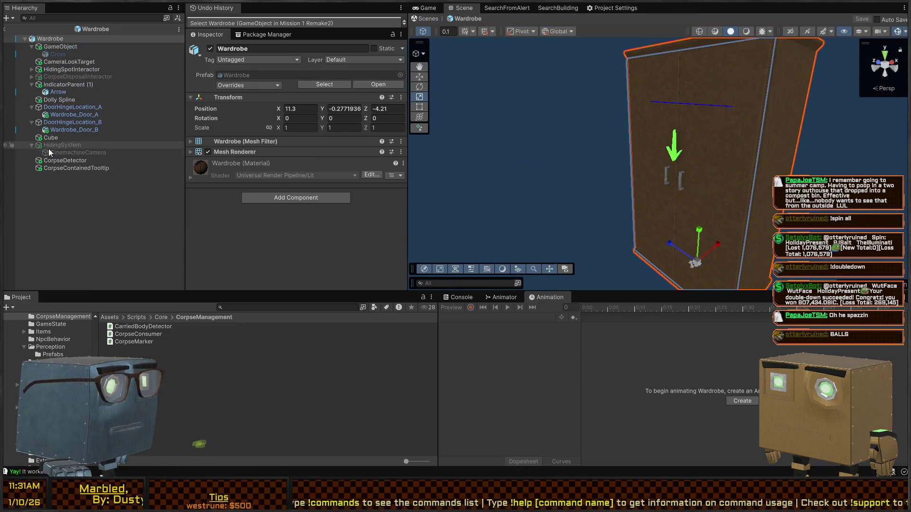
pyautogui.click(55, 46)
pyautogui.write('PlayerDetector')
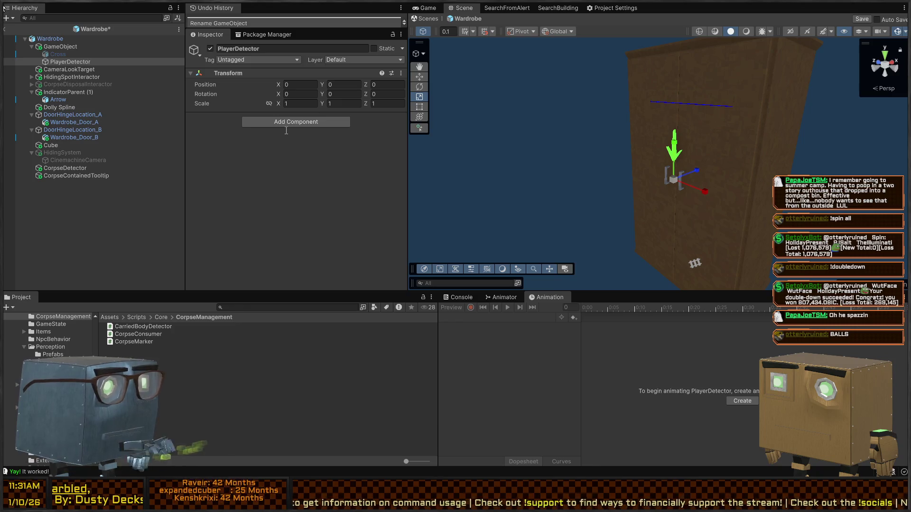
# Give PlayerDetector an Object Detector, a trigger Box Collider, and an On Object Detected entry.
pyautogui.press('Return')
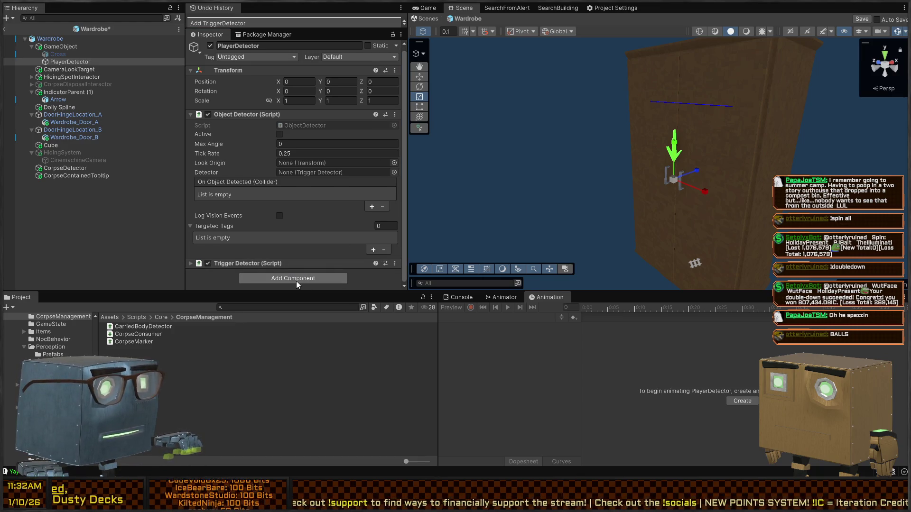
pyautogui.press('Return')
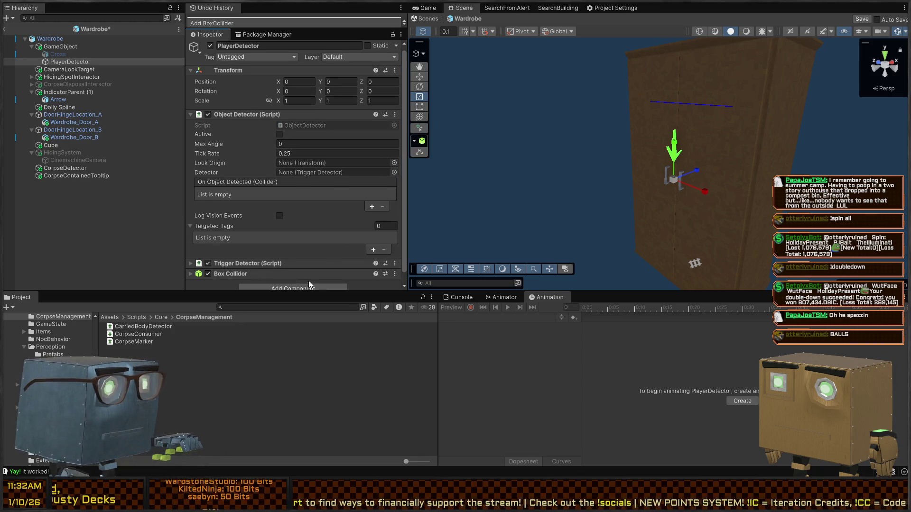
pyautogui.scroll(-5, 267, 258)
pyautogui.click(279, 185)
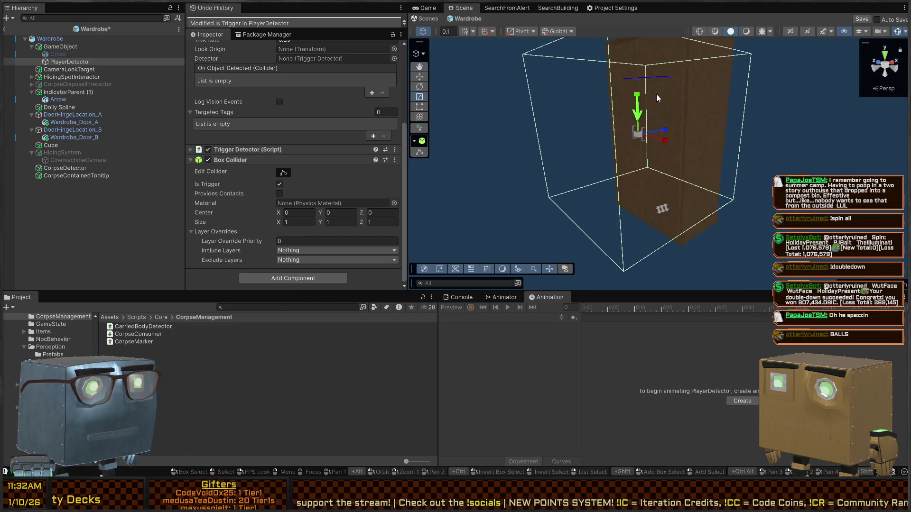
pyautogui.scroll(5, 240, 109)
pyautogui.click(371, 210)
pyautogui.scroll(-2, 256, 228)
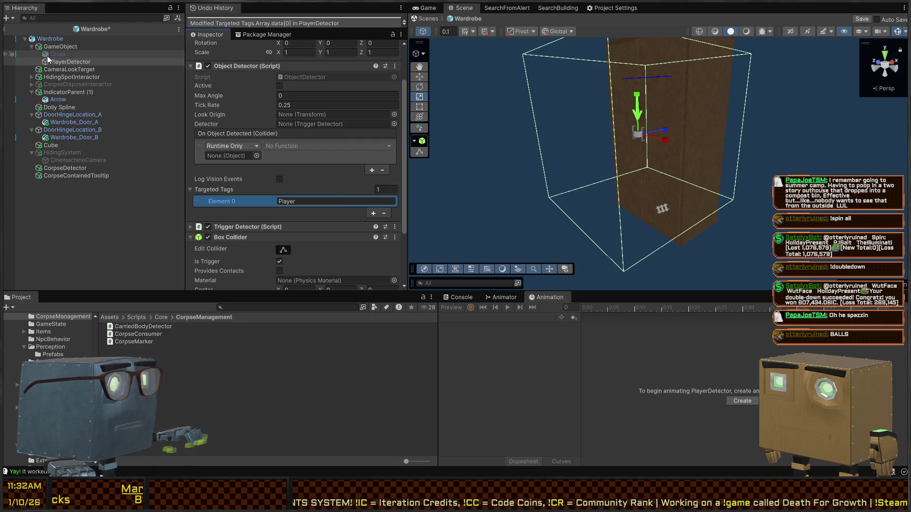
# Expand Trigger Detector and set its Targeted Tags Element 0 to Player.
pyautogui.scroll(-3, 271, 149)
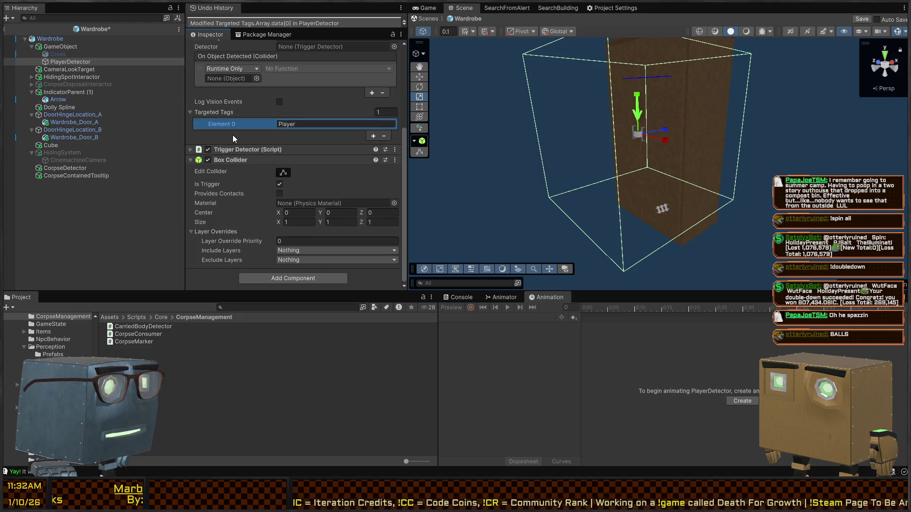
pyautogui.click(248, 150)
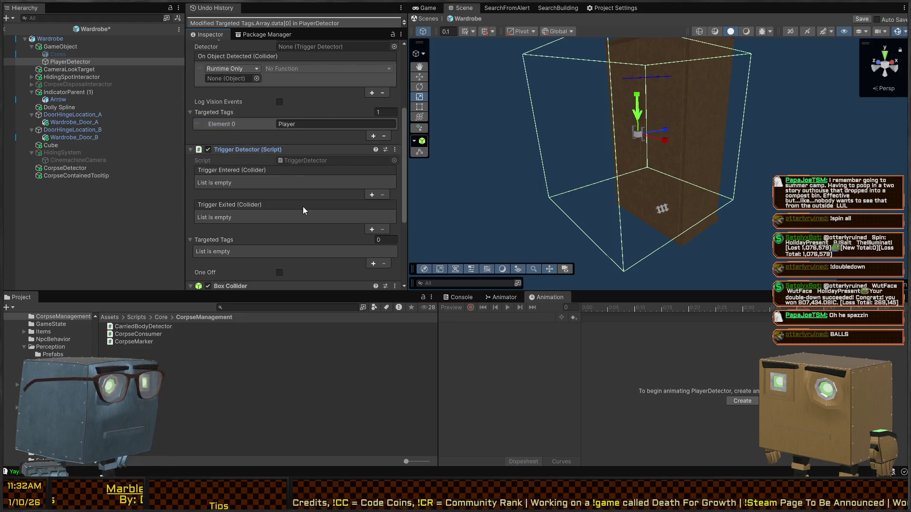
pyautogui.scroll(2, 287, 196)
pyautogui.scroll(-4, 366, 273)
pyautogui.scroll(5, 314, 173)
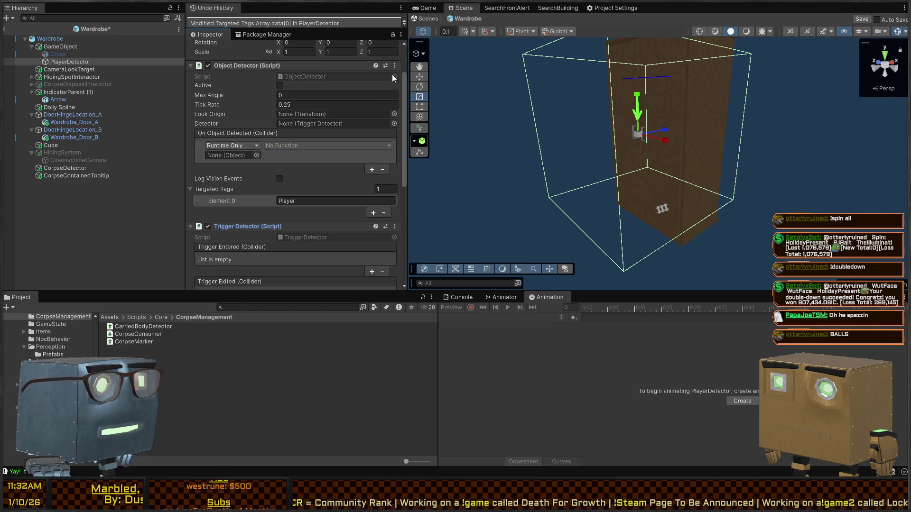
# Remove the Object Detector component and add a Trigger Entered entry.
pyautogui.hotkey('ctrl', 'y')
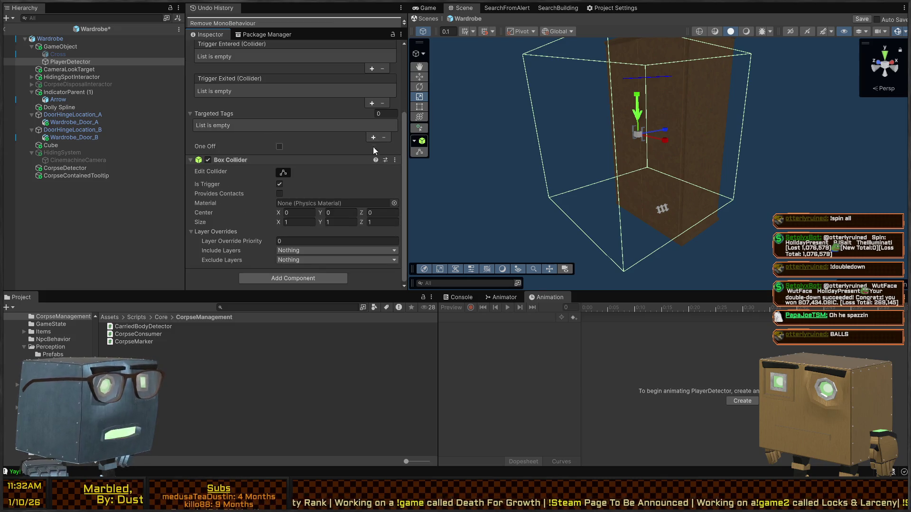
pyautogui.scroll(1, 340, 182)
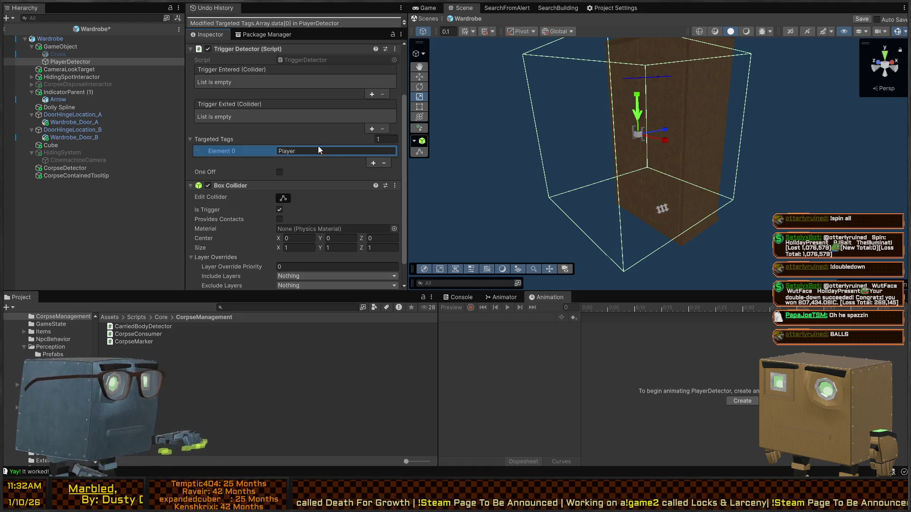
pyautogui.scroll(3, 334, 177)
pyautogui.click(372, 162)
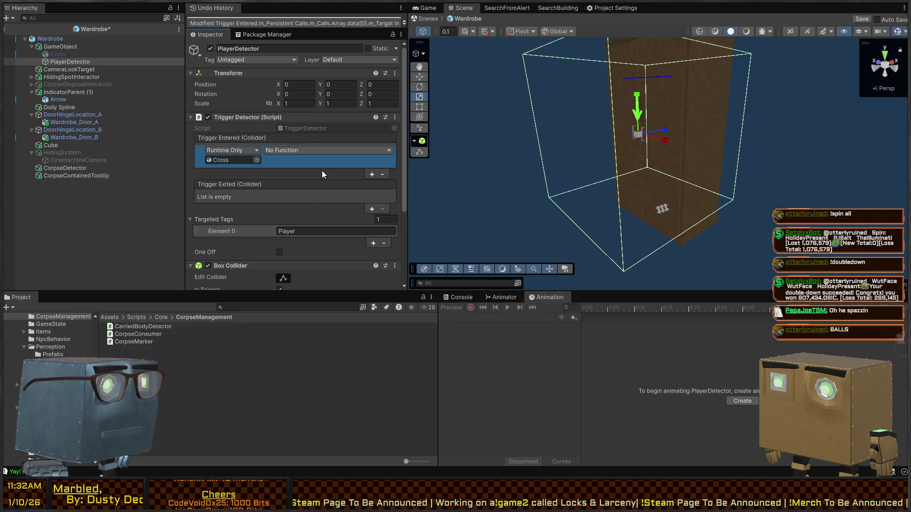
# Make Trigger Entered set Cross active with GameObject.SetActive, and copy it unchecked into Trigger Exited.
pyautogui.click(394, 255)
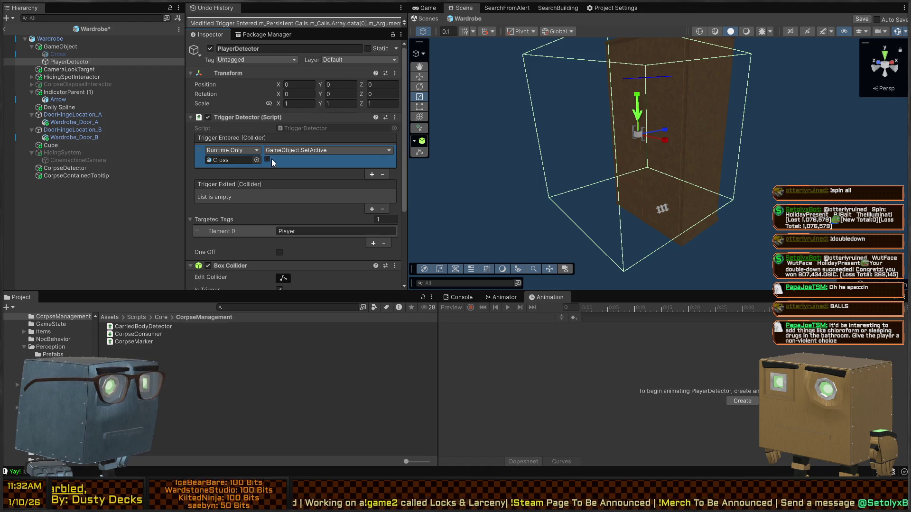
pyautogui.click(268, 160)
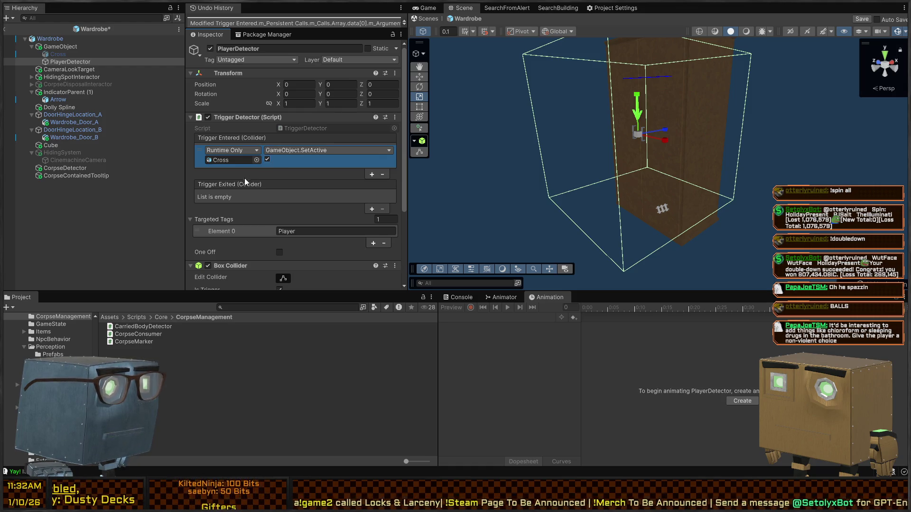
pyautogui.hotkey('ctrl', 'v')
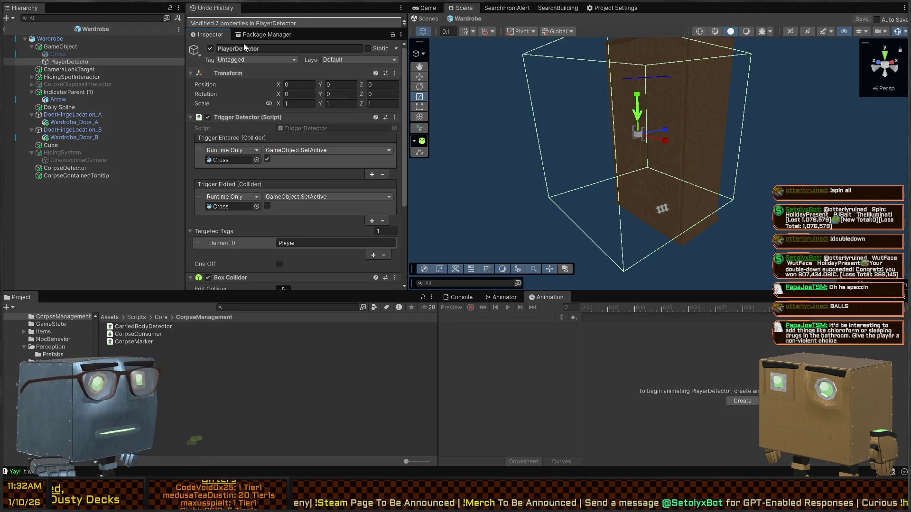
# Compare the GameObject child with PlayerDetector, then inspect CorpseDetector's Corpse Consumer settings.
pyautogui.click(56, 47)
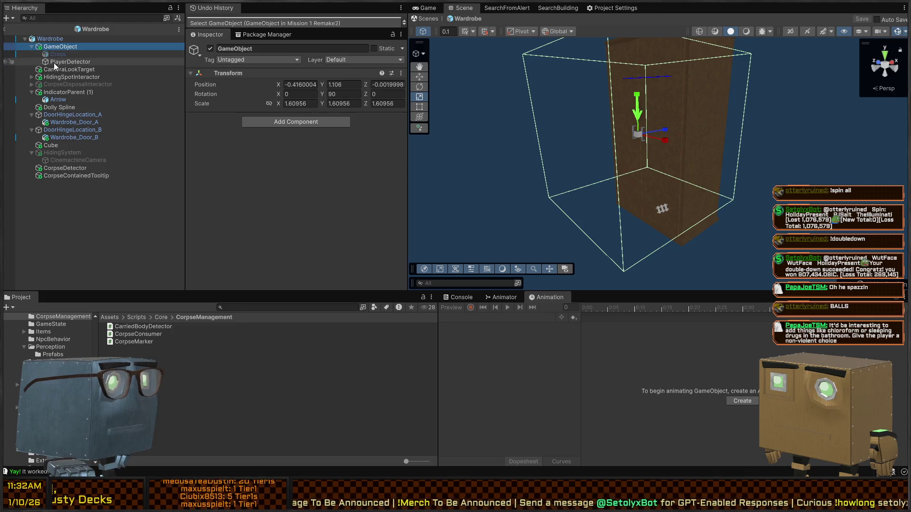
pyautogui.click(53, 62)
pyautogui.click(53, 47)
pyautogui.click(48, 61)
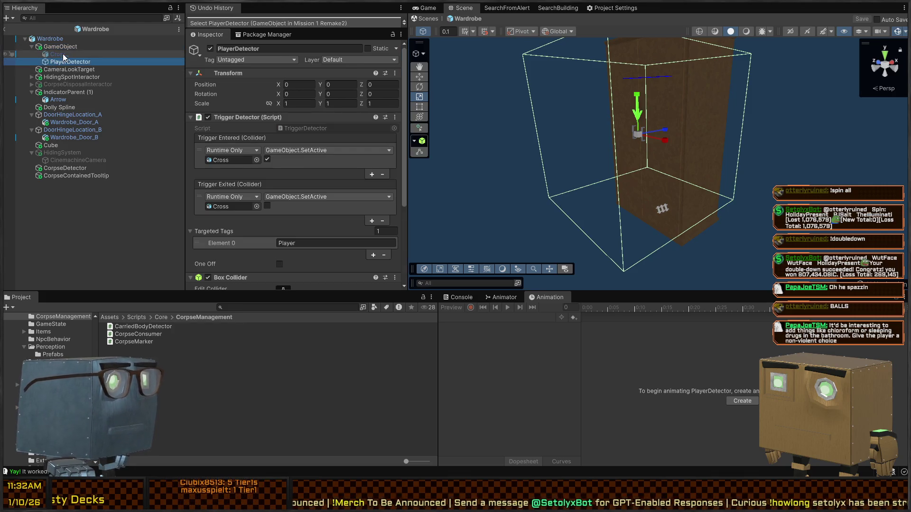
pyautogui.click(66, 47)
pyautogui.click(57, 61)
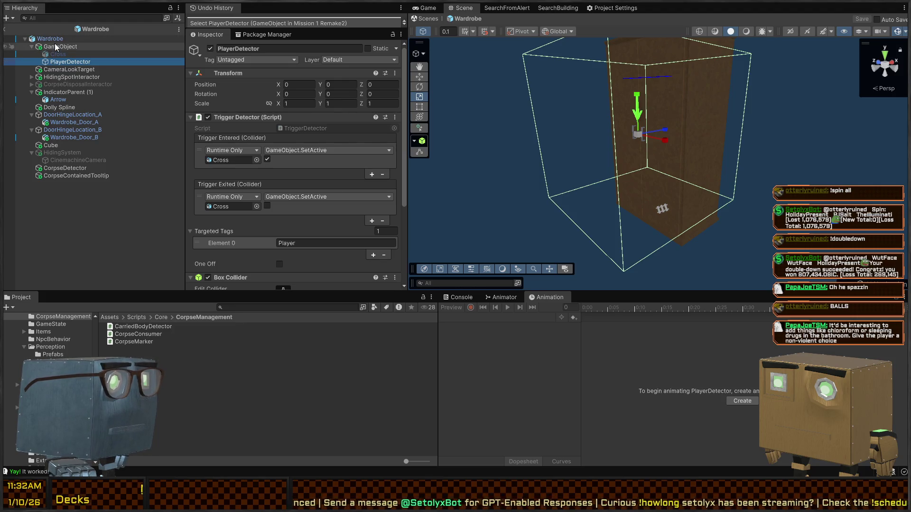
pyautogui.click(73, 176)
pyautogui.click(78, 168)
pyautogui.scroll(-3, 306, 187)
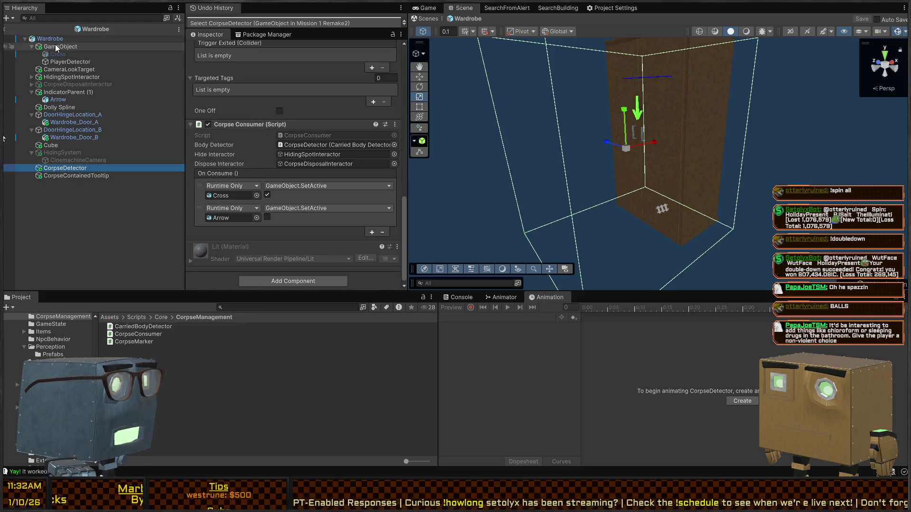
# Point On Consume at GameObject, rename it FullIndicator, save the prefab and return to the scene.
pyautogui.moveTo(231, 197); pyautogui.dragTo(231, 198)
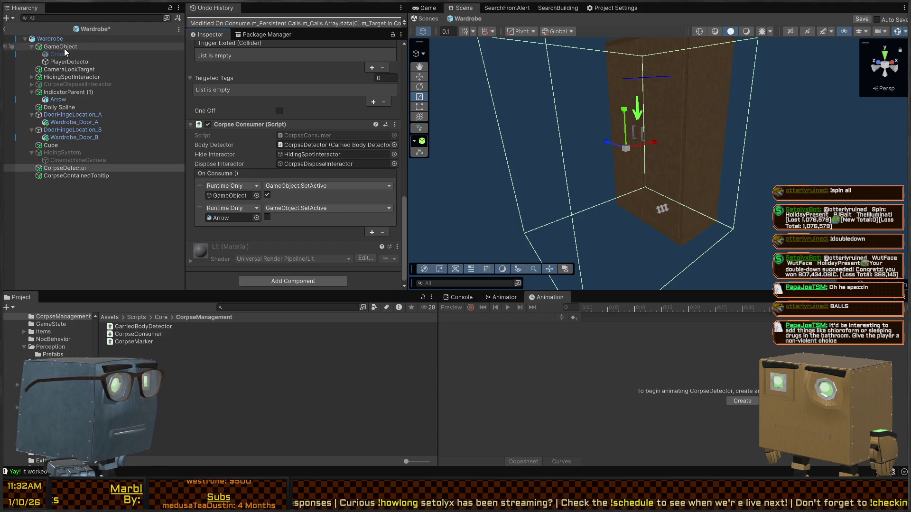
pyautogui.click(64, 47)
pyautogui.press('F2')
pyautogui.write('FullIndicator')
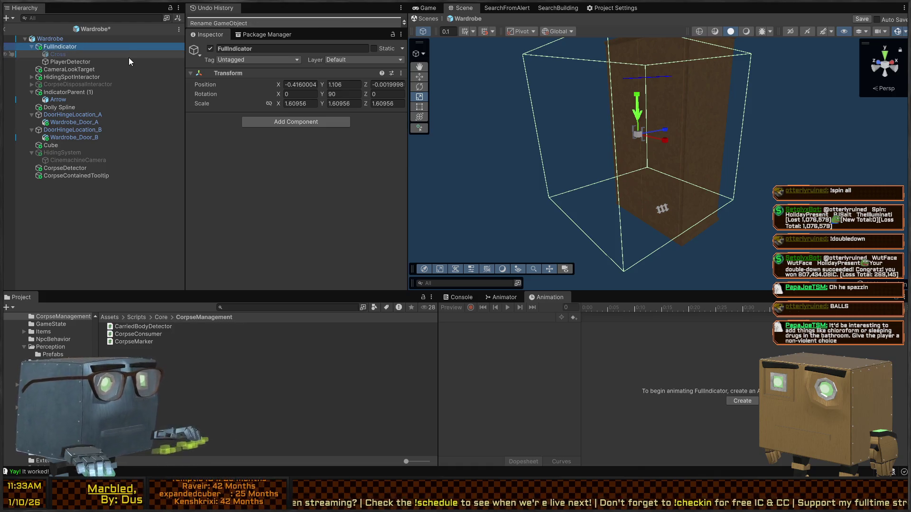
pyautogui.hotkey('ctrl', 's')
pyautogui.click(426, 18)
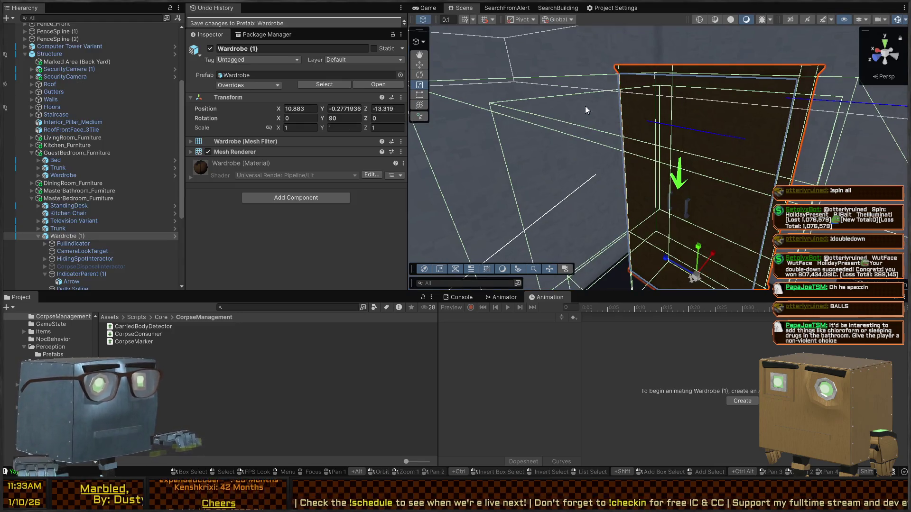
# Start Play mode in a full-size game view, walk to the NPC and pick up the crowbar.
pyautogui.doubleClick(421, 9)
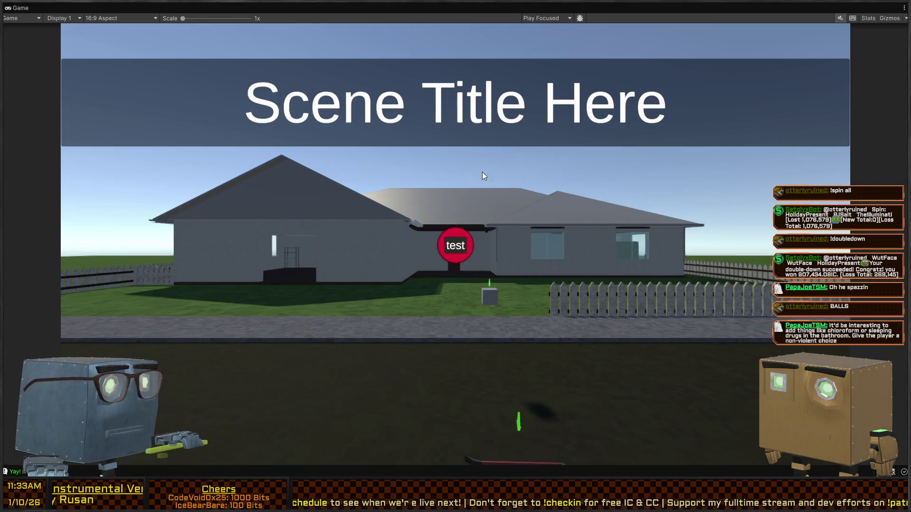
pyautogui.hotkey('ctrl', 'p')
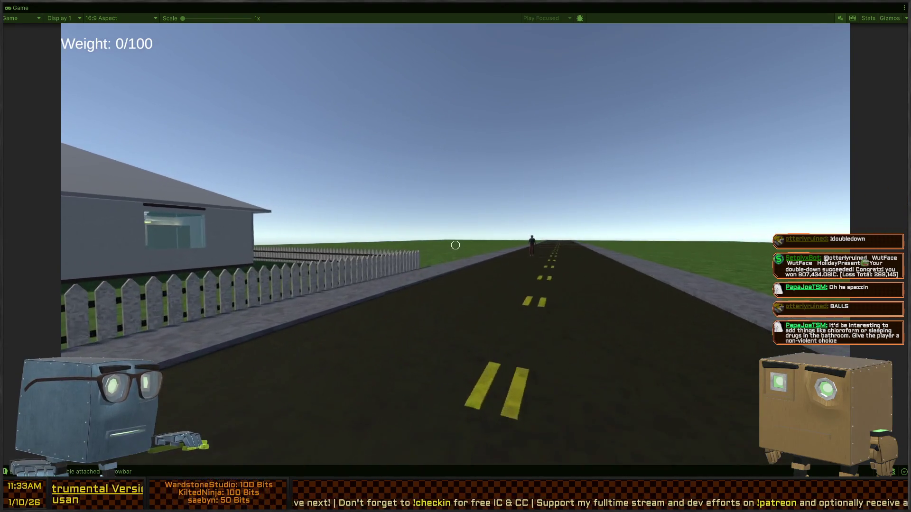
pyautogui.press('w')
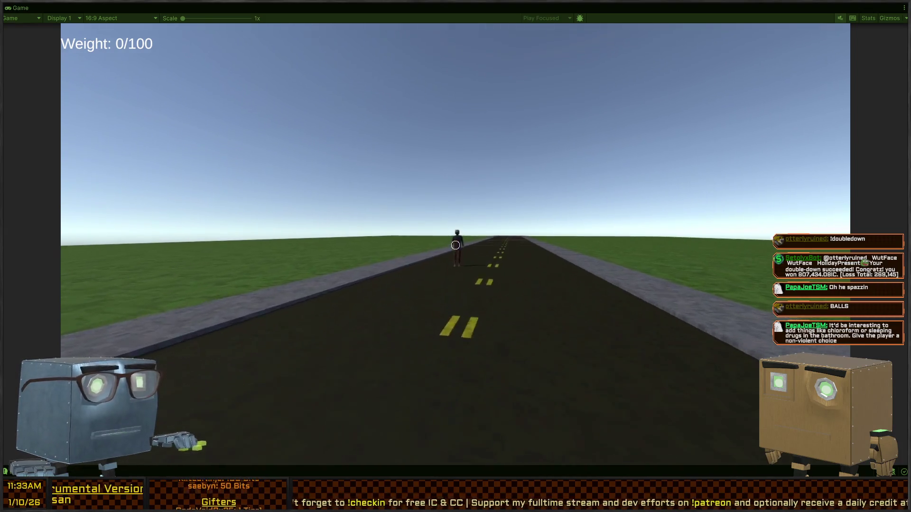
pyautogui.press('w')
pyautogui.press('w')
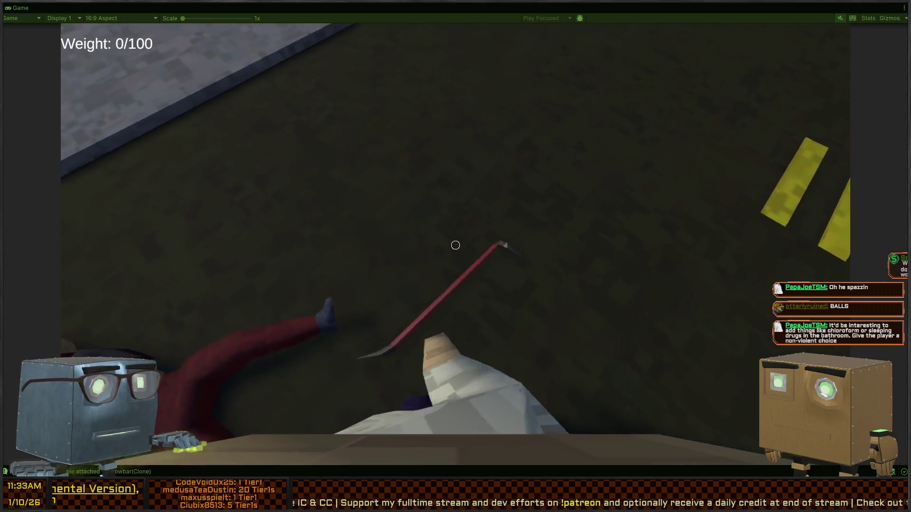
pyautogui.press('f')
pyautogui.moveTo(455, 245)
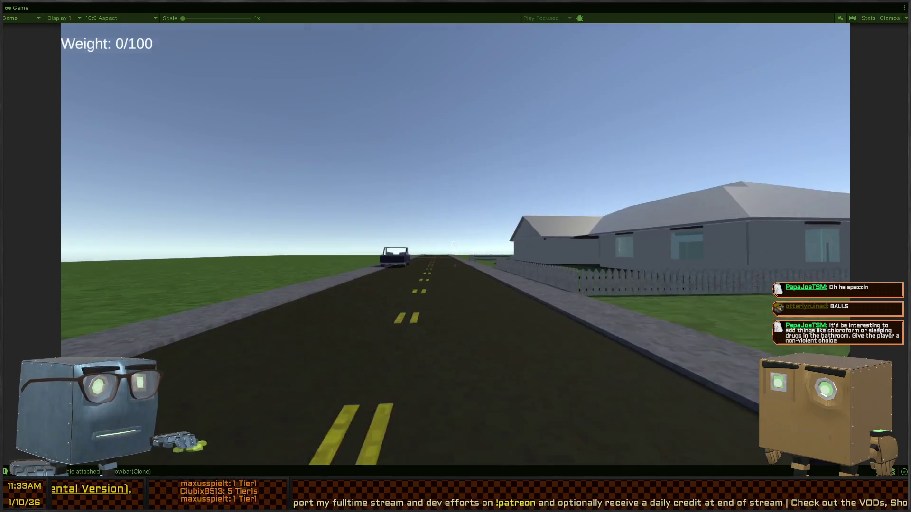
# Walk around the house into the dim room and open the red door.
pyautogui.press('w')
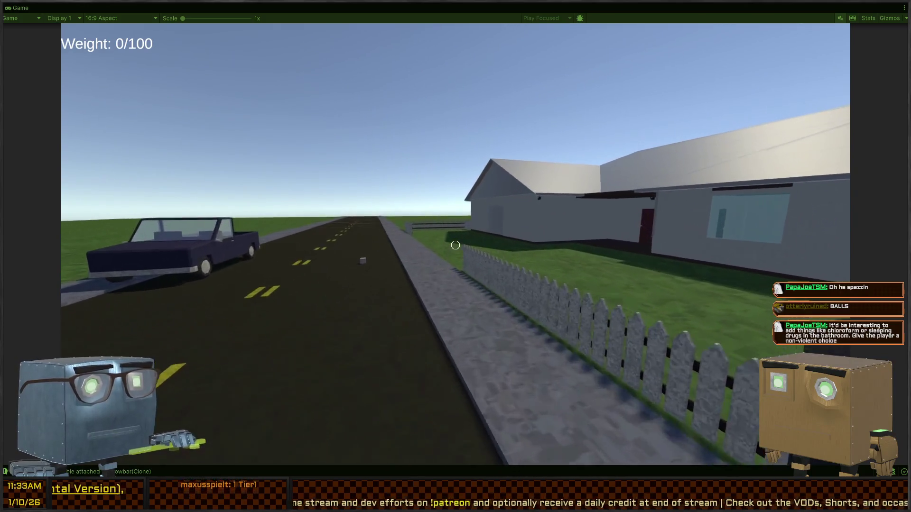
pyautogui.press('w')
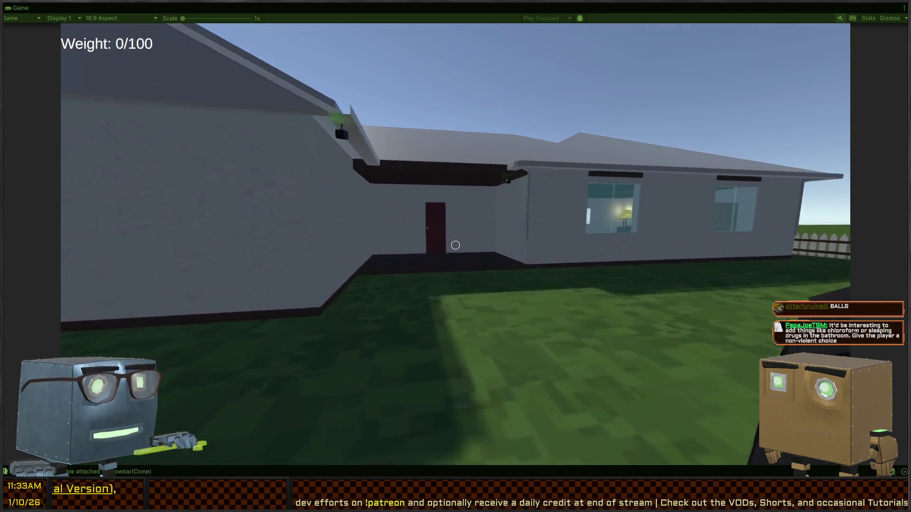
pyautogui.press('w')
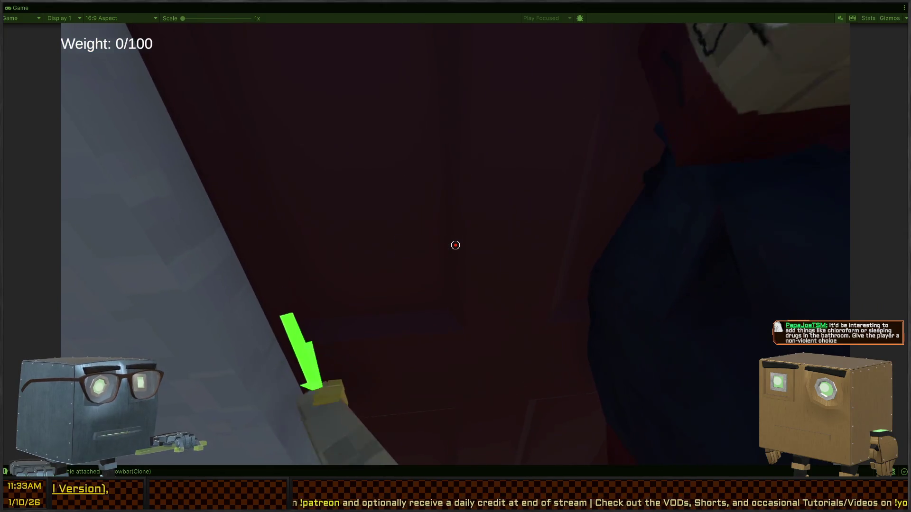
pyautogui.press('f')
pyautogui.press('w')
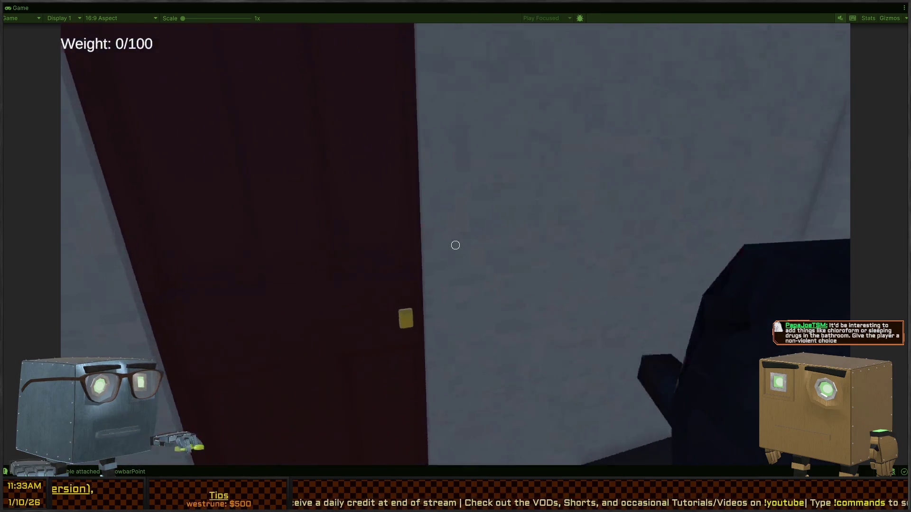
pyautogui.press('f')
# Enter the bedroom, back away from the wardrobe, and stop the play test.
pyautogui.press('w')
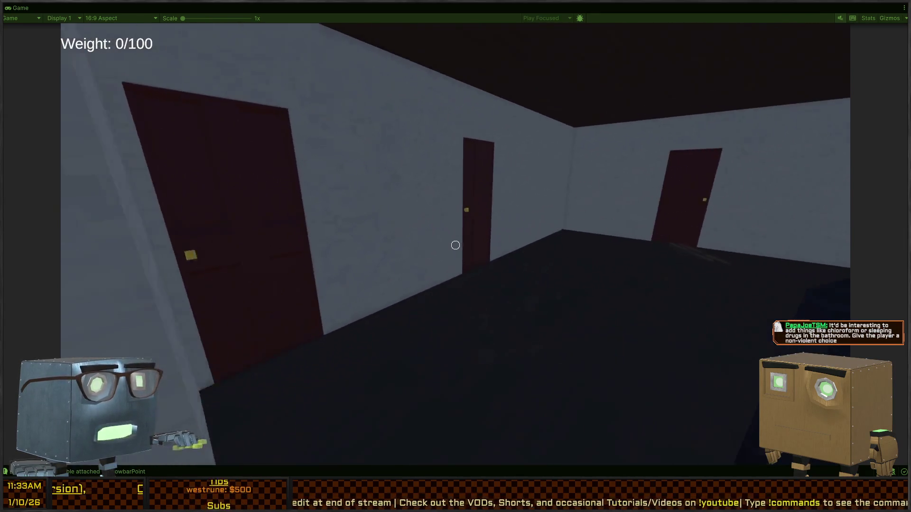
pyautogui.press('f')
pyautogui.press('w')
pyautogui.press('w')
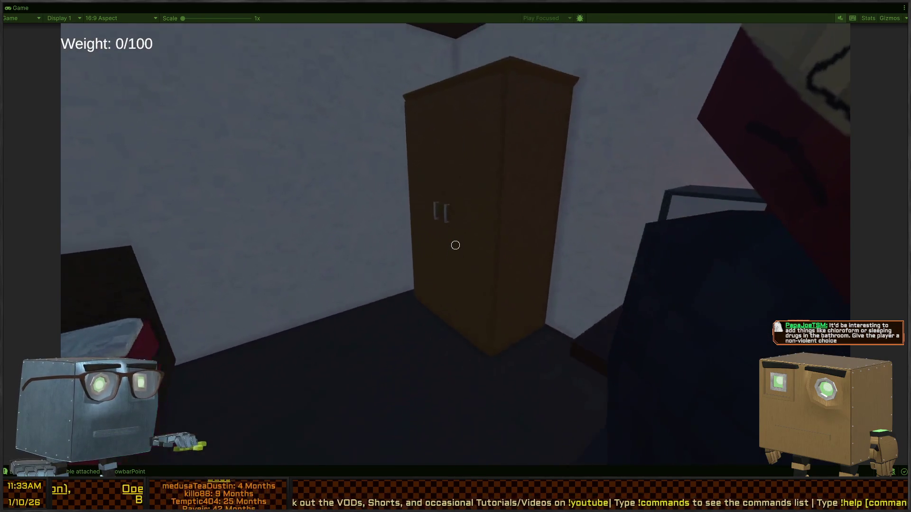
pyautogui.press('s')
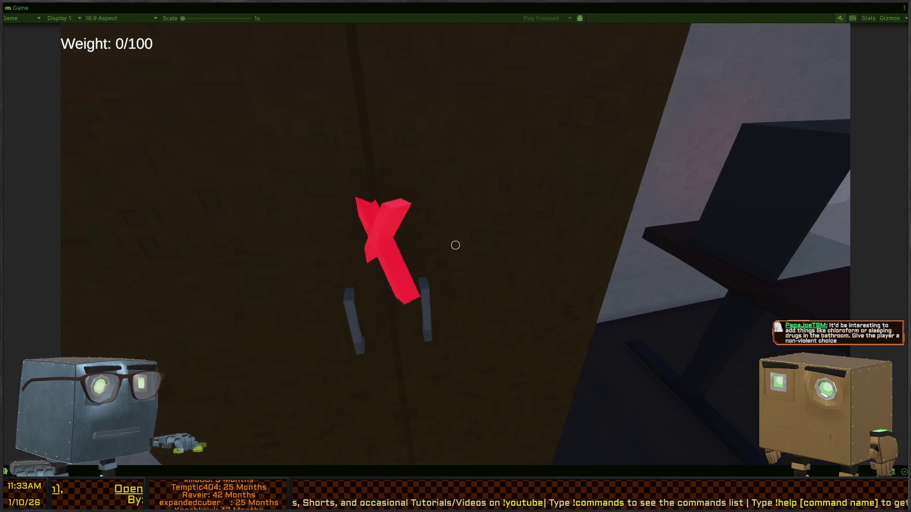
pyautogui.press('s')
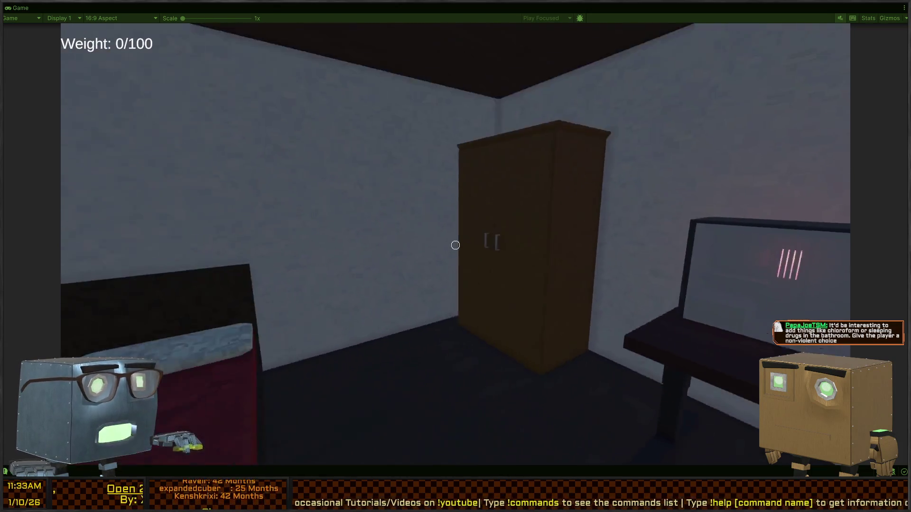
pyautogui.hotkey('ctrl', 'p')
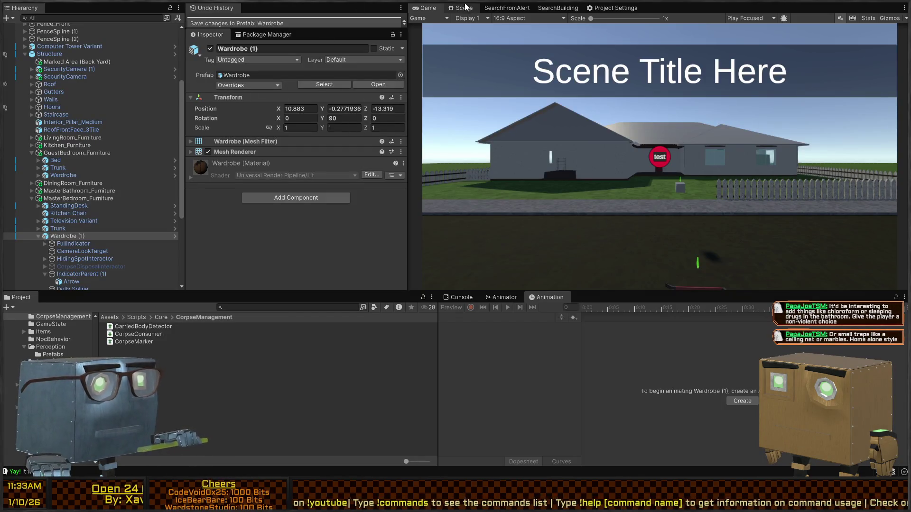
# Reopen the Wardrobe (1) prefab in Prefab Mode from the Scene view.
pyautogui.click(464, 8)
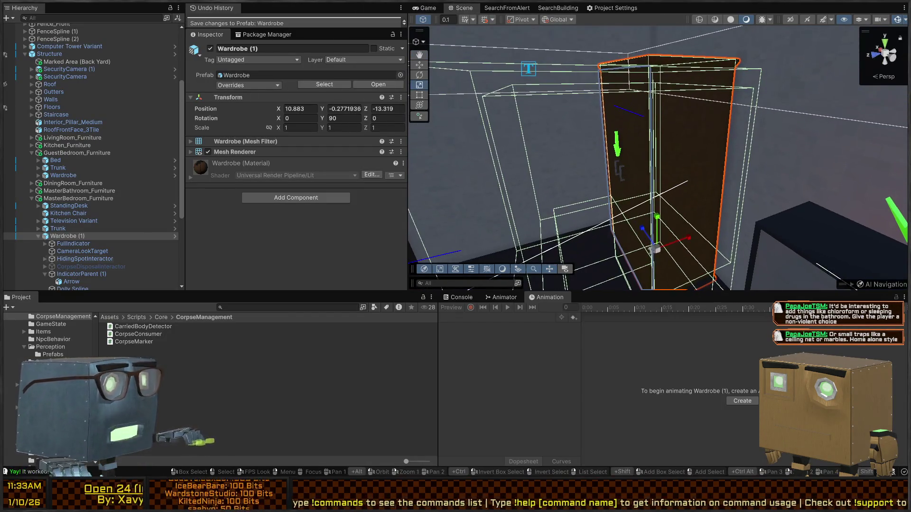
pyautogui.scroll(5, 57, 118)
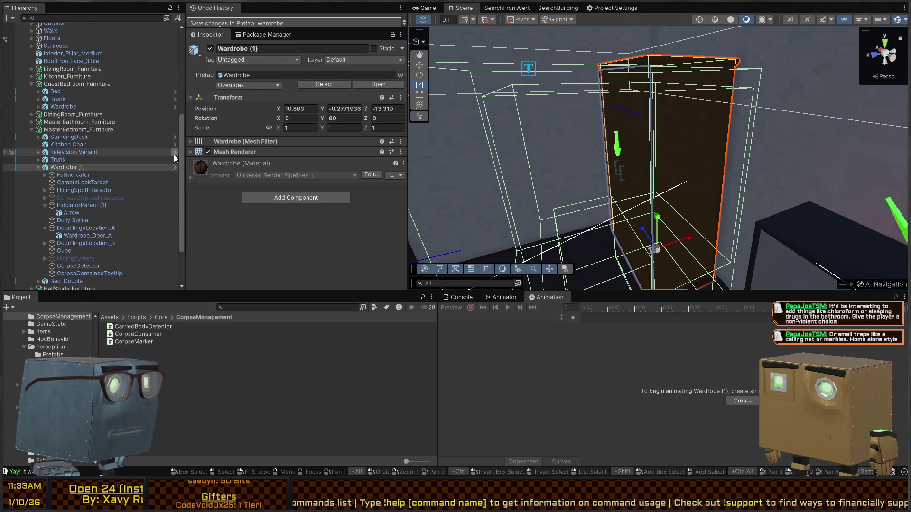
pyautogui.click(175, 168)
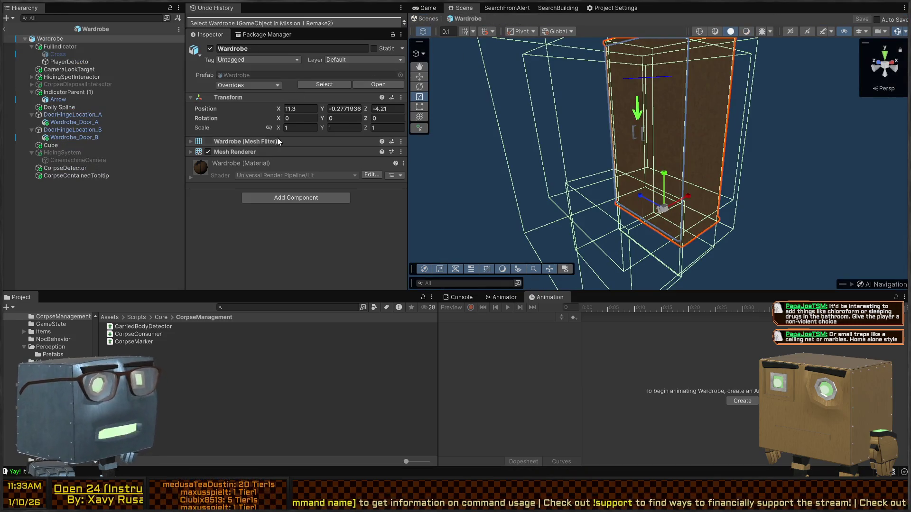
# Orbit the prefab and inspect FullIndicator, PlayerDetector, CameraLookTarget, HidingSpotInteractor, IndicatorParent, Arrow and Dolly Spline.
pyautogui.moveTo(535, 151); pyautogui.dragTo(641, 142)
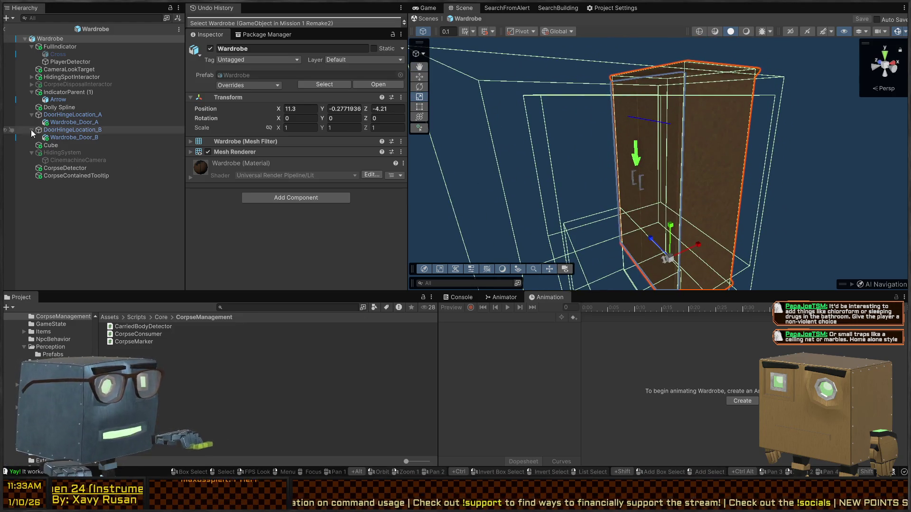
pyautogui.click(58, 47)
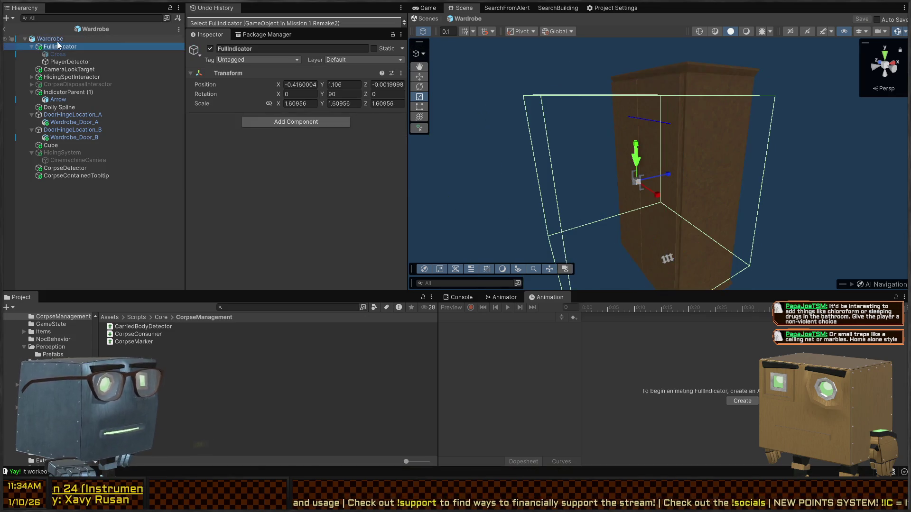
pyautogui.click(60, 61)
pyautogui.click(71, 69)
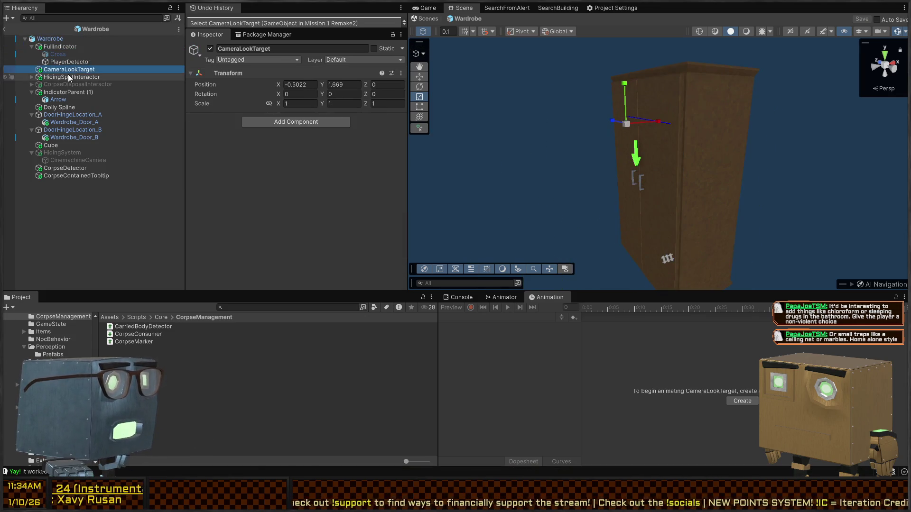
pyautogui.click(69, 77)
pyautogui.click(73, 92)
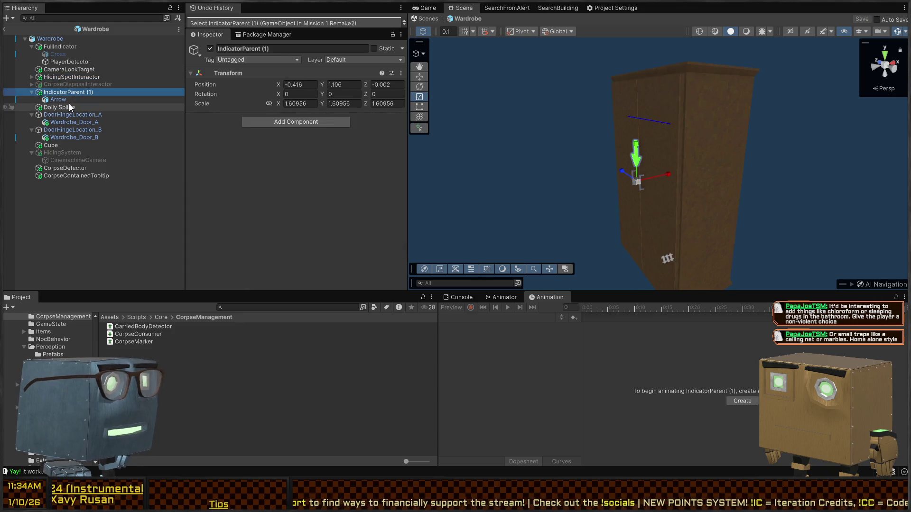
pyautogui.click(67, 99)
pyautogui.click(62, 108)
# Inspect Wardrobe_Door_A, Cube, CinemachineCamera and CorpseDetector, then recheck FullIndicator through HidingSpotInteractor.
pyautogui.click(61, 122)
pyautogui.click(52, 145)
pyautogui.click(53, 160)
pyautogui.click(53, 168)
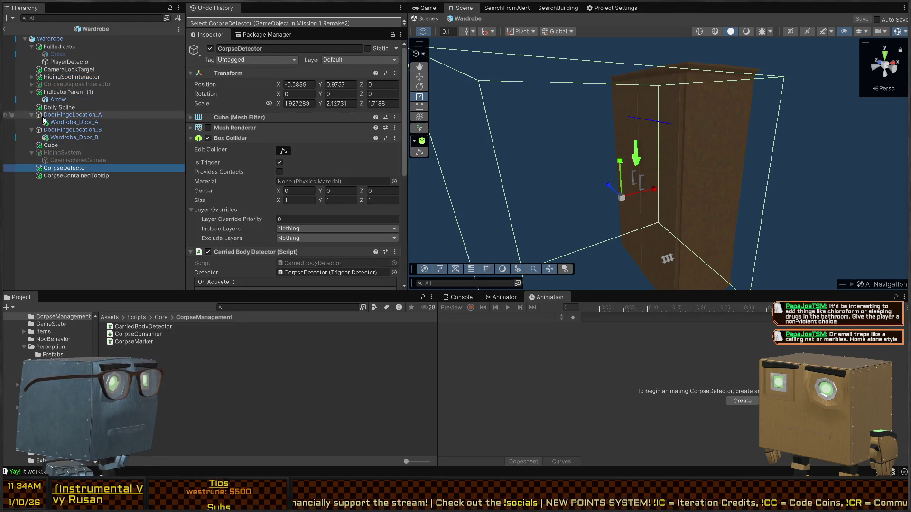
pyautogui.click(67, 49)
pyautogui.click(56, 63)
pyautogui.click(54, 70)
pyautogui.click(54, 77)
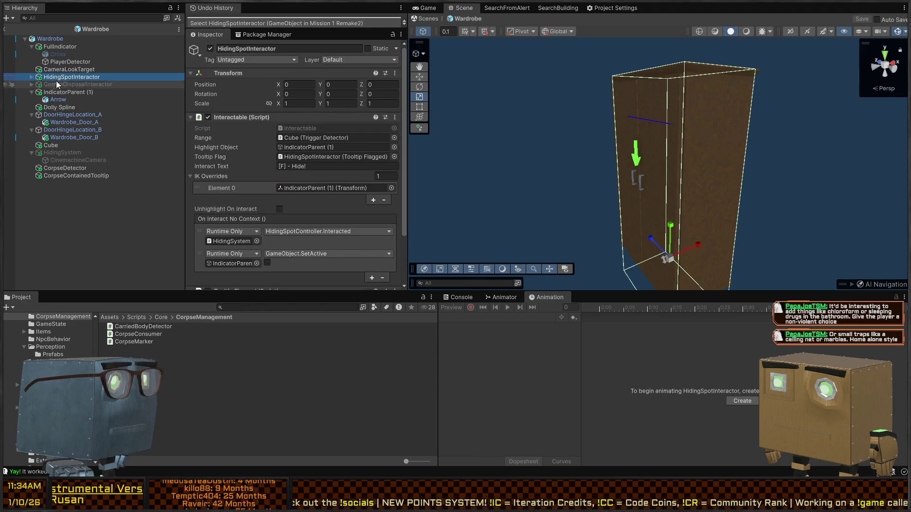
# Deactivate FullIndicator, save the Wardrobe prefab, return to the scene and start a play test.
pyautogui.click(47, 46)
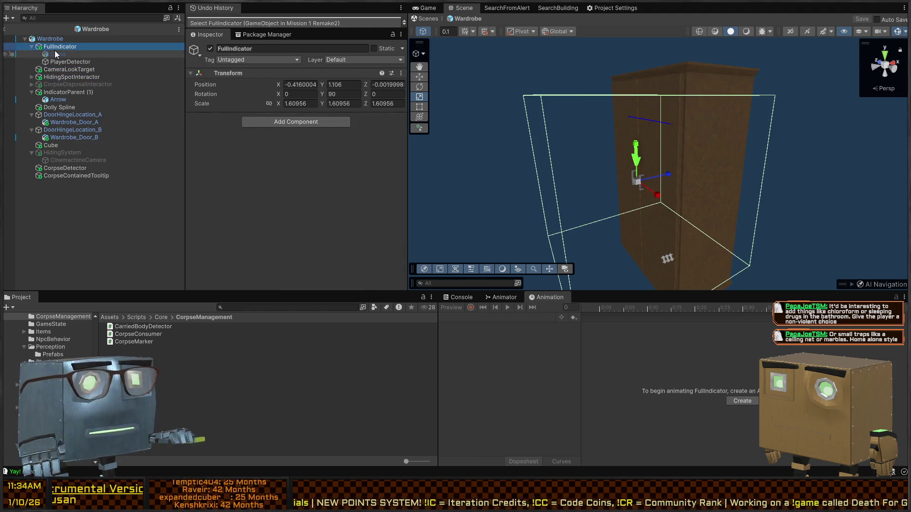
pyautogui.hotkey('alt', 'shift', 'a')
pyautogui.hotkey('ctrl', 's')
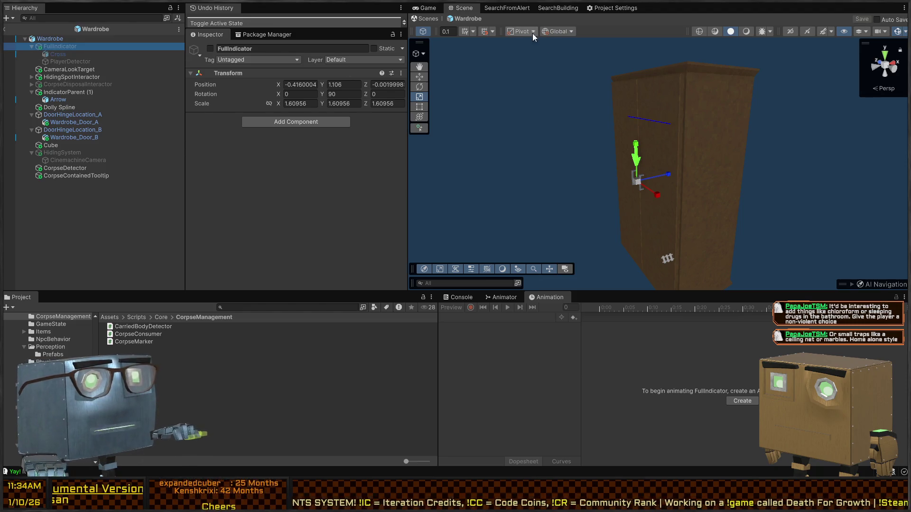
pyautogui.click(428, 18)
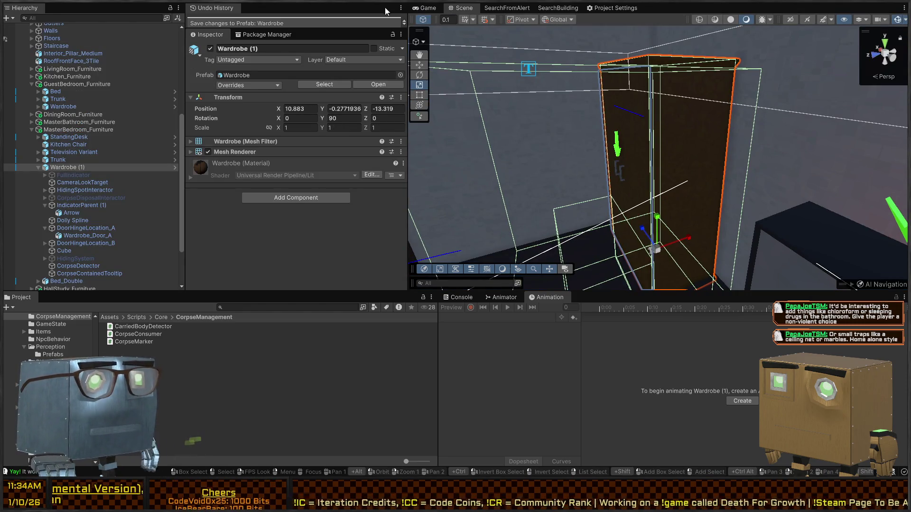
pyautogui.click(427, 7)
pyautogui.hotkey('ctrl', 'p')
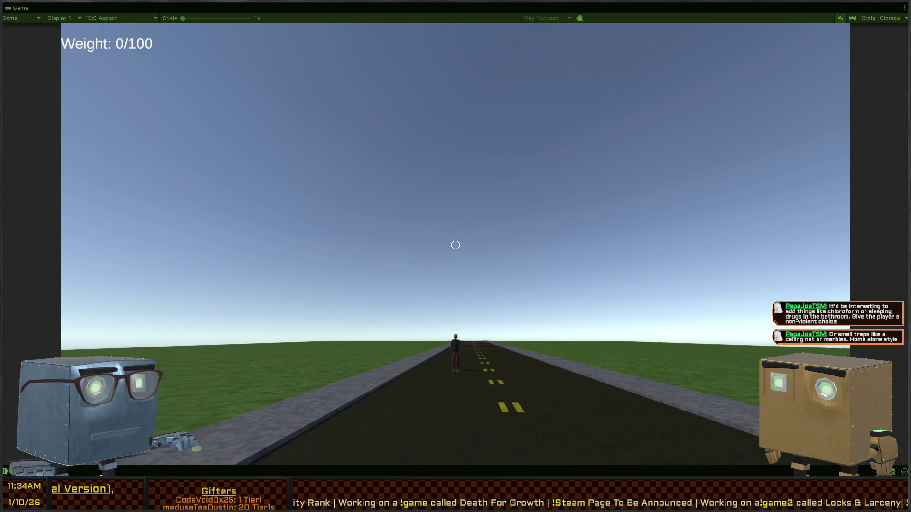
# Walk along the road to the fallen body and grab it to drag it.
pyautogui.press('w')
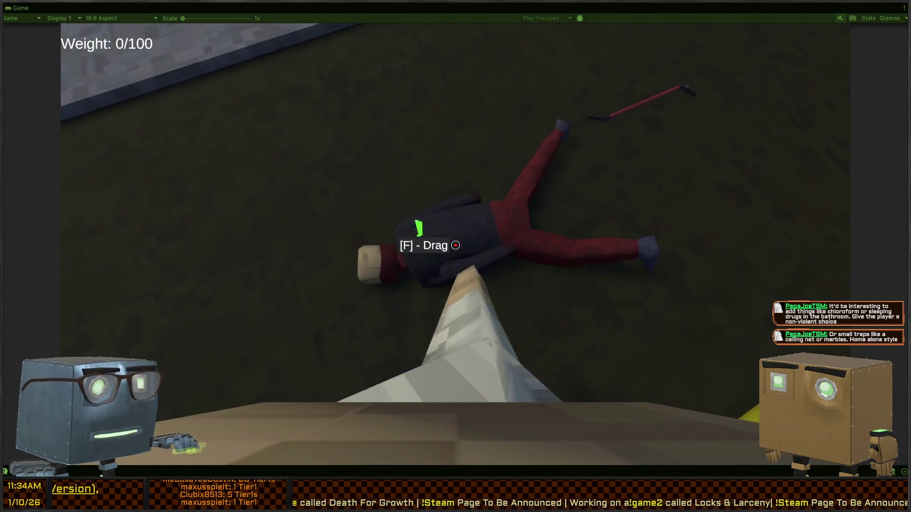
pyautogui.press('f')
pyautogui.press('w')
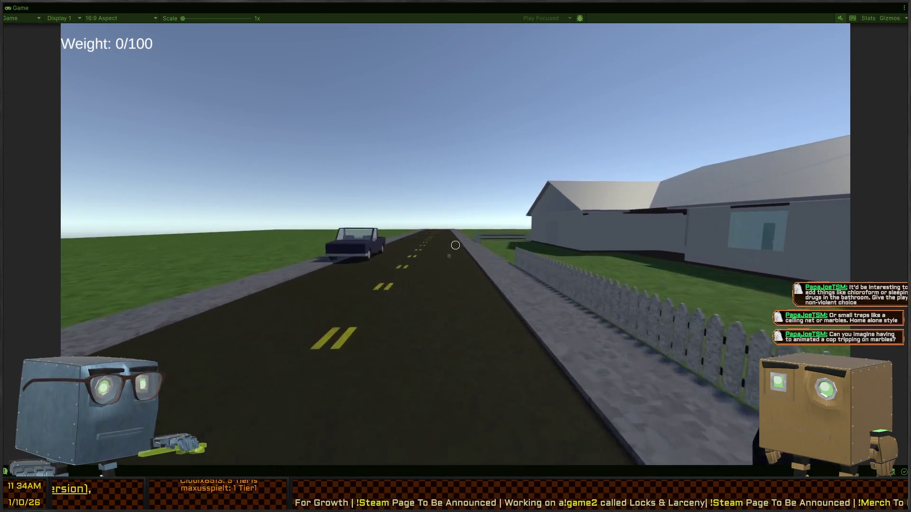
# Drag the body through the house into the bedroom and try dumping it in the wardrobe.
pyautogui.press('w')
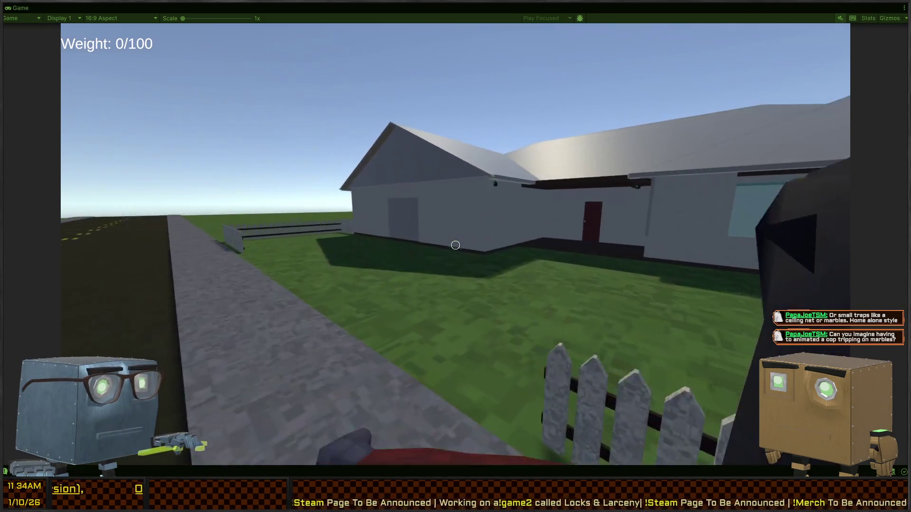
pyautogui.press('w')
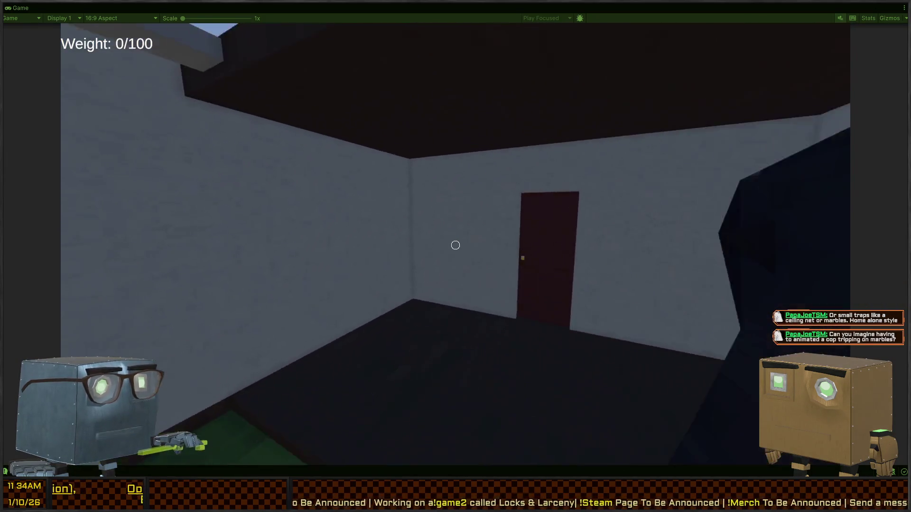
pyautogui.press('w')
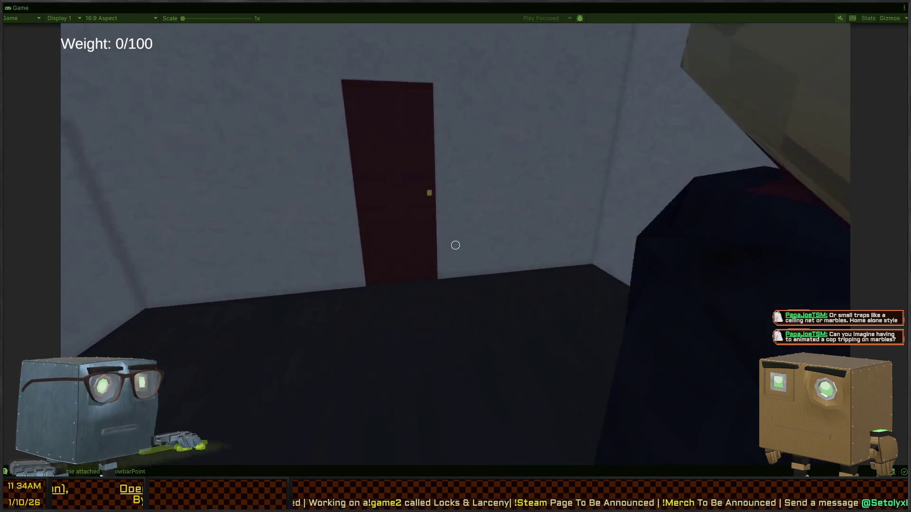
pyautogui.press('w')
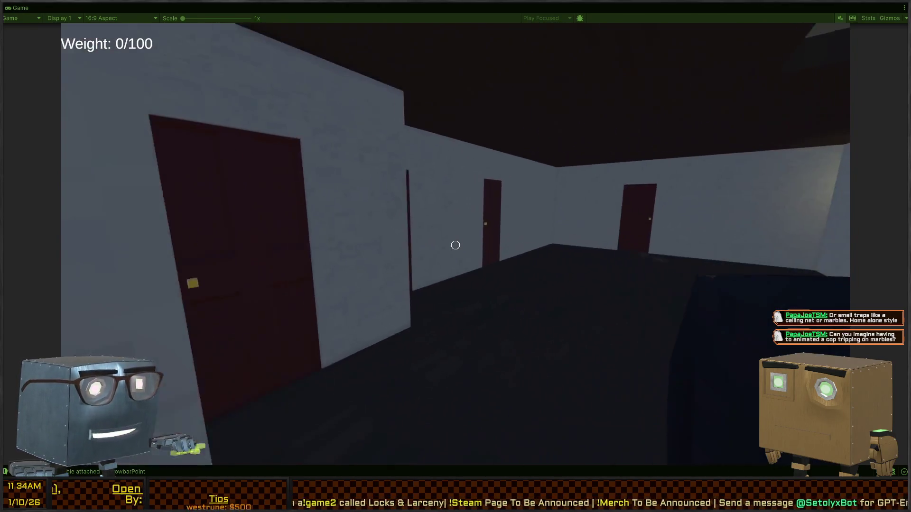
pyautogui.press('w')
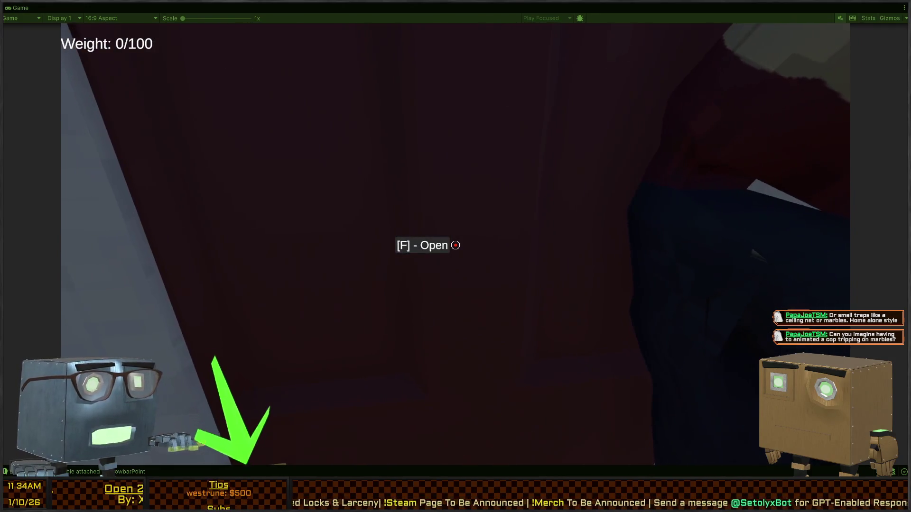
pyautogui.press('w')
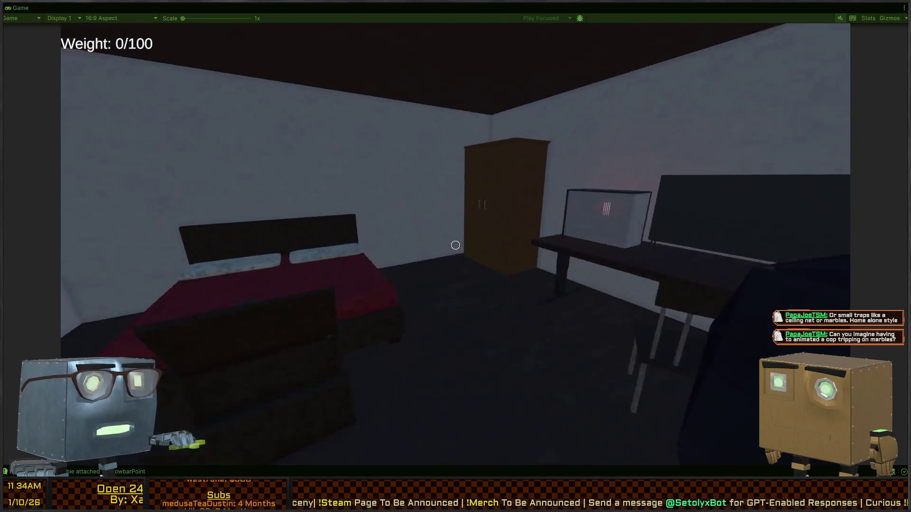
pyautogui.press('w')
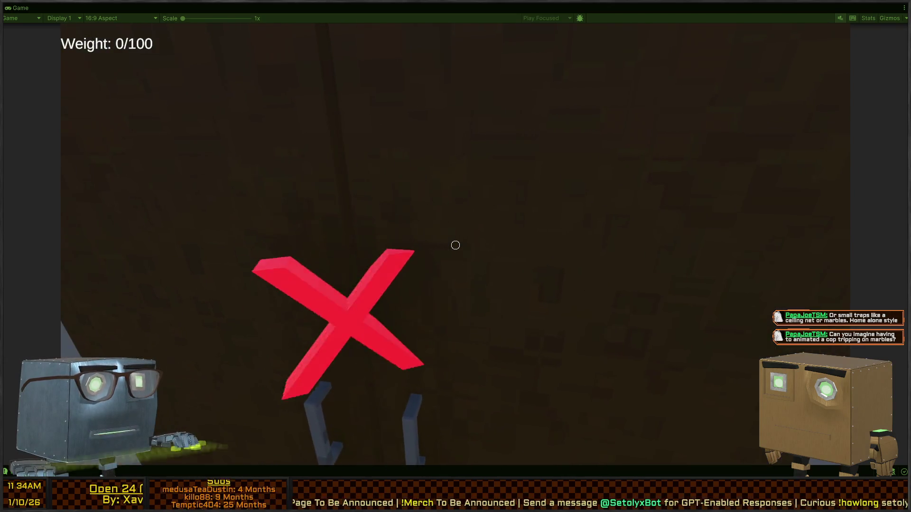
# Walk out to the hallway and come back down it to the bedroom wardrobe.
pyautogui.press('w')
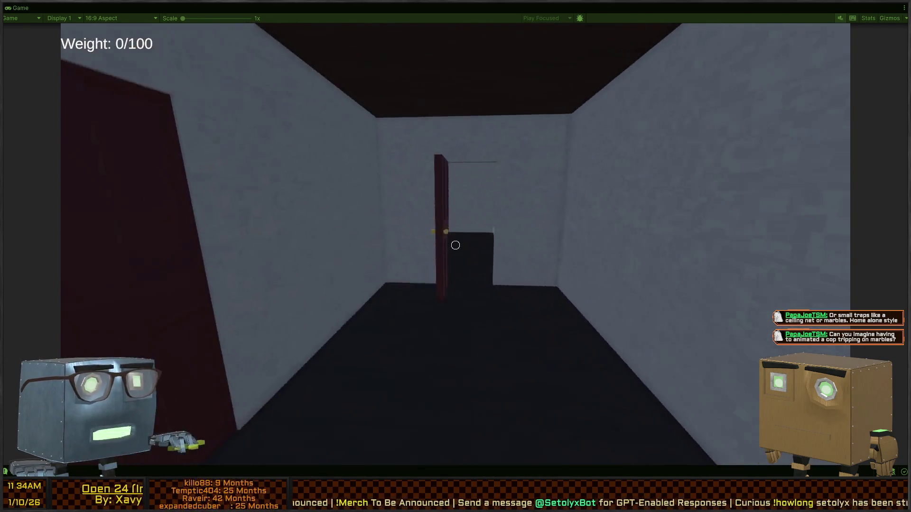
pyautogui.press('w')
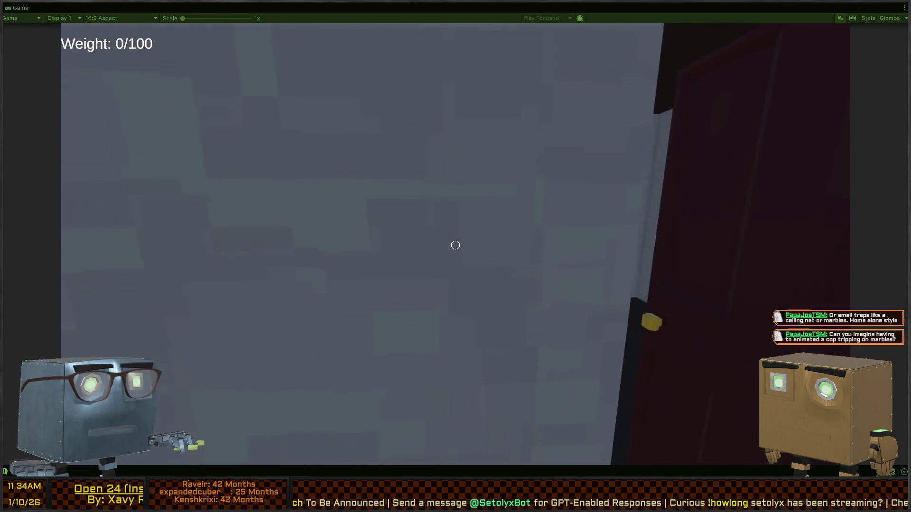
pyautogui.press('w')
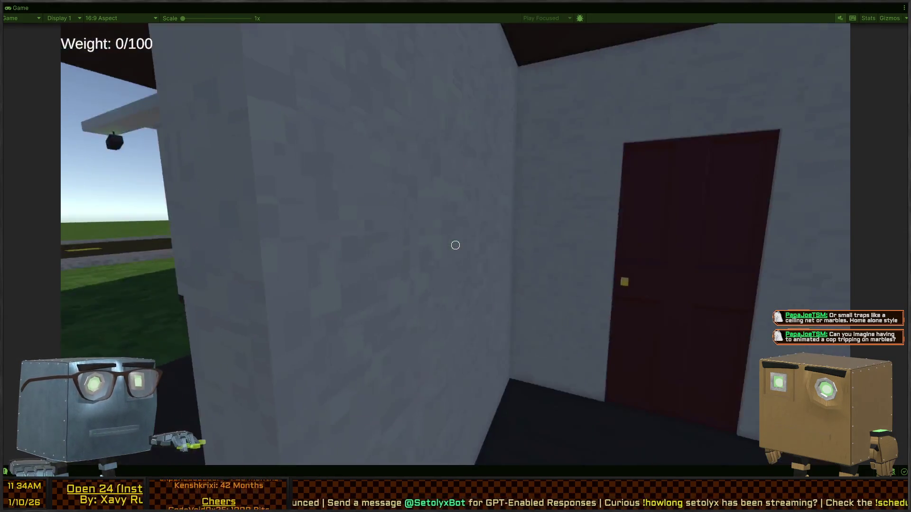
pyautogui.press('w')
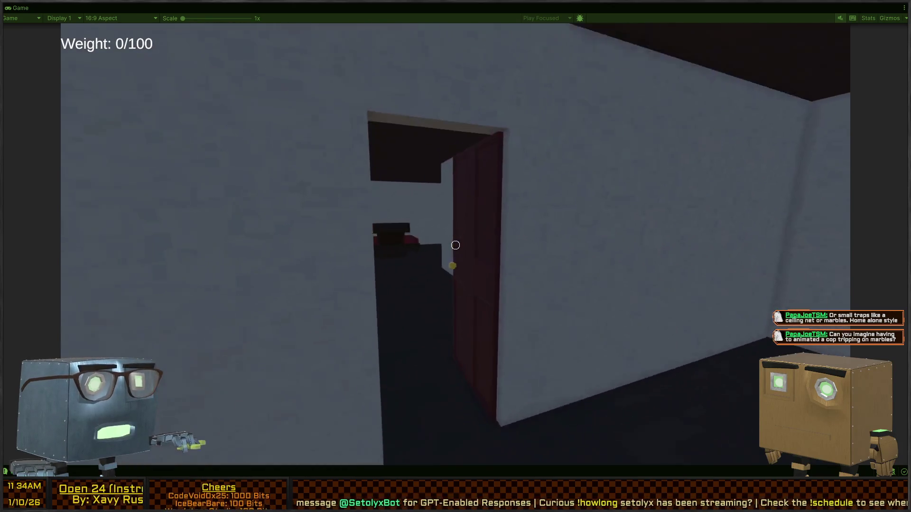
pyautogui.press('w')
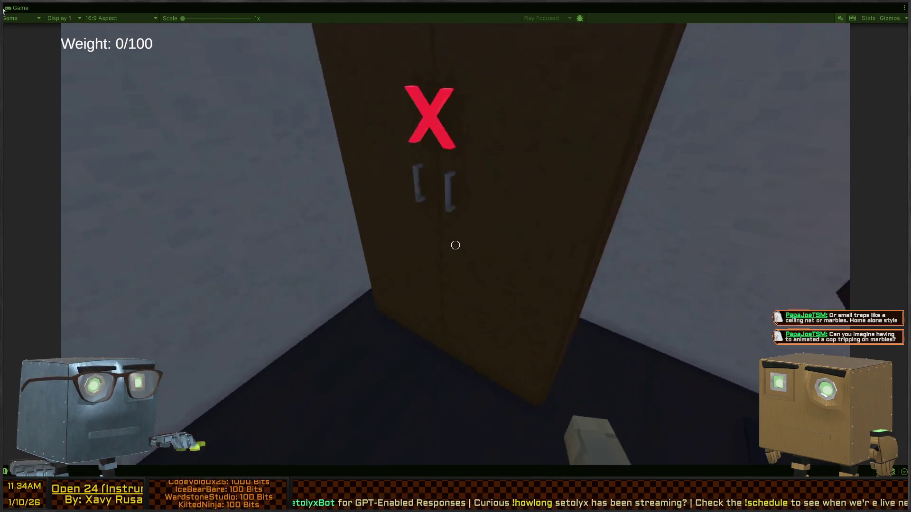
# Step toward and away from the wardrobe to check the X marker appears and disappears.
pyautogui.press('s')
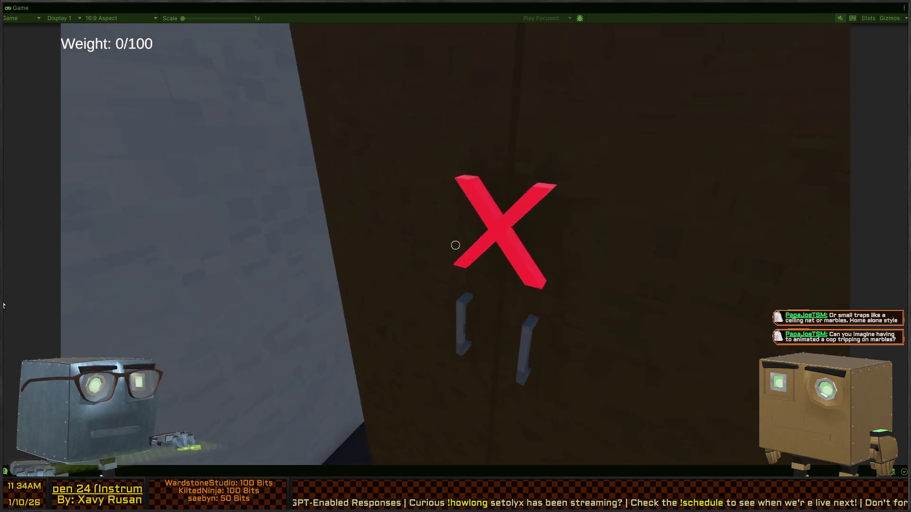
pyautogui.press('w')
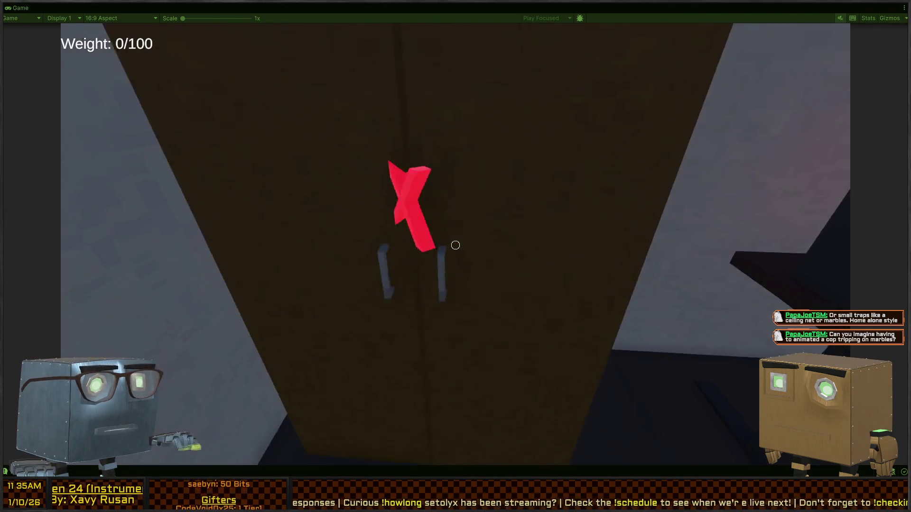
pyautogui.press('s')
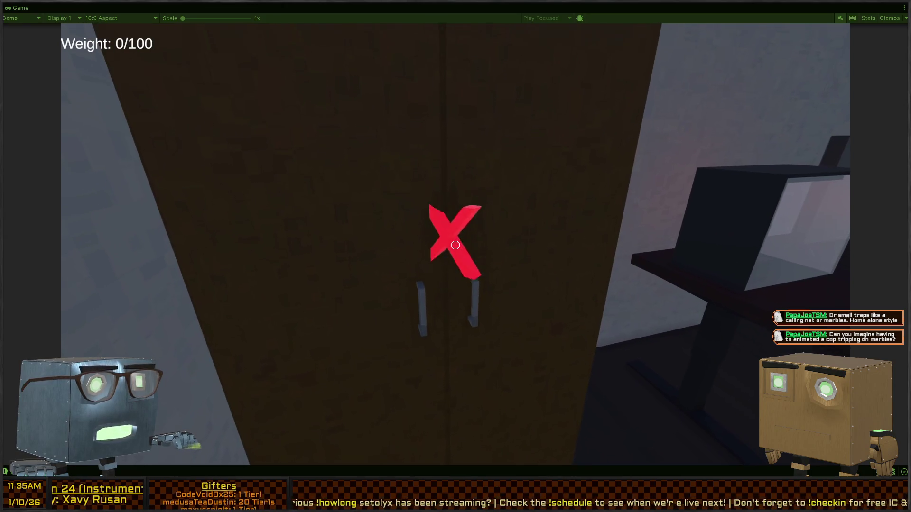
pyautogui.press('s')
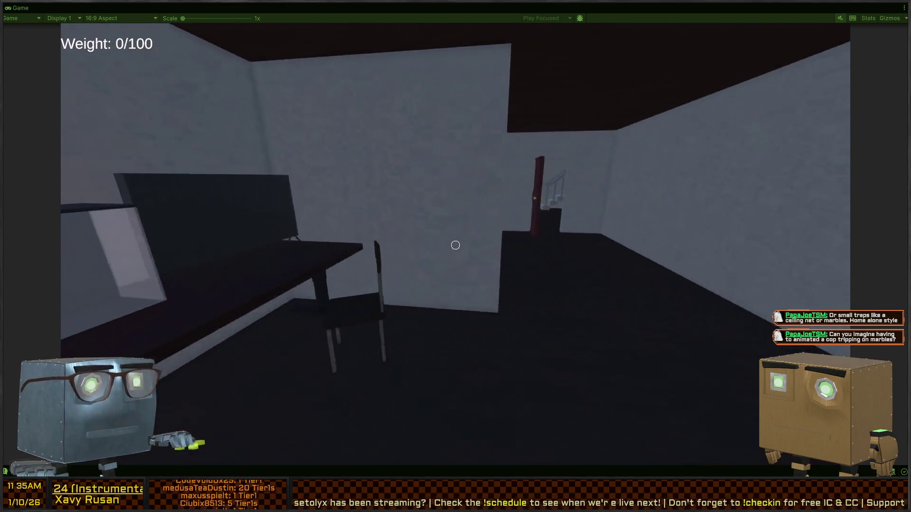
pyautogui.press('w')
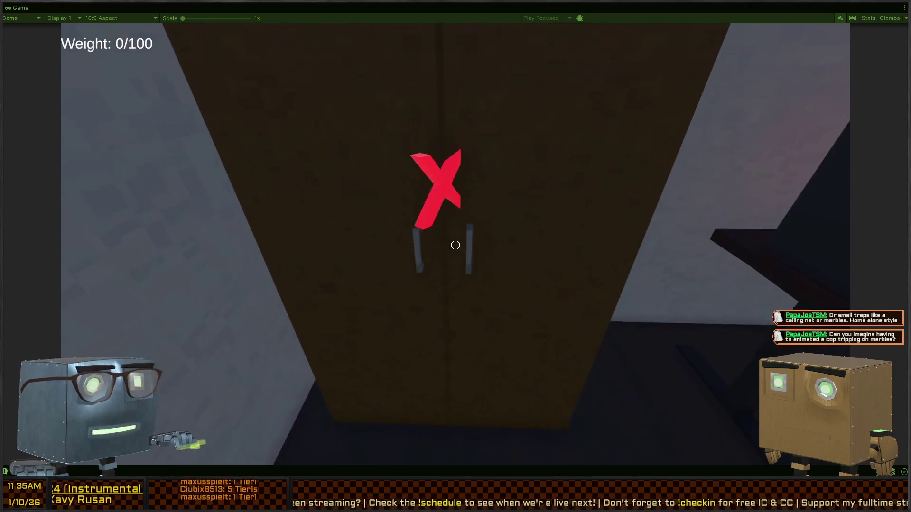
pyautogui.press('s')
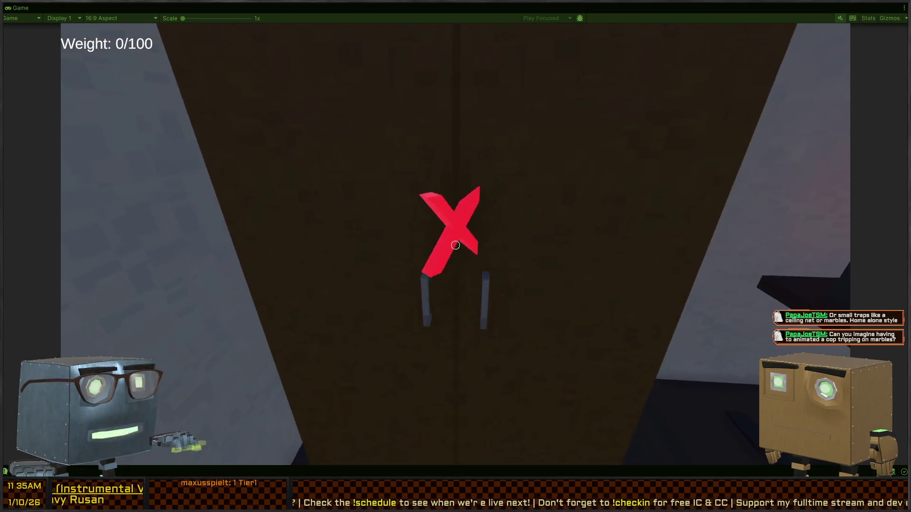
pyautogui.press('w')
pyautogui.press('s')
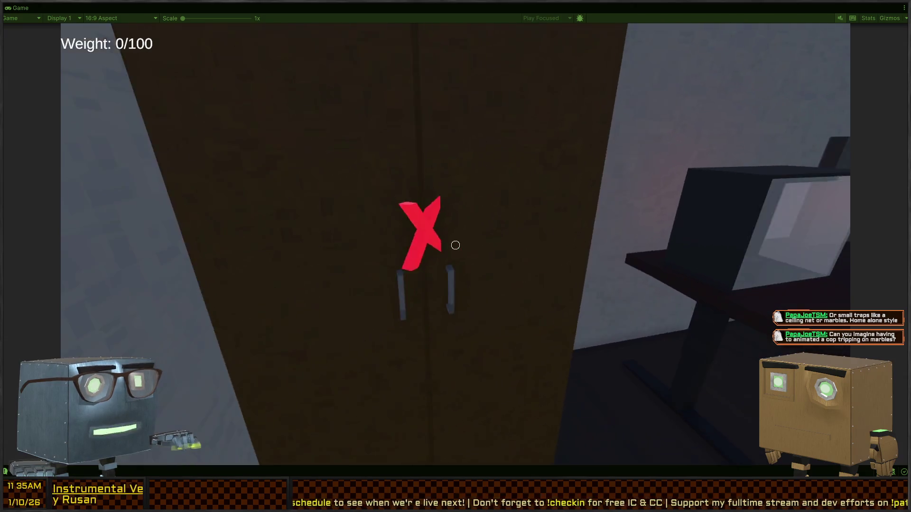
pyautogui.press('w')
pyautogui.press('s')
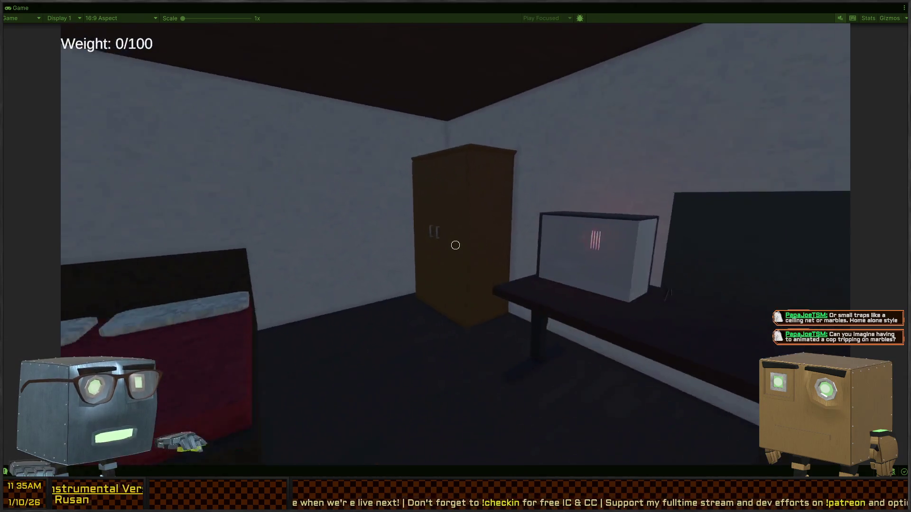
# Keep testing the marker in front of the wardrobe, then leave the bedroom for the hallway.
pyautogui.press('w')
pyautogui.press('w')
pyautogui.press('s')
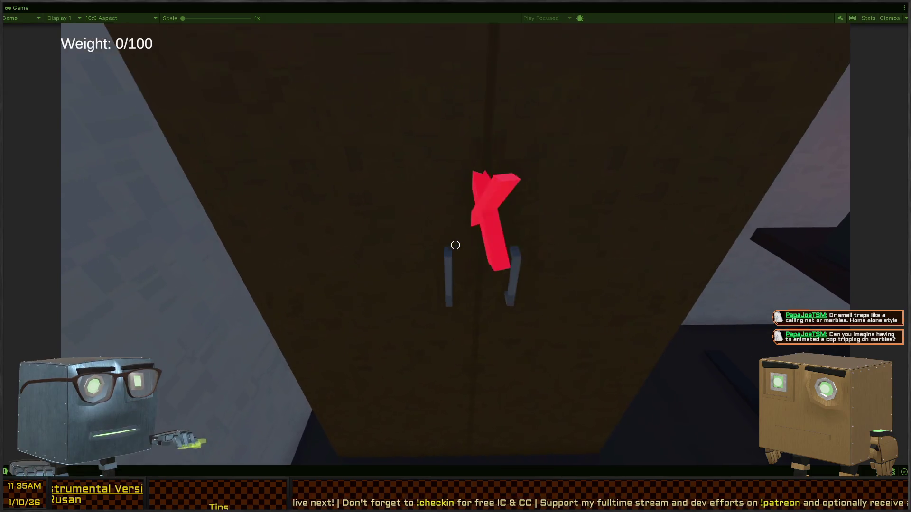
pyautogui.press('w')
pyautogui.press('s')
pyautogui.press('w')
pyautogui.press('s')
pyautogui.press('w')
pyautogui.press('s')
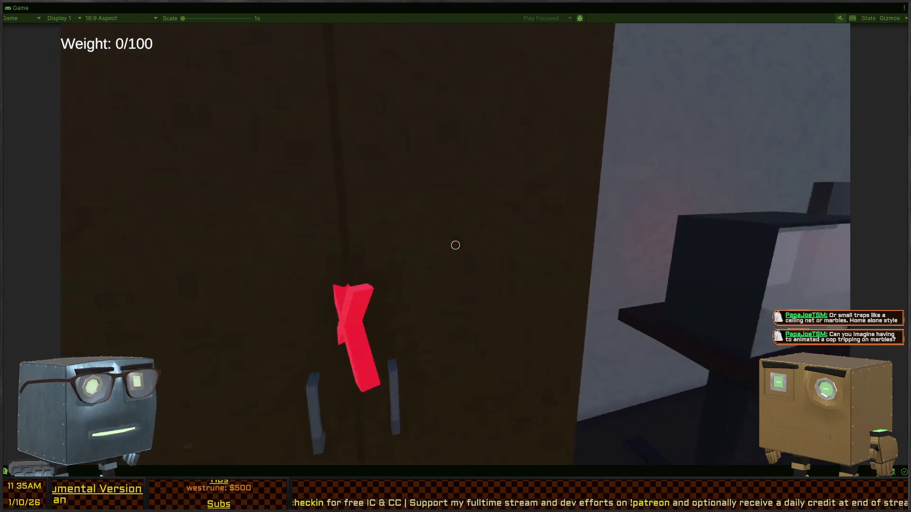
# Return to line up with the marked wardrobe, then walk down the corridor and out of the house.
pyautogui.press('w')
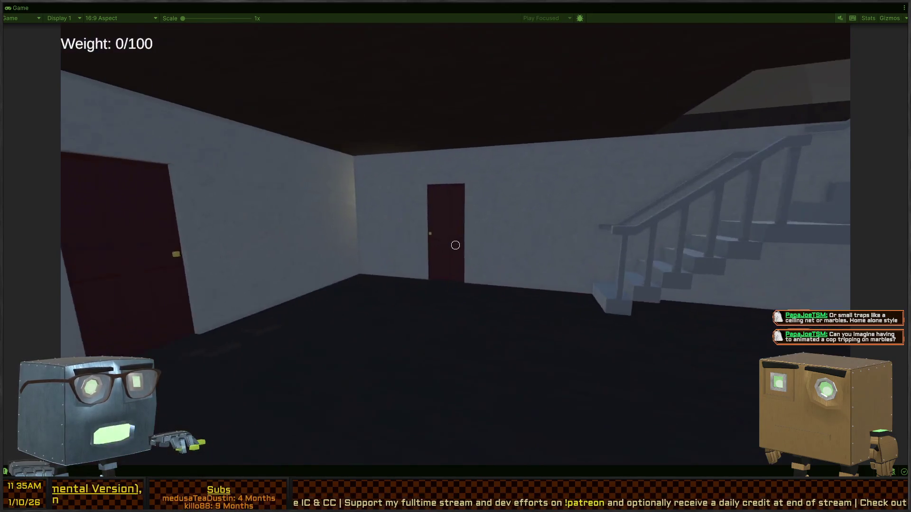
pyautogui.press('w')
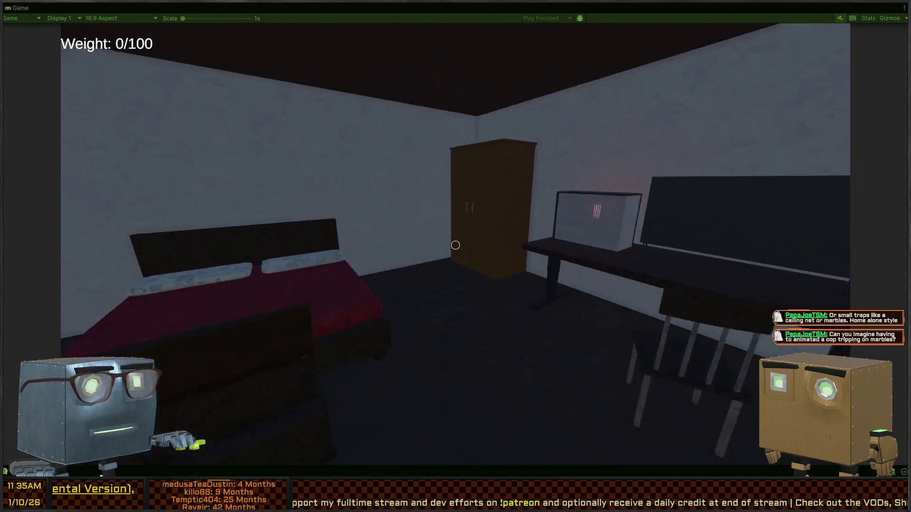
pyautogui.press('s')
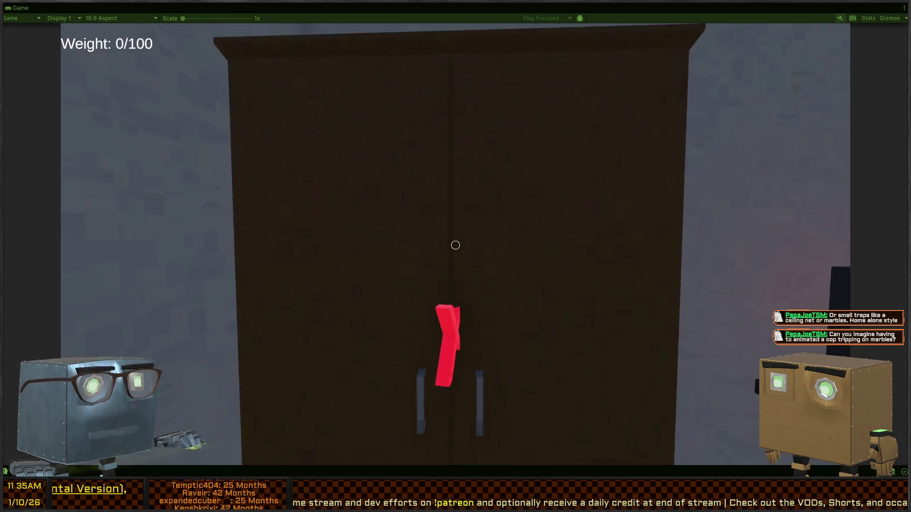
pyautogui.press('w')
pyautogui.press('s')
pyautogui.press('w')
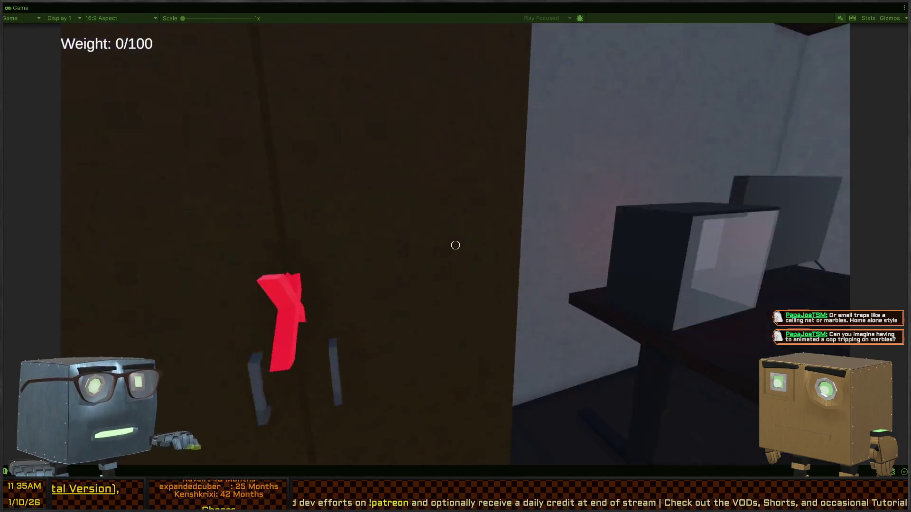
pyautogui.press('w')
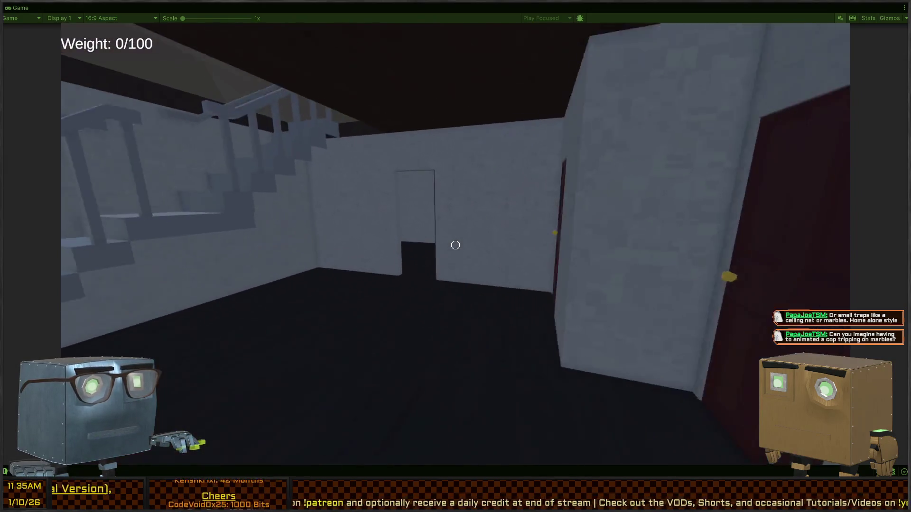
pyautogui.press('w')
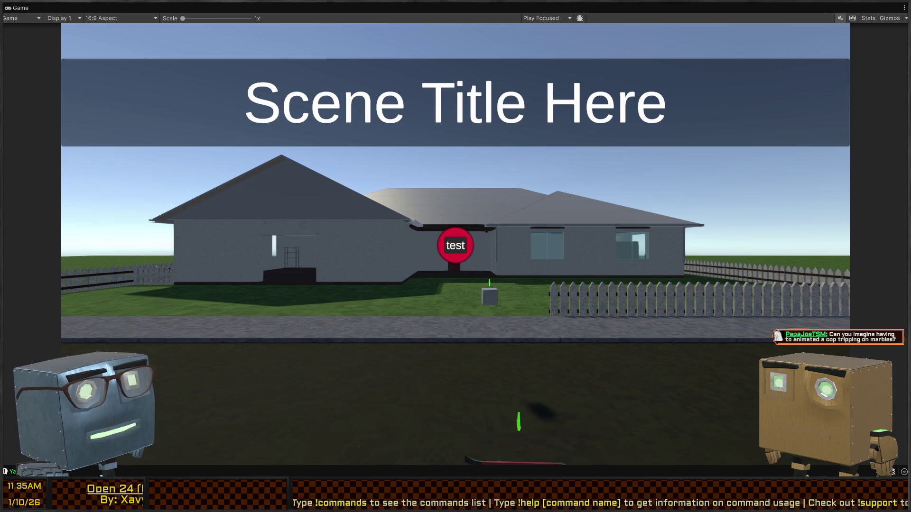
# Close the TODO checklist overlay and bring up MoveStateController.cs in Visual Studio.
pyautogui.moveTo(359, 383)
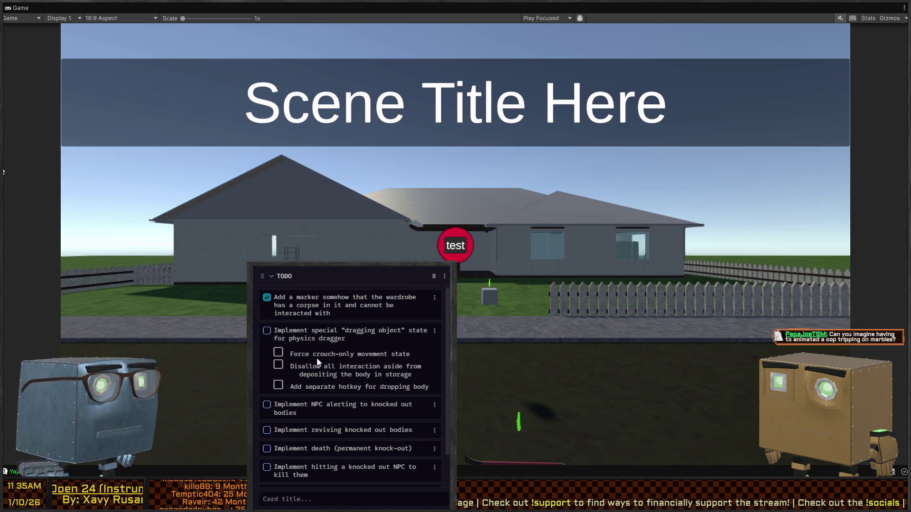
pyautogui.click(374, 138)
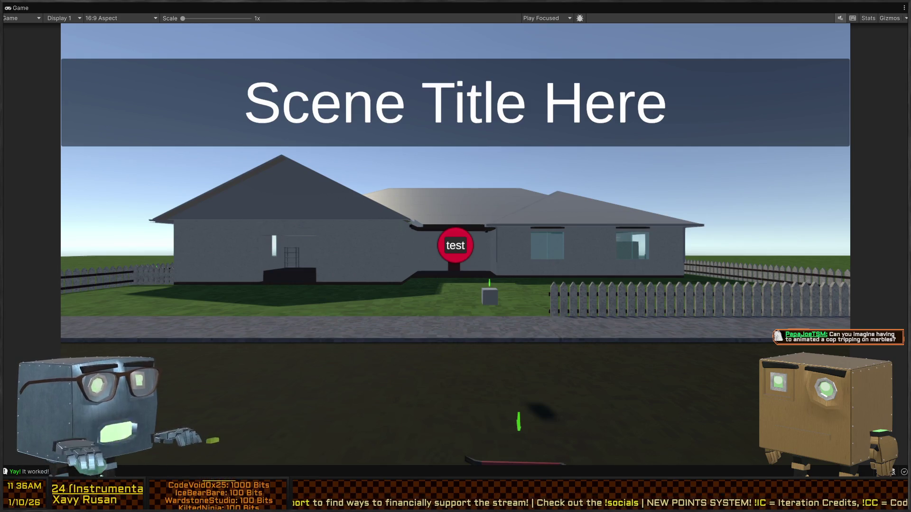
pyautogui.press('ctrl+super+Left')
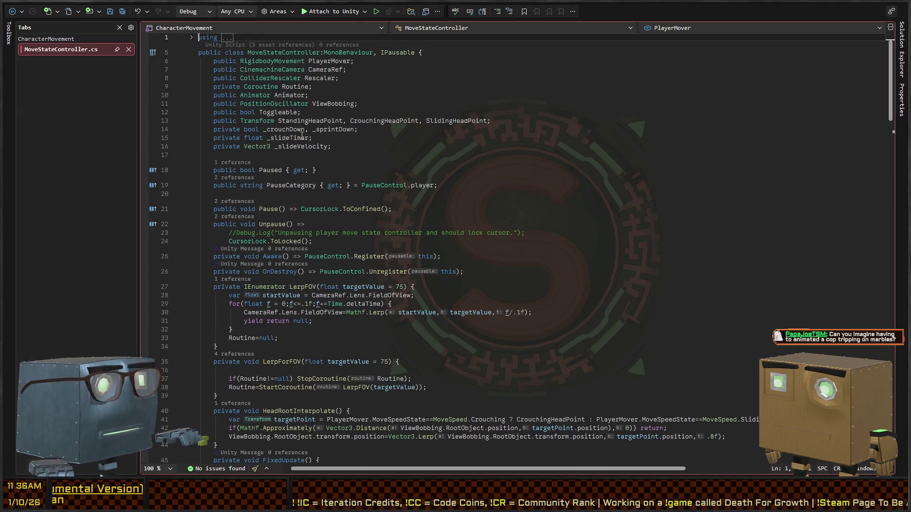
# Review HeadRootInterpolate and FixedUpdate at line 45 in MoveStateController.cs, then return to Unity.
pyautogui.scroll(-10, 334, 176)
pyautogui.scroll(10, 323, 157)
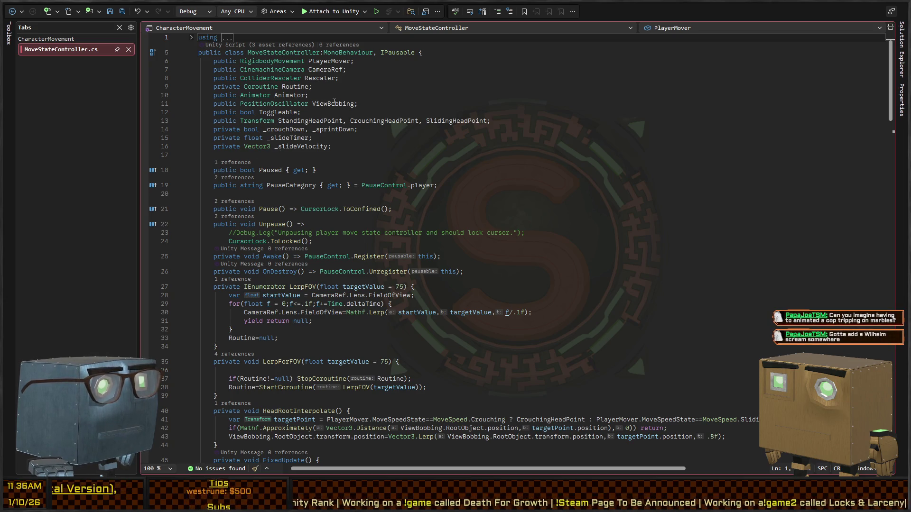
pyautogui.scroll(-5, 364, 177)
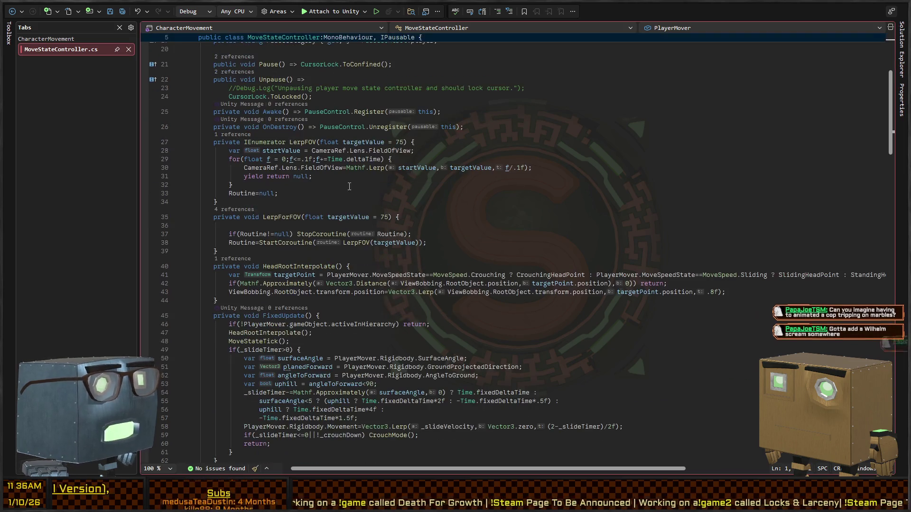
pyautogui.scroll(-3, 382, 173)
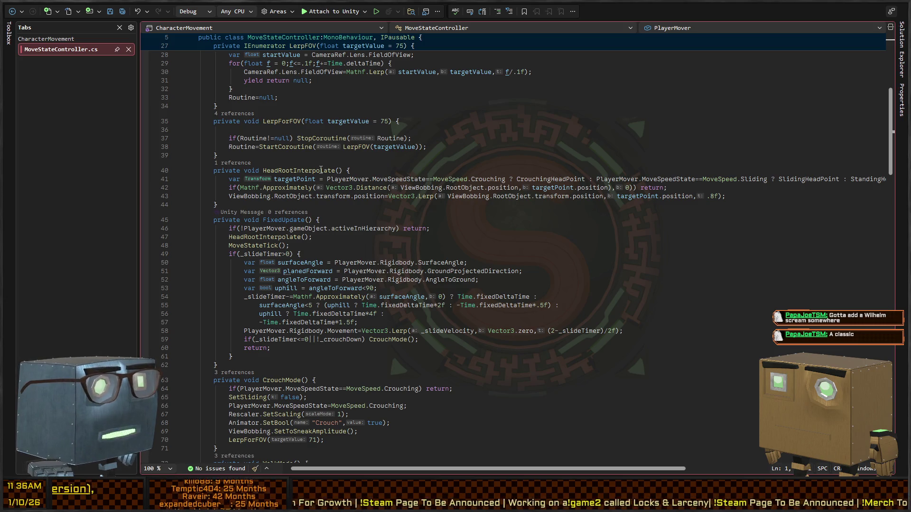
pyautogui.click(387, 172)
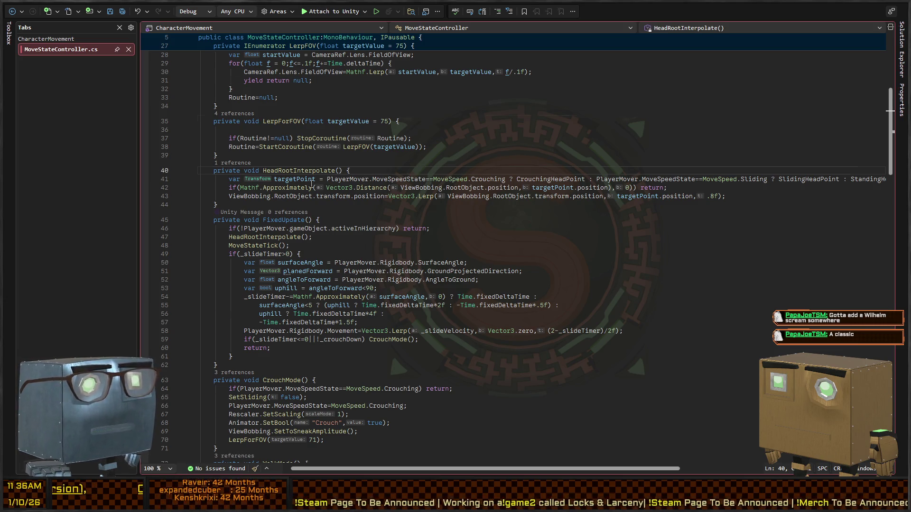
pyautogui.click(321, 219)
pyautogui.scroll(-6, 403, 127)
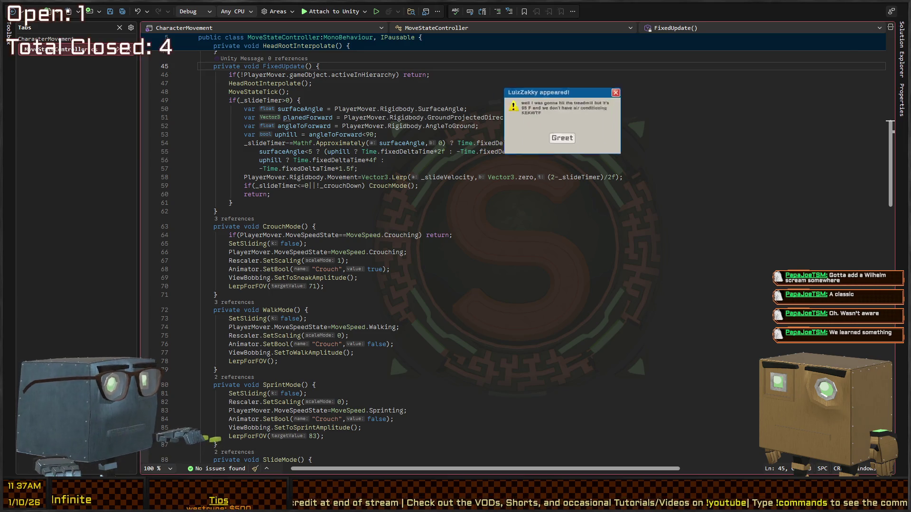
pyautogui.hotkey('alt', 'Tab')
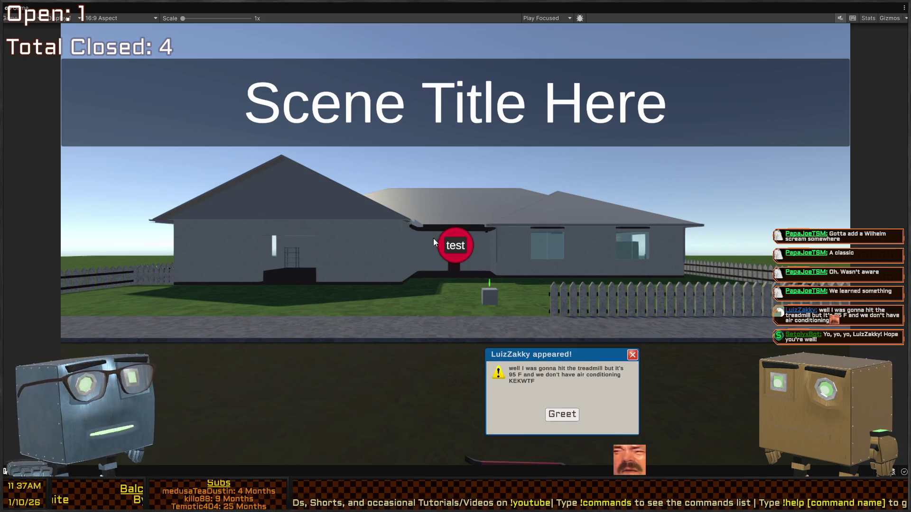
# Dismiss the popup, restore the full editor layout, and return to MoveStateController.cs.
pyautogui.click(560, 425)
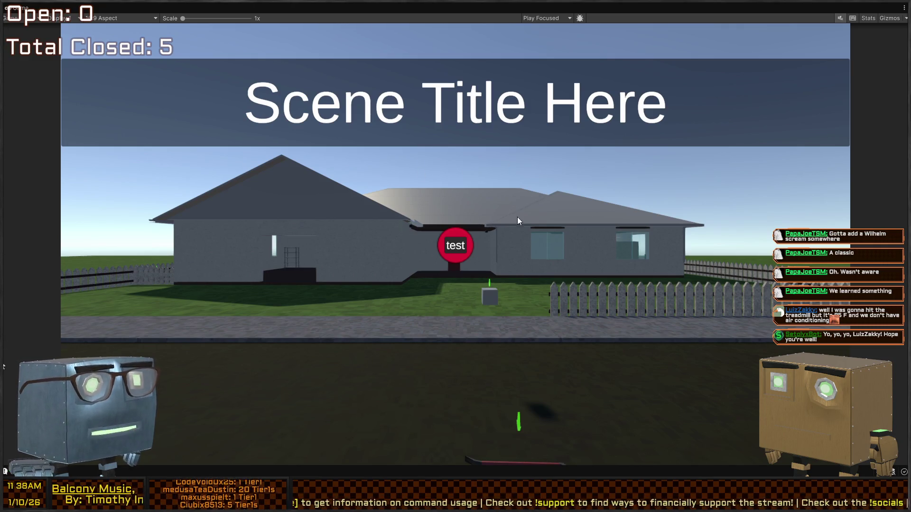
pyautogui.hotkey('shift', 'space')
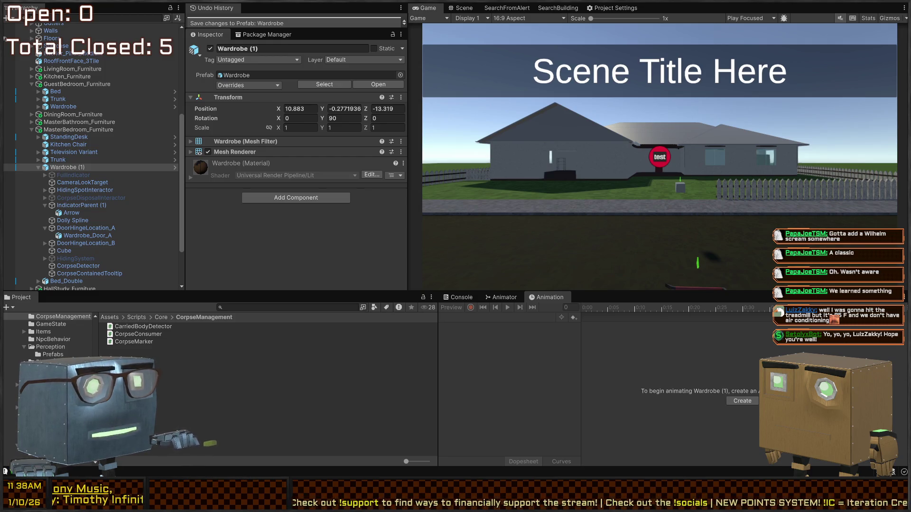
pyautogui.hotkey('alt', 'Tab')
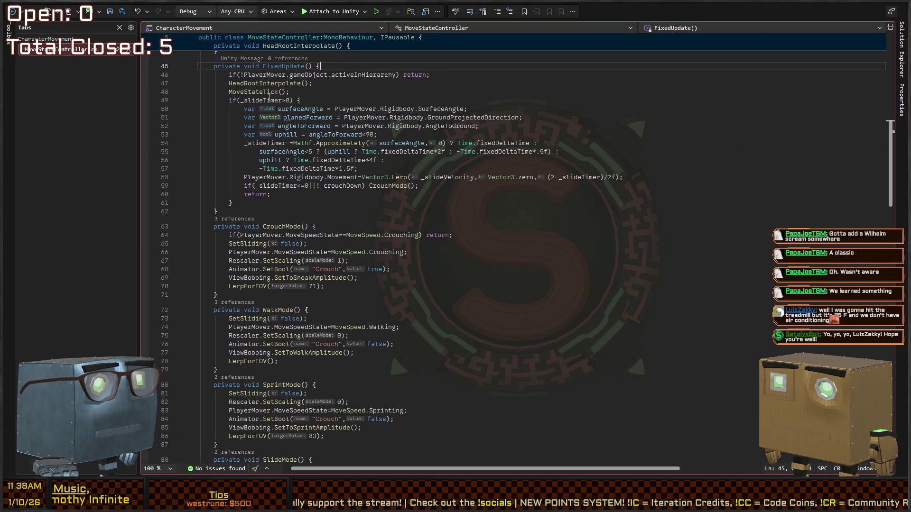
# Trace MoveSpeedState from CrouchMode to its declaration in RigidbodyMovement.cs.
pyautogui.scroll(-2, 283, 119)
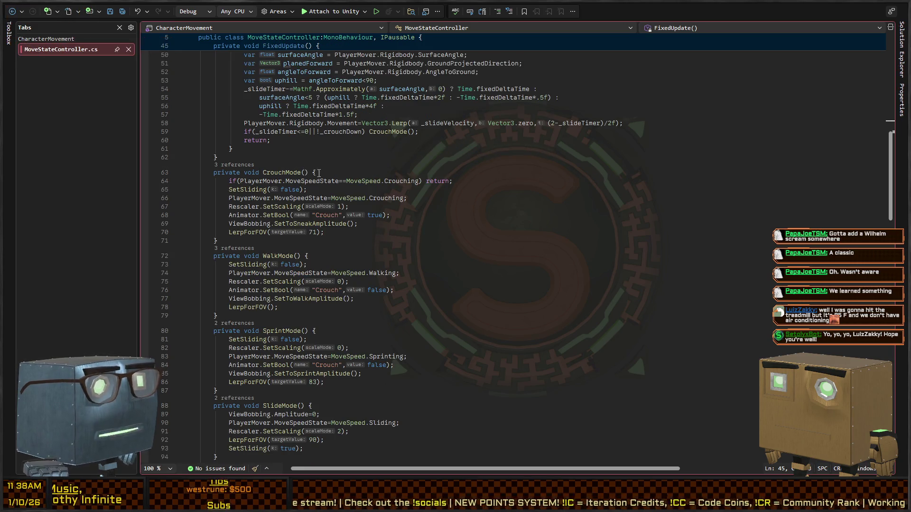
pyautogui.click(288, 172)
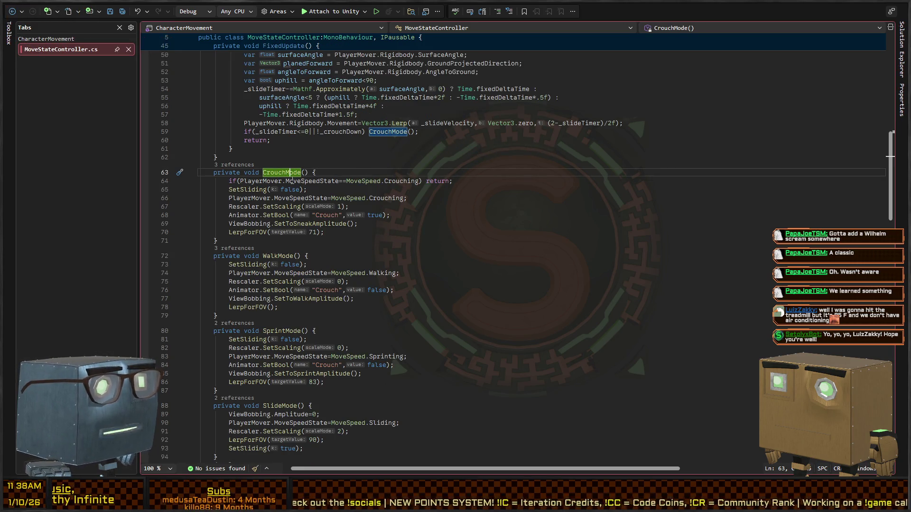
pyautogui.click(291, 181)
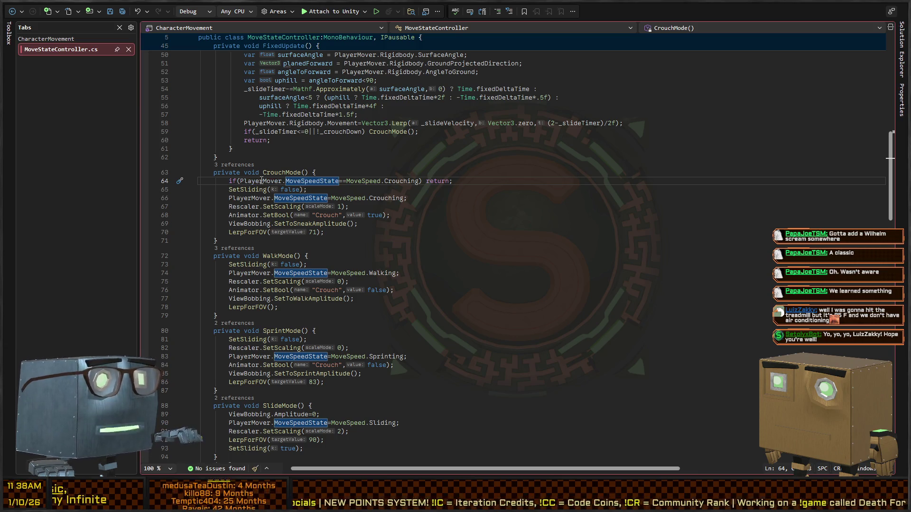
pyautogui.keyDown('ctrl'); pyautogui.click(323, 186); pyautogui.keyUp('ctrl')
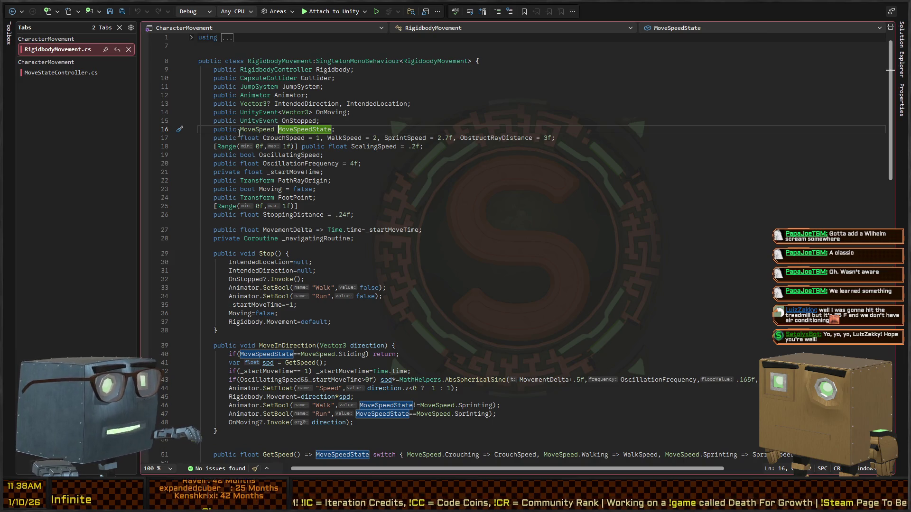
pyautogui.scroll(-5, 224, 207)
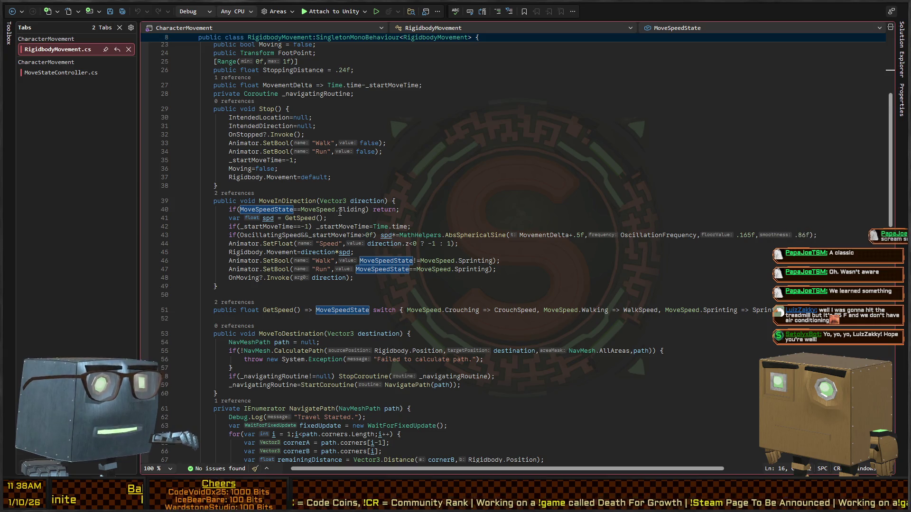
pyautogui.scroll(-2, 285, 199)
pyautogui.scroll(-2, 325, 189)
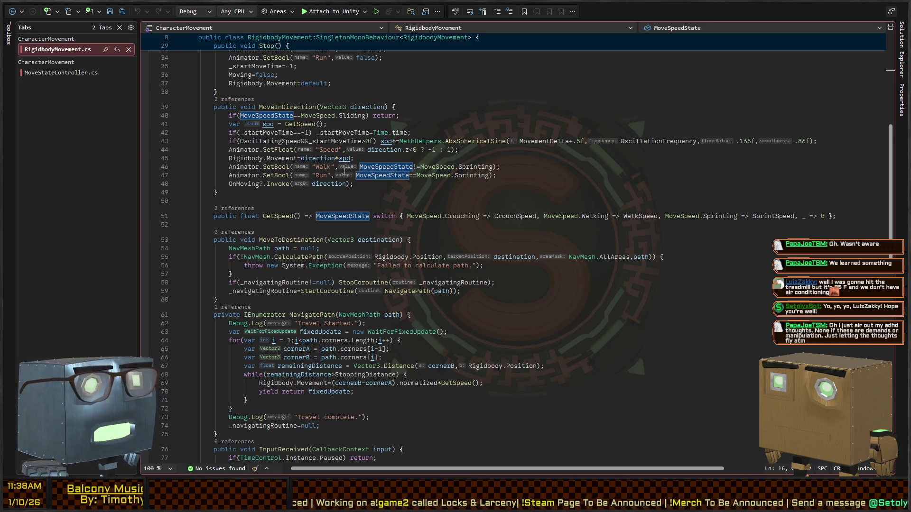
pyautogui.scroll(-6, 355, 232)
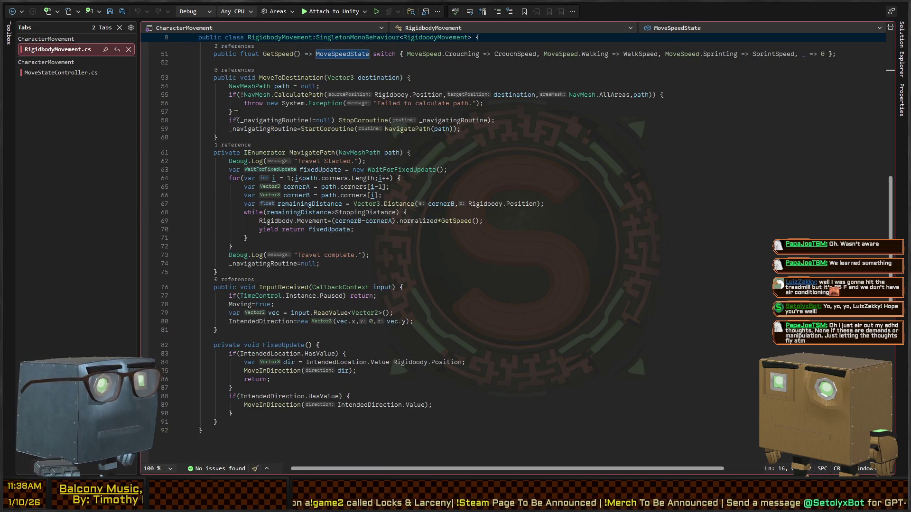
pyautogui.scroll(-6, 300, 180)
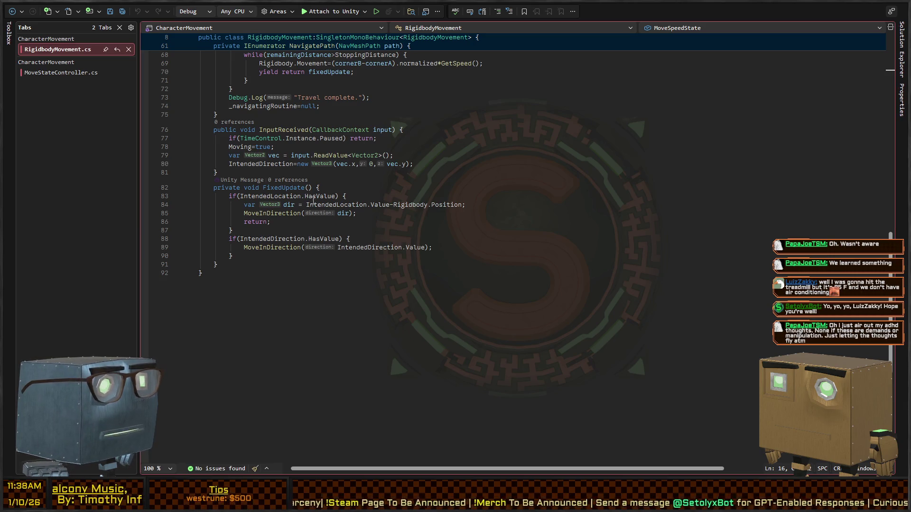
pyautogui.scroll(20, 313, 200)
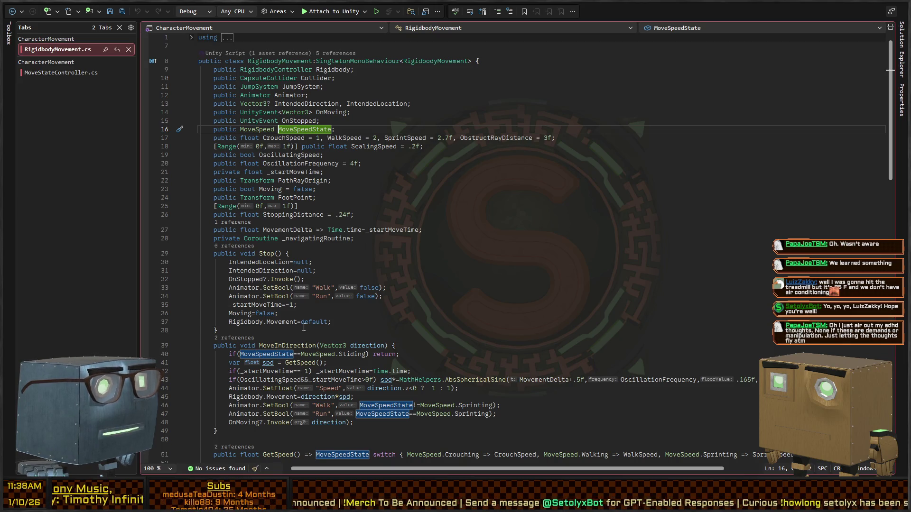
# Step through Animator's uses in MoveInDirection, then start Play mode in Unity.
pyautogui.doubleClick(293, 95)
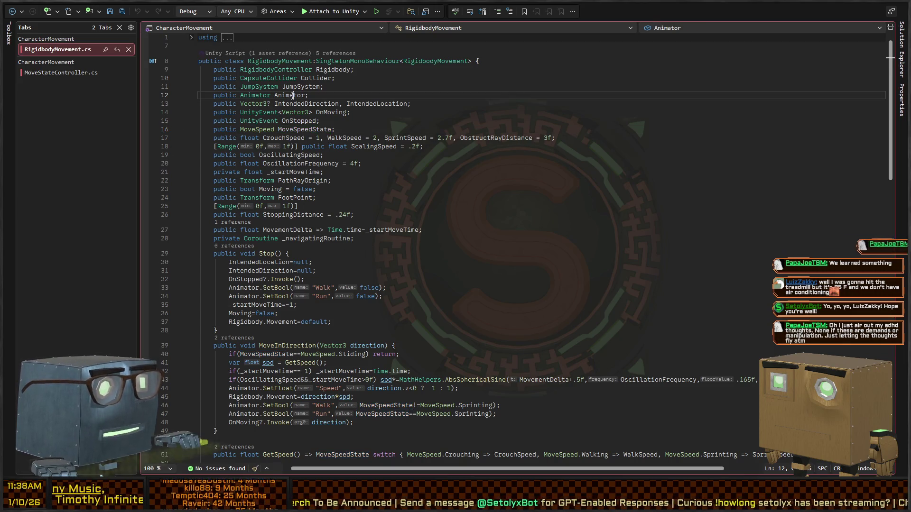
pyautogui.hotkey('ctrl', 'F3')
pyautogui.hotkey('ctrl', 'F3')
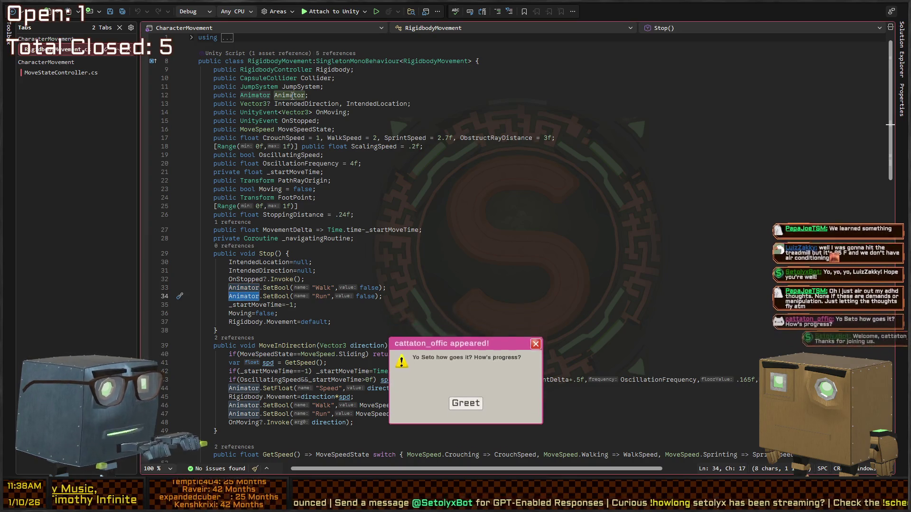
pyautogui.hotkey('ctrl', 'F3')
pyautogui.hotkey('ctrl', 'F3')
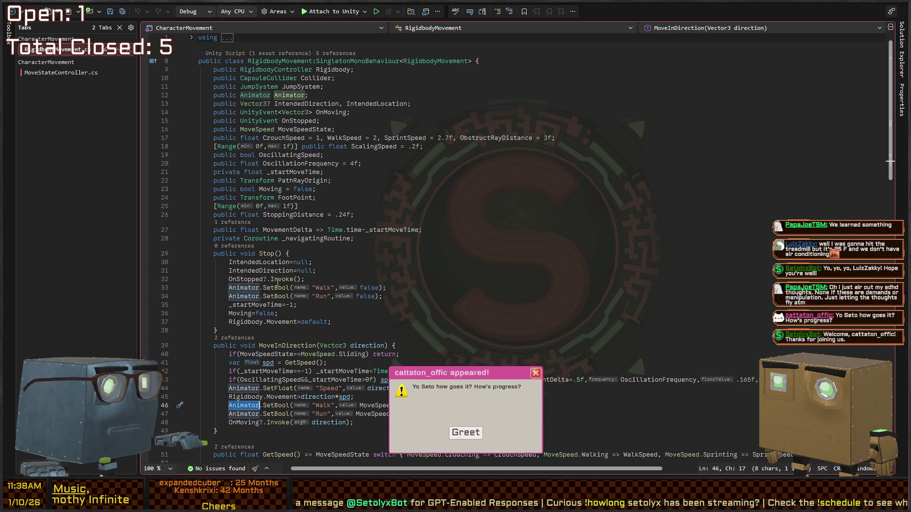
pyautogui.scroll(-8, 278, 87)
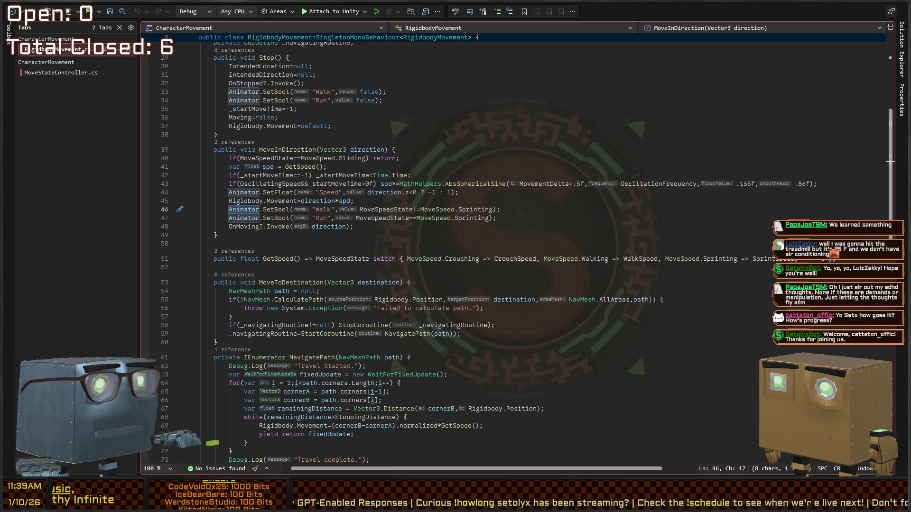
pyautogui.hotkey('alt', 'Tab')
pyautogui.hotkey('ctrl', 'p')
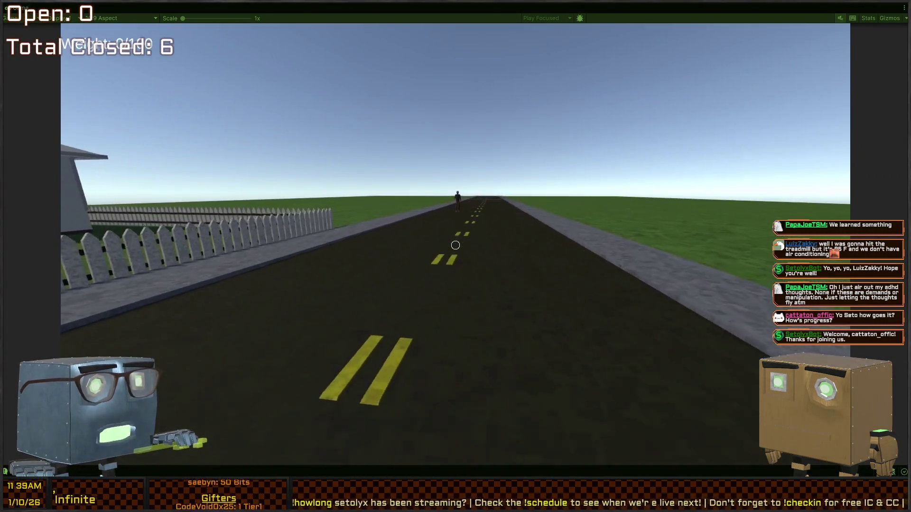
# Knock down the approaching character and walk past the car into the house hallway.
pyautogui.click(455, 245)
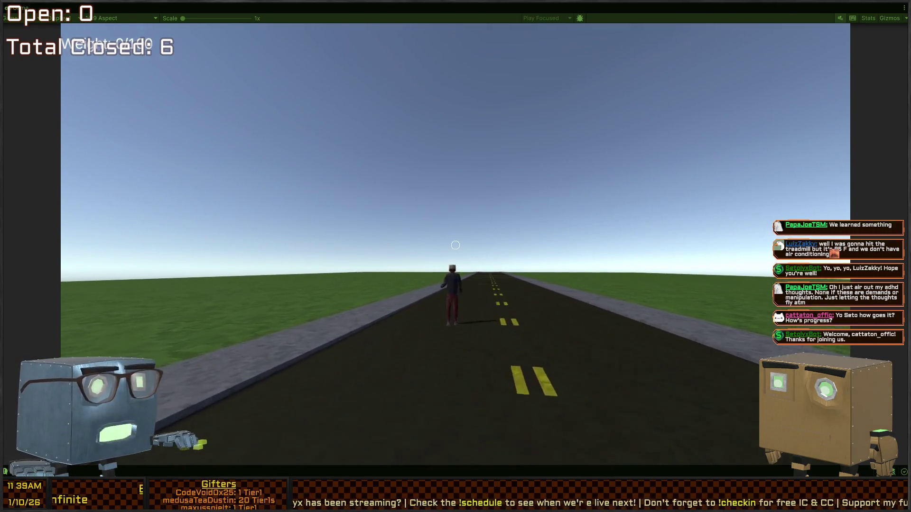
pyautogui.click(456, 245)
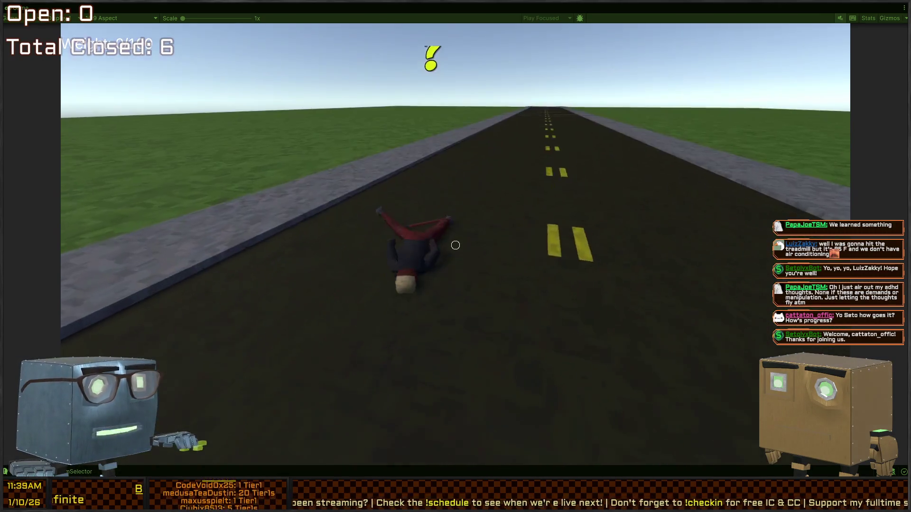
pyautogui.press('w')
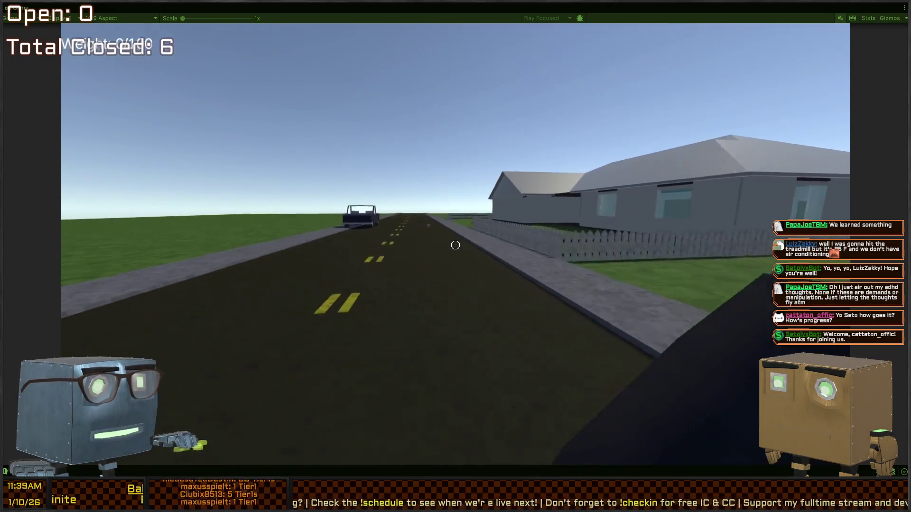
pyautogui.press('w')
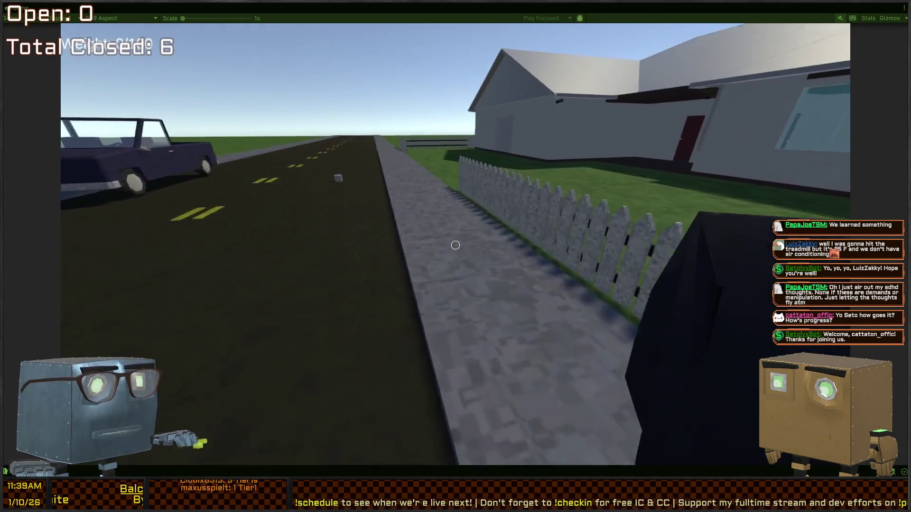
pyautogui.press('w')
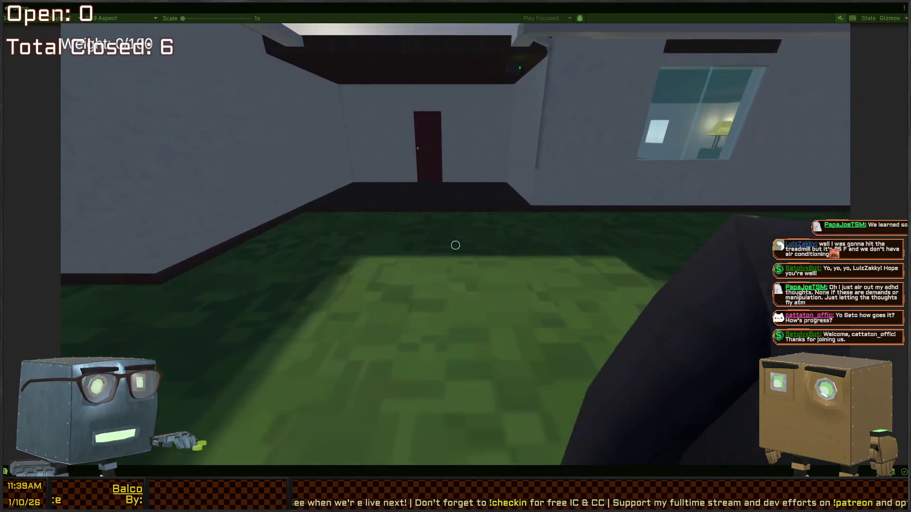
pyautogui.press('w')
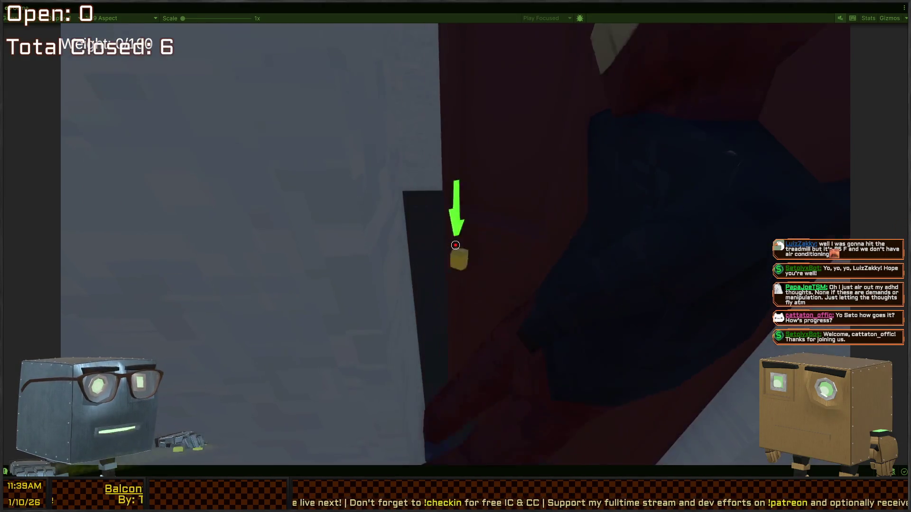
pyautogui.press('w')
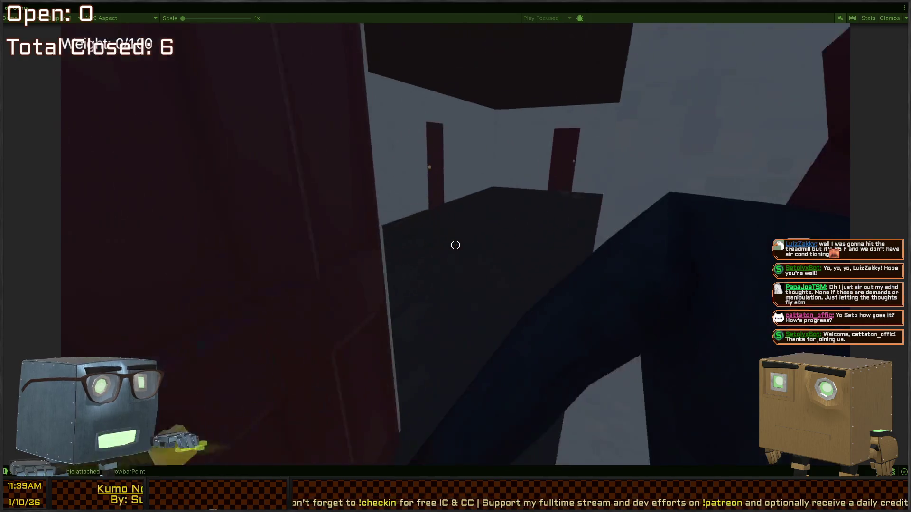
pyautogui.press('w')
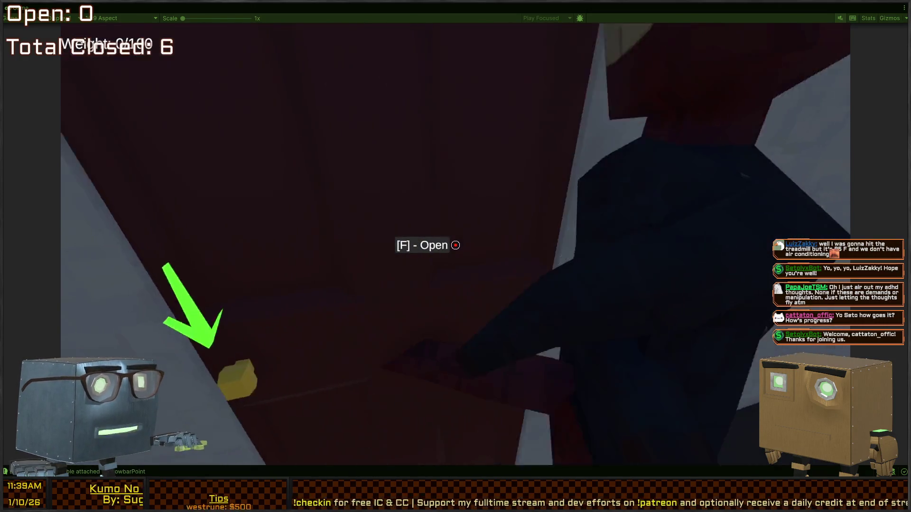
# Reach the bedroom wardrobe, try hiding inside it, and restore the full editor layout.
pyautogui.press('w')
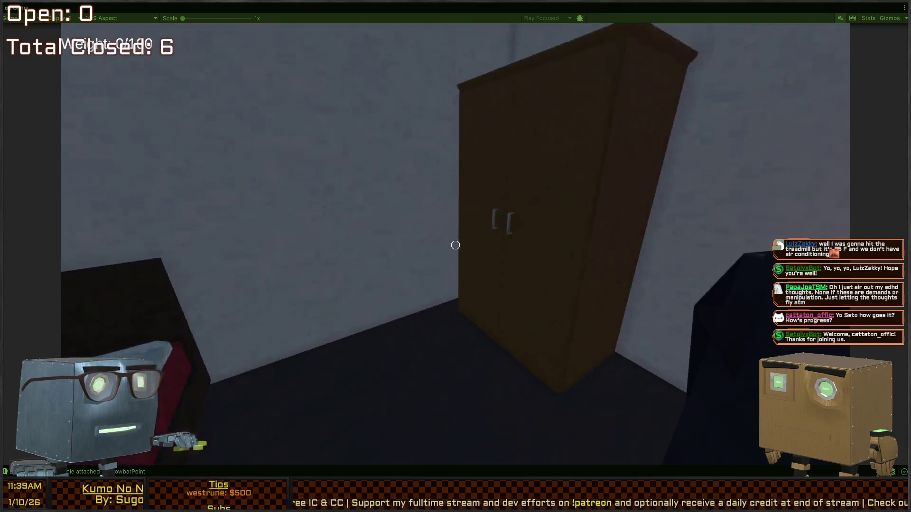
pyautogui.press('w')
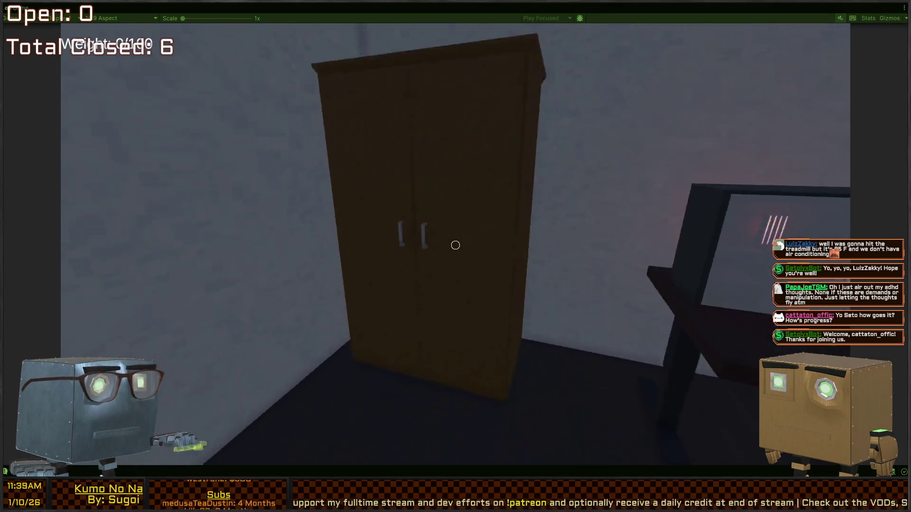
pyautogui.press('s')
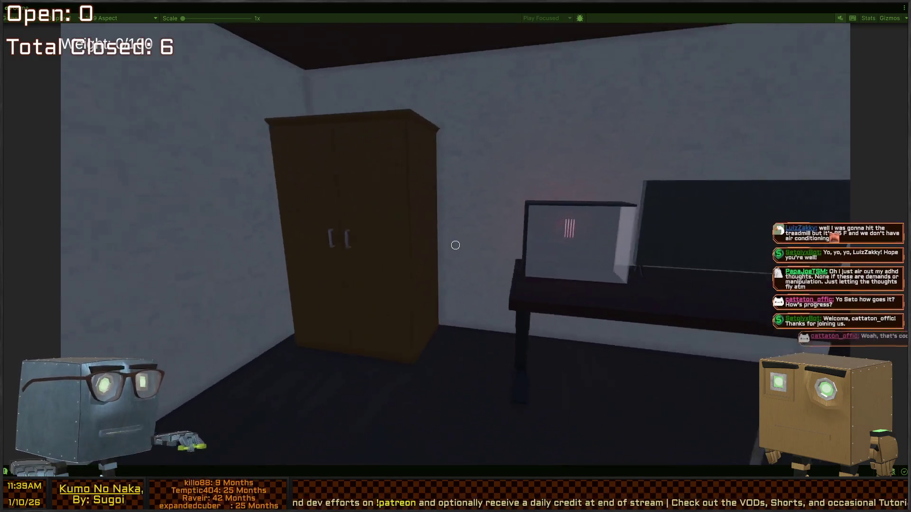
pyautogui.press('w')
pyautogui.press('w')
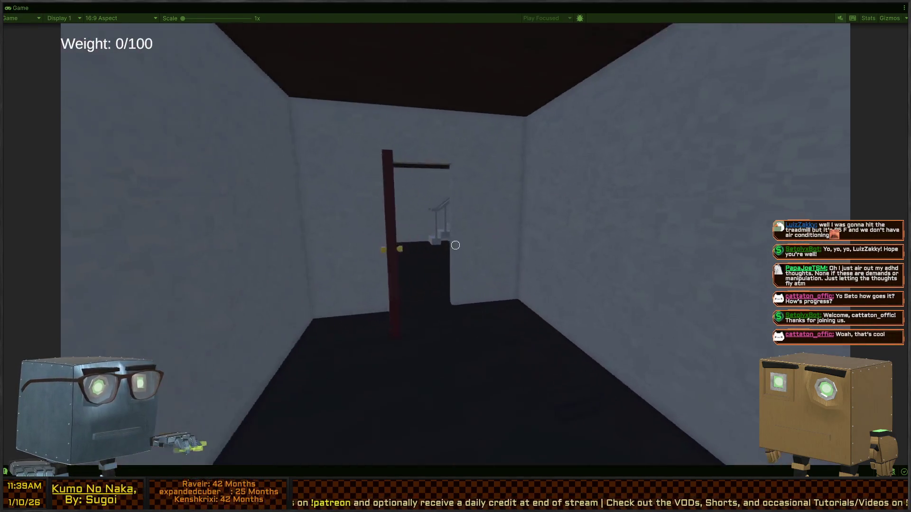
pyautogui.press('w')
pyautogui.press('f')
pyautogui.press('w')
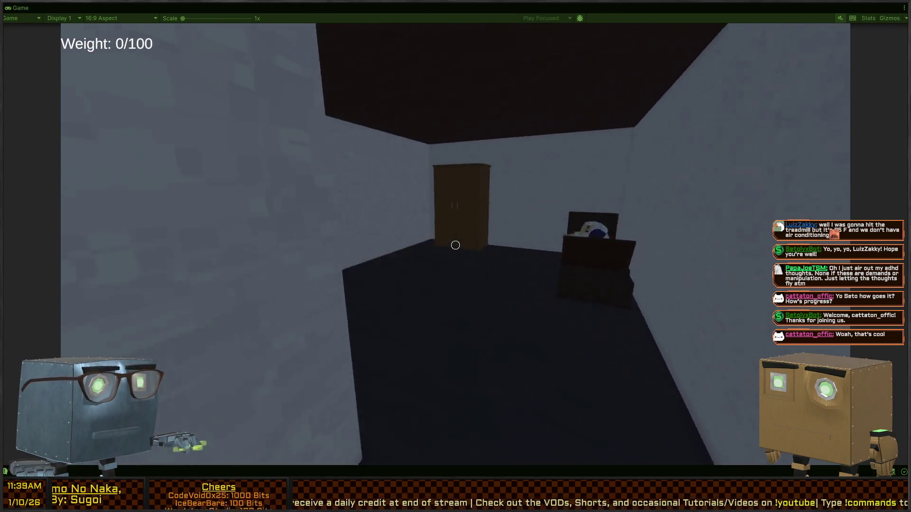
pyautogui.press('f')
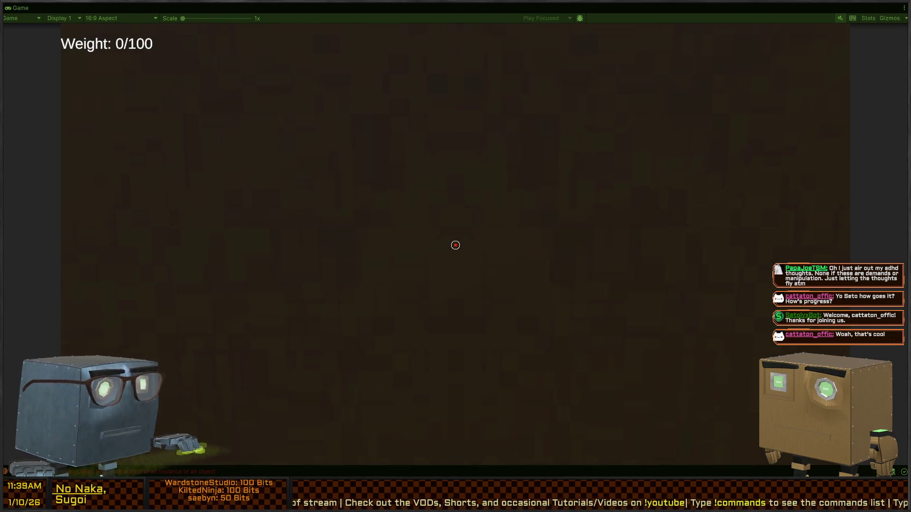
pyautogui.hotkey('shift', 'space')
# Trace the Console's NullReferenceException to HidingSpotController.cs line 43, then select HidingSystem.
pyautogui.click(456, 298)
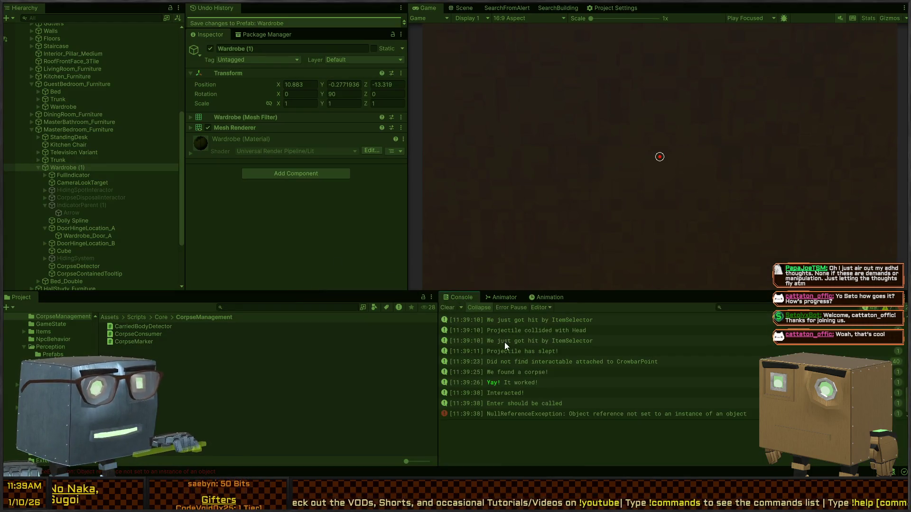
pyautogui.click(583, 415)
pyautogui.click(74, 182)
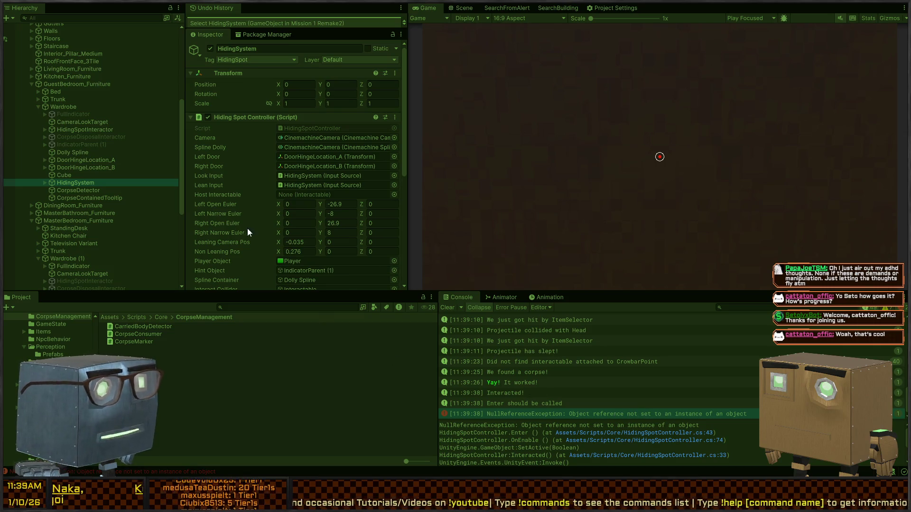
pyautogui.click(543, 415)
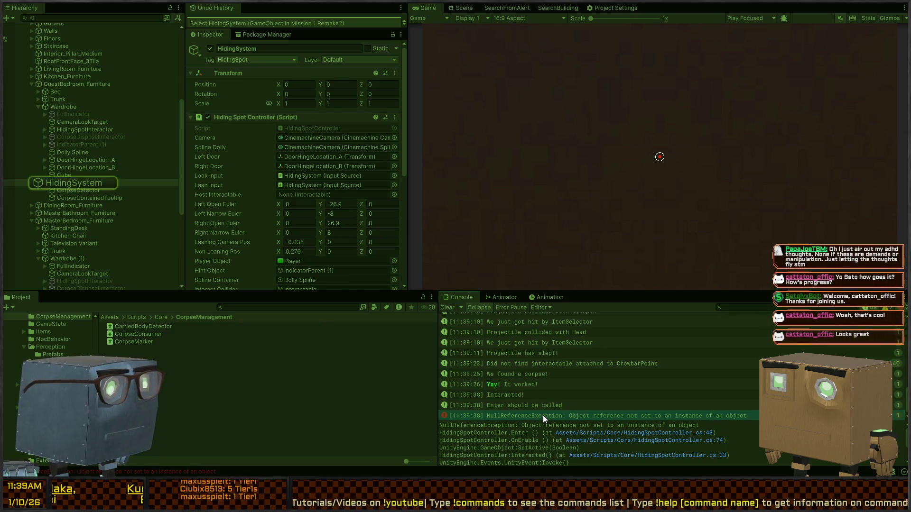
pyautogui.click(560, 433)
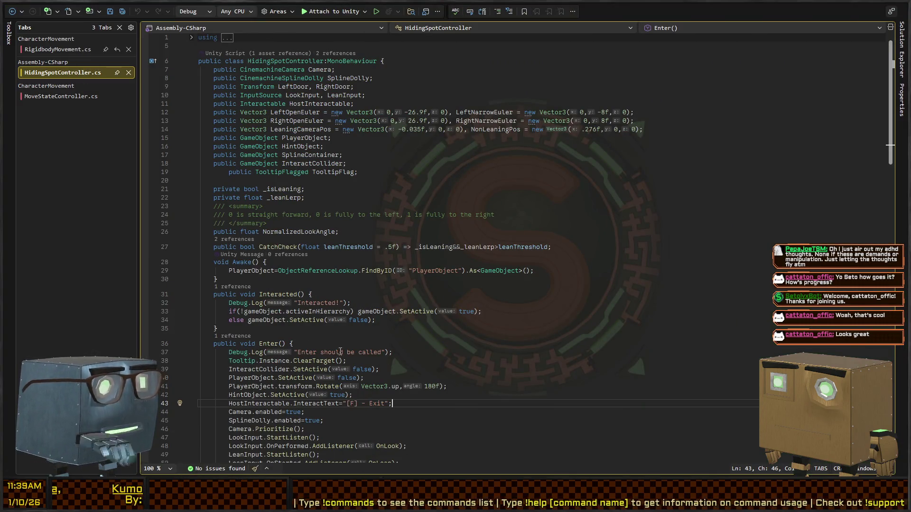
pyautogui.hotkey('alt', 'Tab')
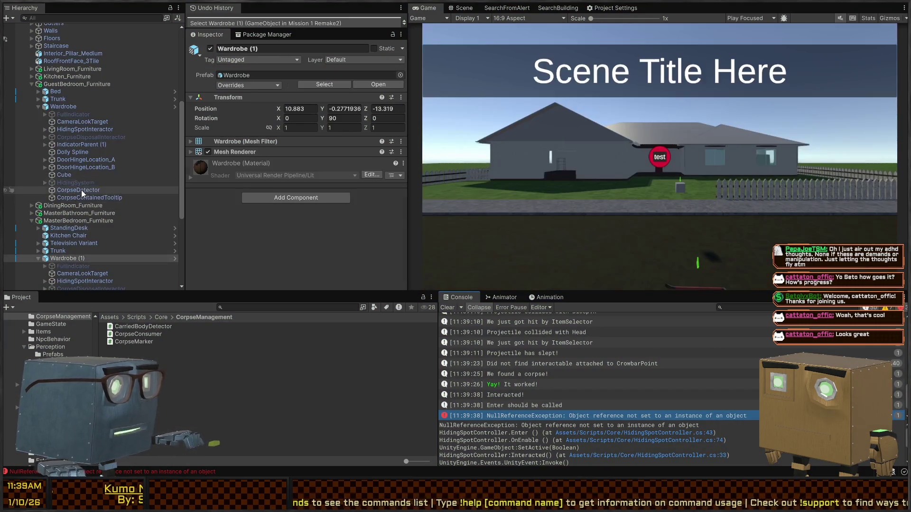
pyautogui.click(73, 183)
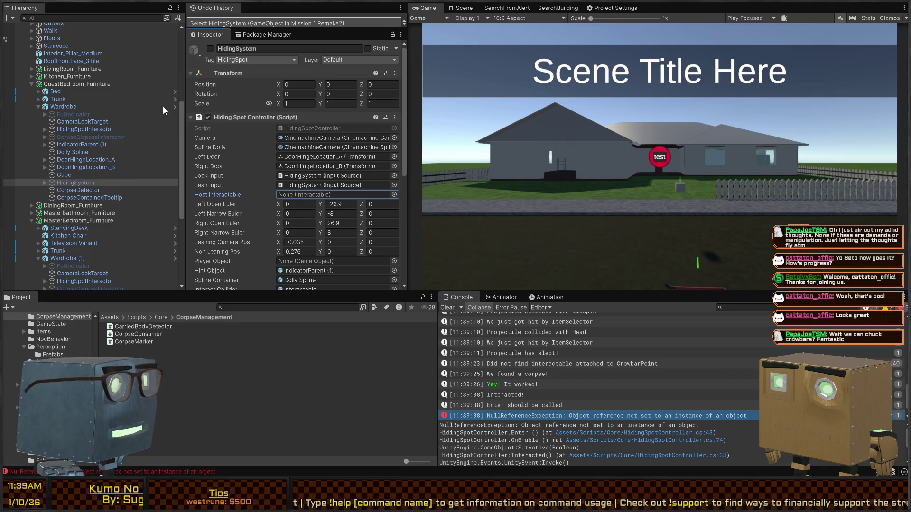
# Set Wardrobe's HidingSystem Host Interactable to HidingSpotInteractor, save the prefab, and maximize the Game view.
pyautogui.click(175, 106)
pyautogui.click(393, 193)
pyautogui.press('Return')
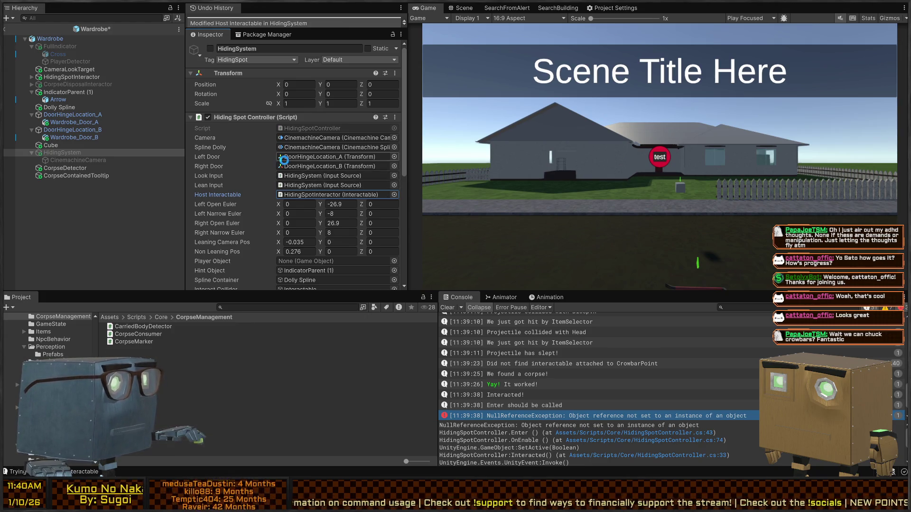
pyautogui.hotkey('ctrl', 's')
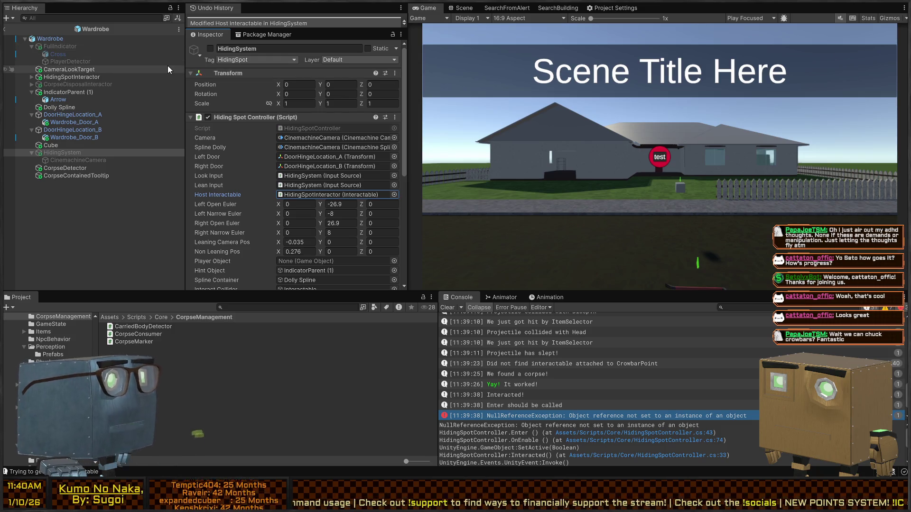
pyautogui.click(511, 146)
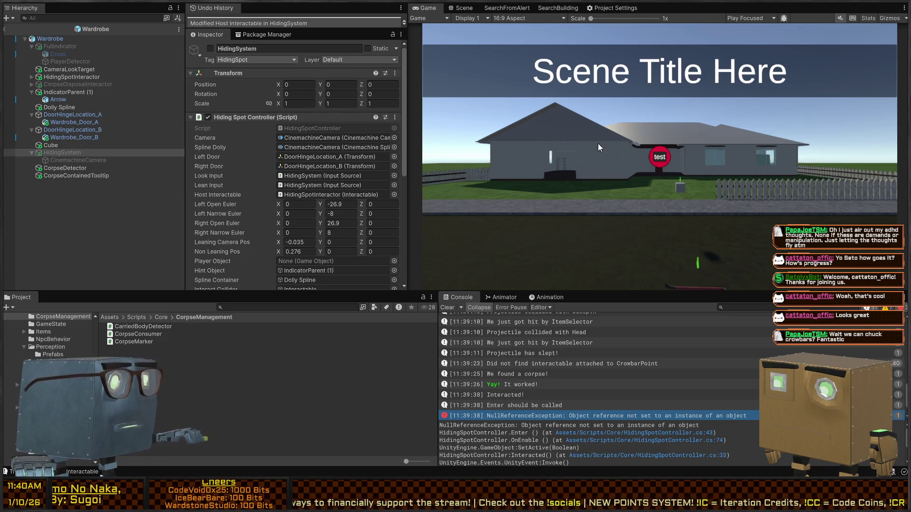
pyautogui.hotkey('shift', 'space')
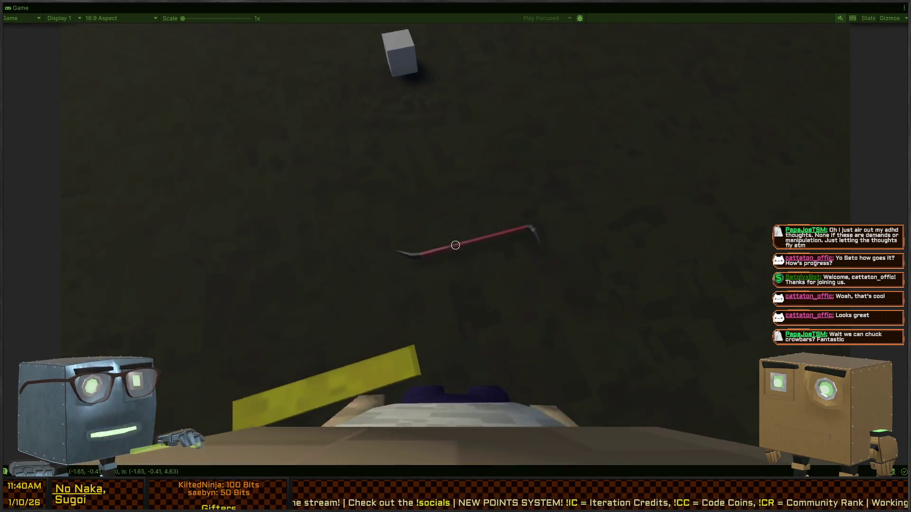
# Walk up to the house and smash the window with the crowbar.
pyautogui.press('w')
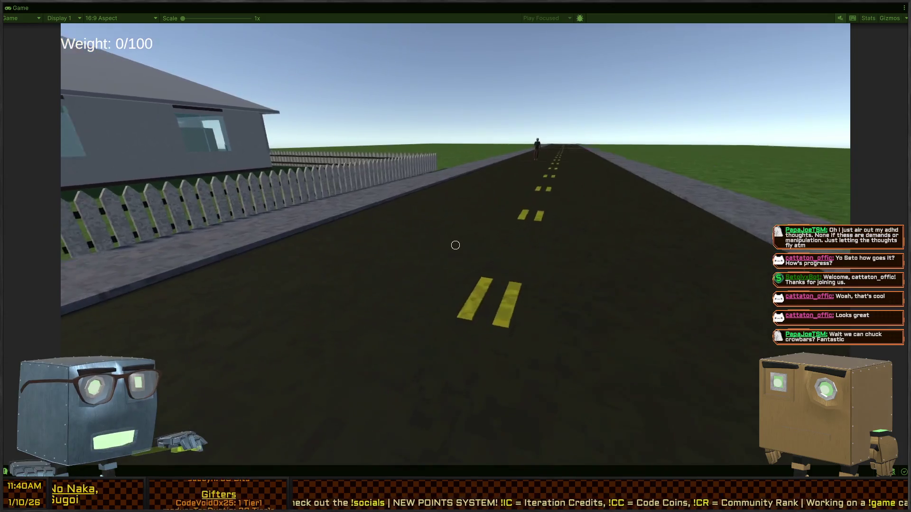
pyautogui.press('w')
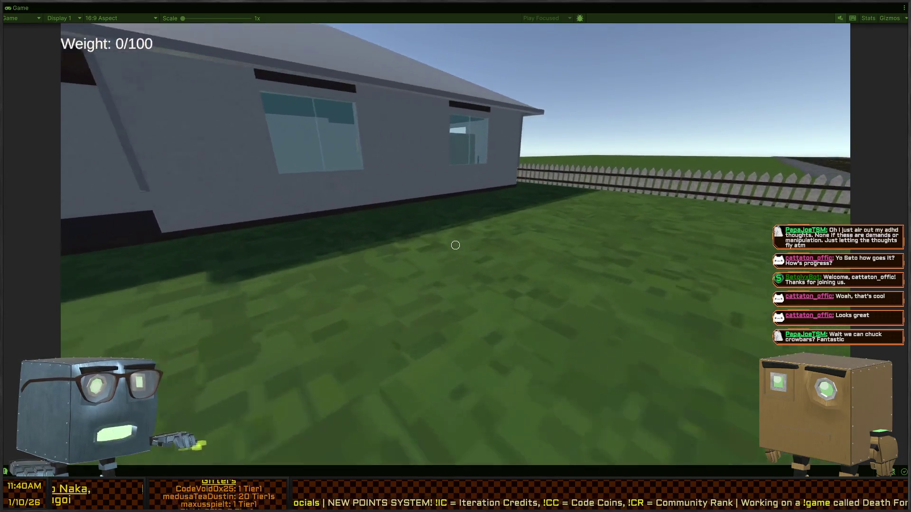
pyautogui.press('w')
pyautogui.press('1')
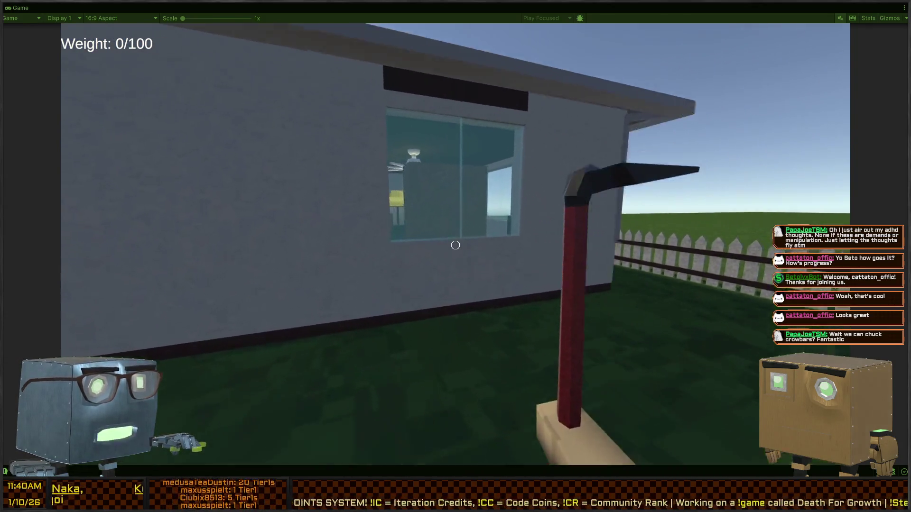
pyautogui.press('w')
pyautogui.click(455, 246)
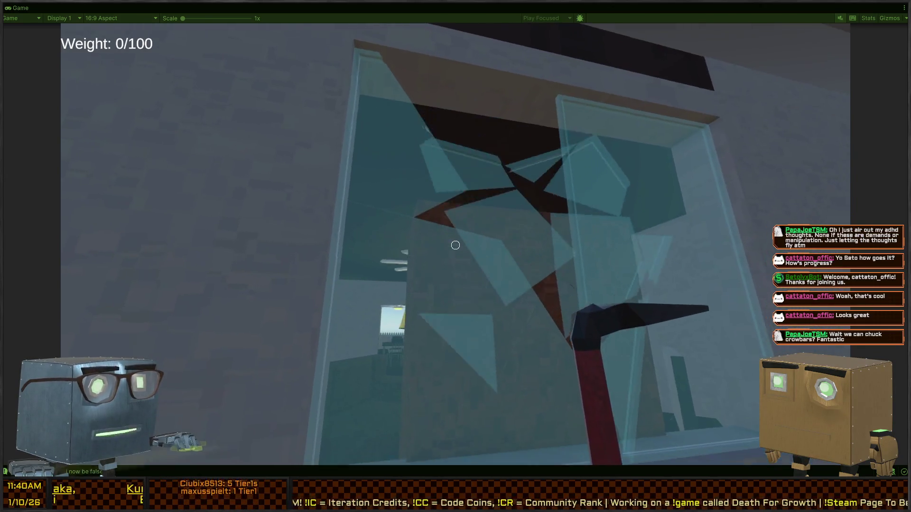
# Return to the road and knock the walking NPC down with the crowbar.
pyautogui.press('w')
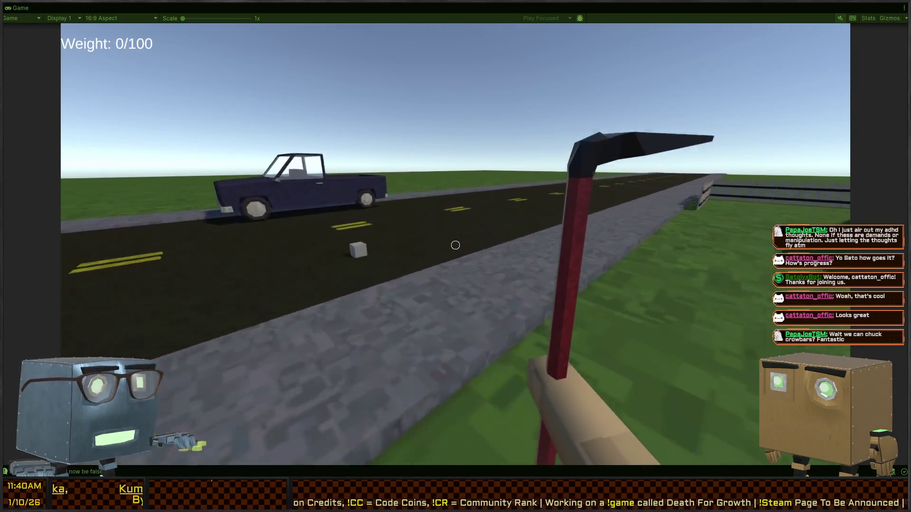
pyautogui.press('w')
pyautogui.click(455, 245)
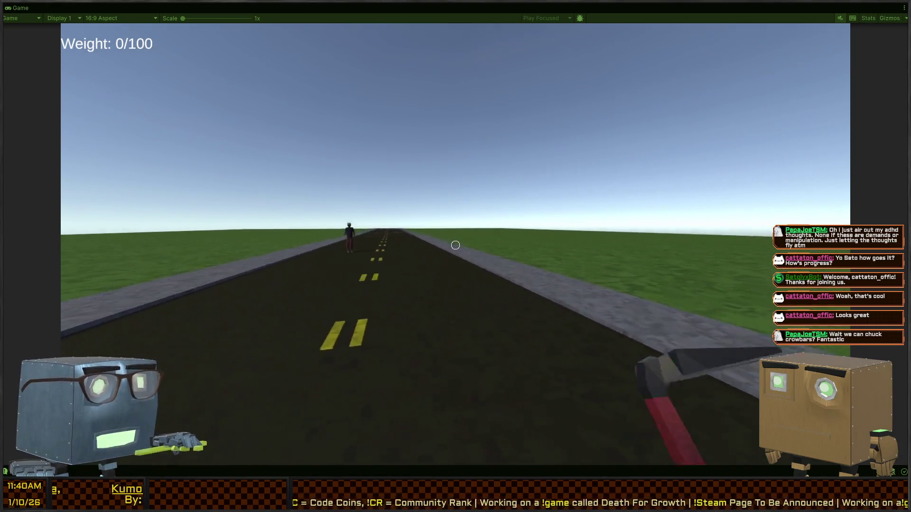
pyautogui.press('w')
pyautogui.click(455, 245)
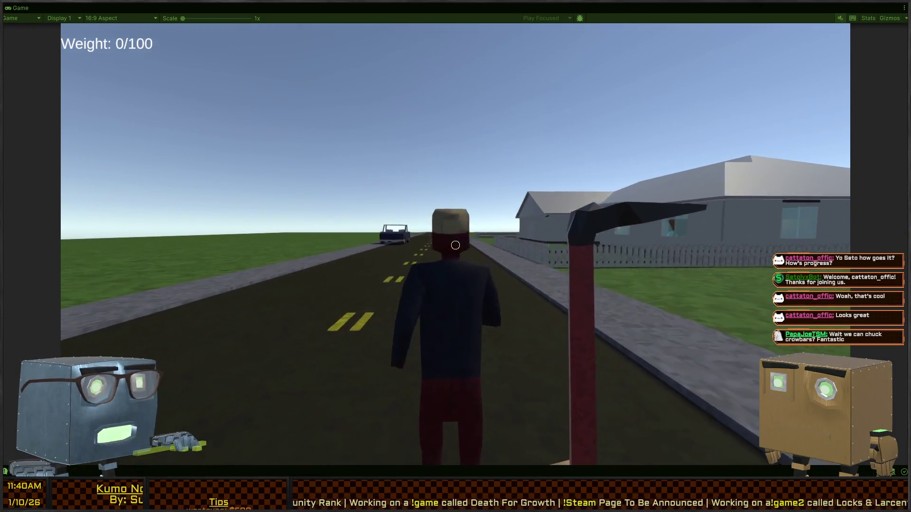
pyautogui.click(456, 245)
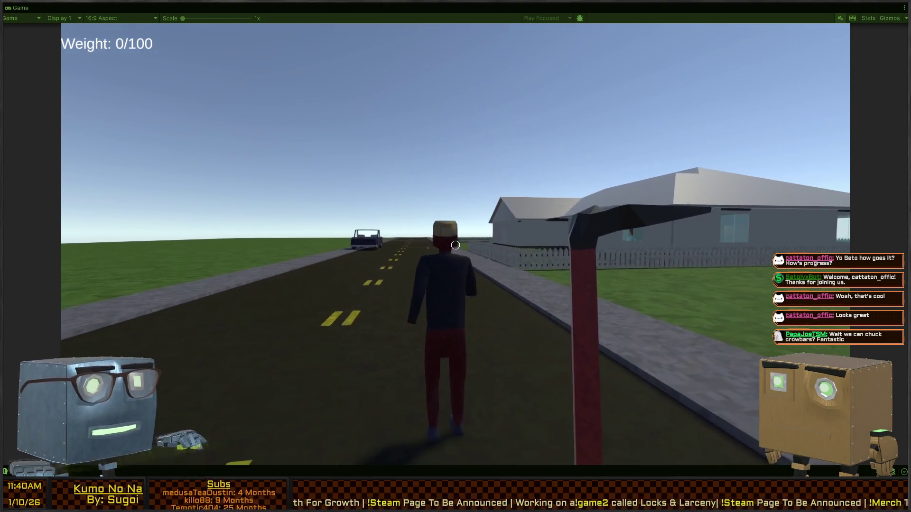
pyautogui.press('w')
pyautogui.click(456, 245)
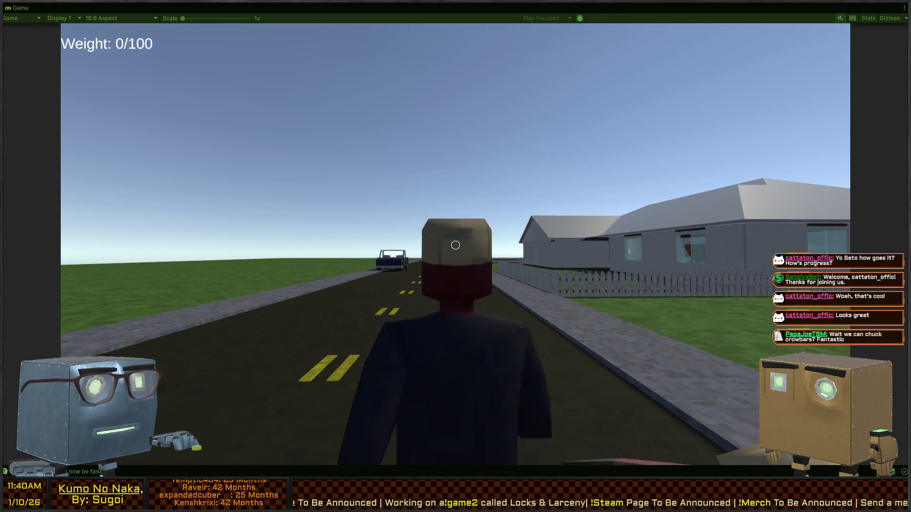
pyautogui.click(455, 245)
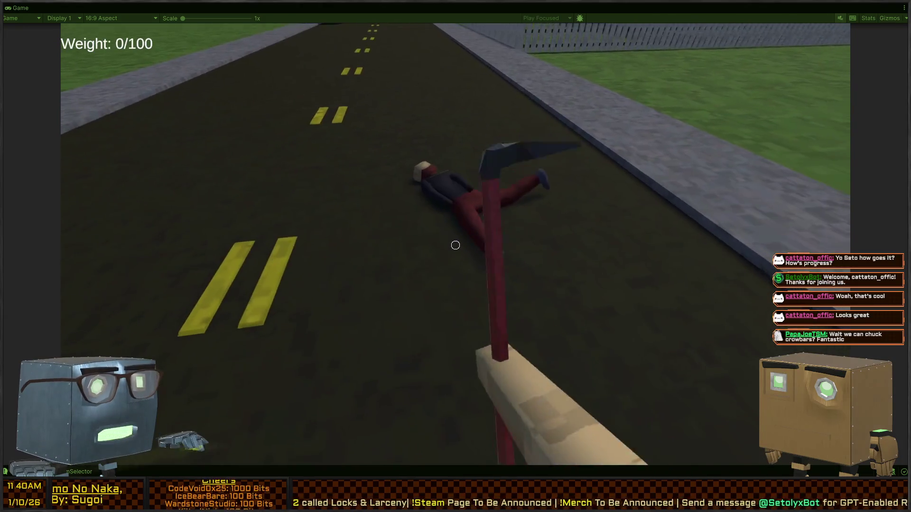
# Strike the fallen NPC repeatedly with the crowbar, then throw it into the house window.
pyautogui.click(456, 245)
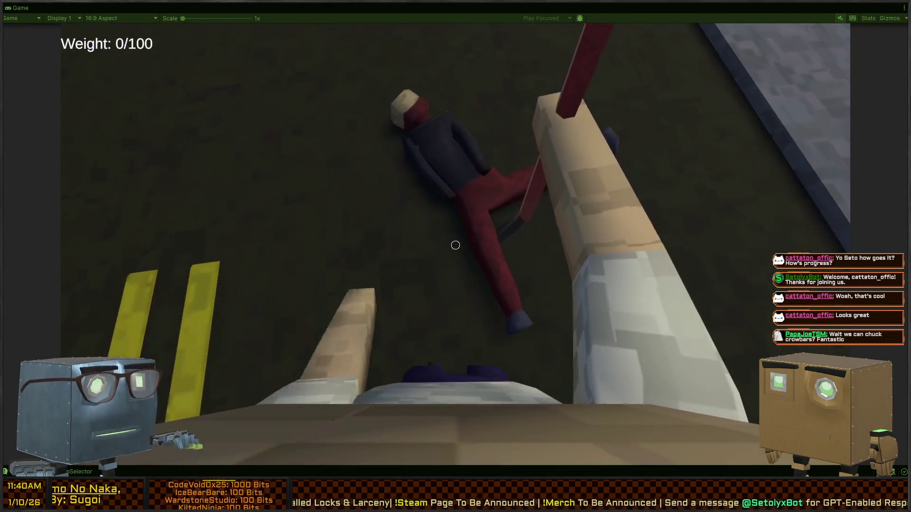
pyautogui.press('w')
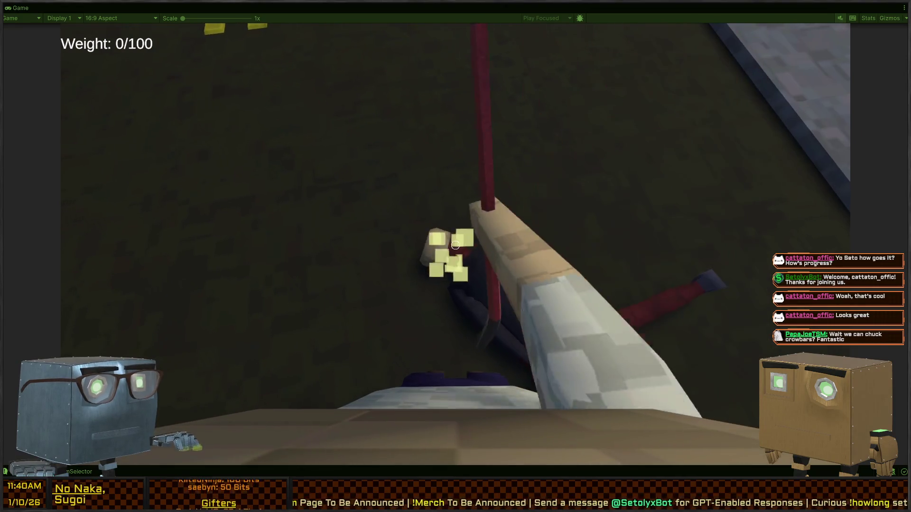
pyautogui.click(456, 245)
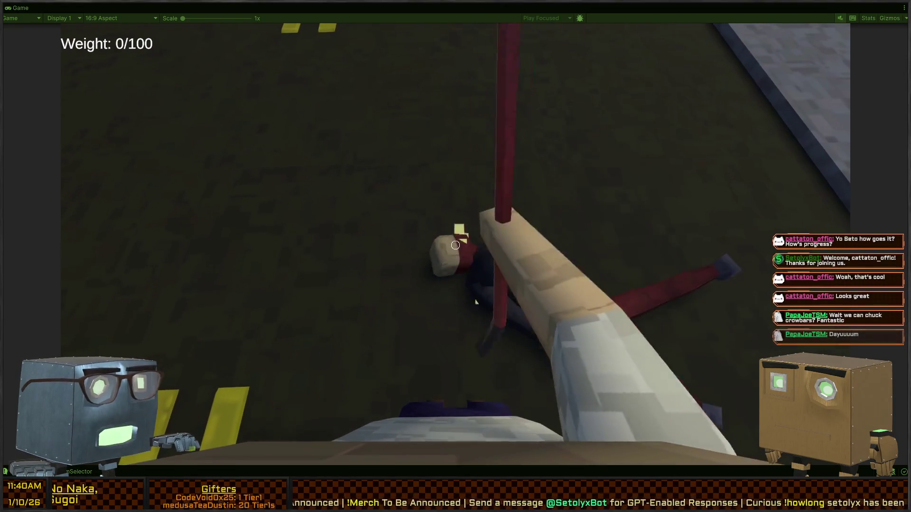
pyautogui.click(455, 245)
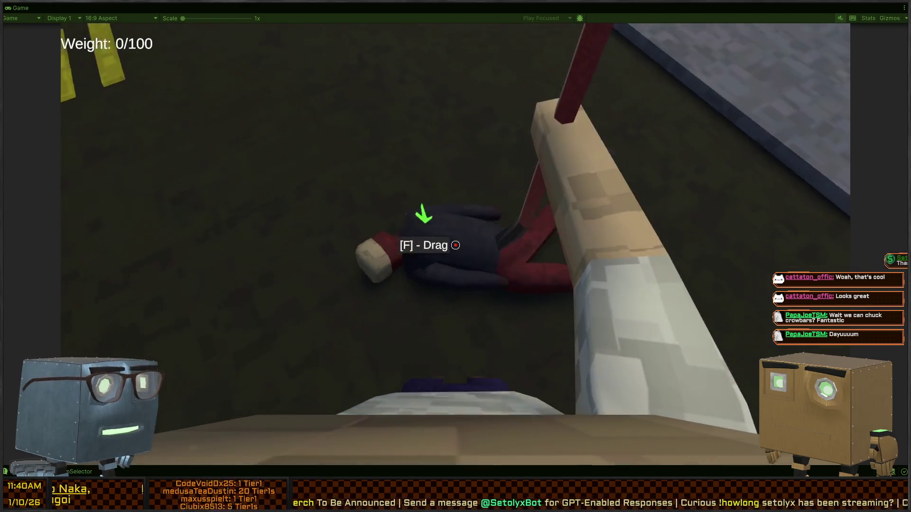
pyautogui.click(456, 245)
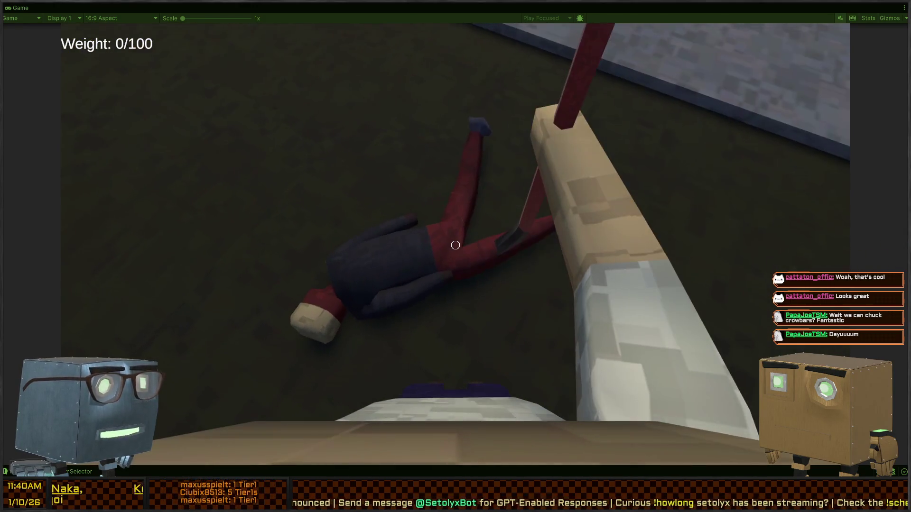
pyautogui.click(455, 245)
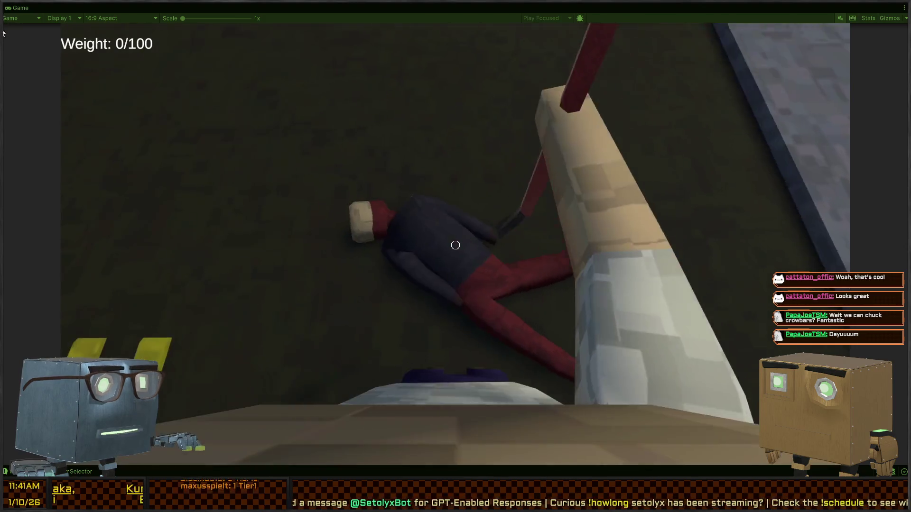
pyautogui.click(455, 245)
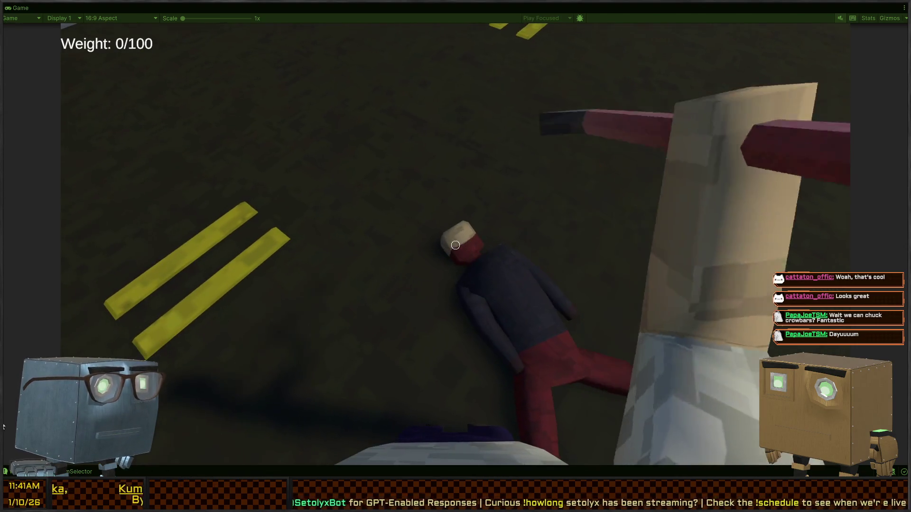
pyautogui.click(456, 245)
pyautogui.click(456, 245)
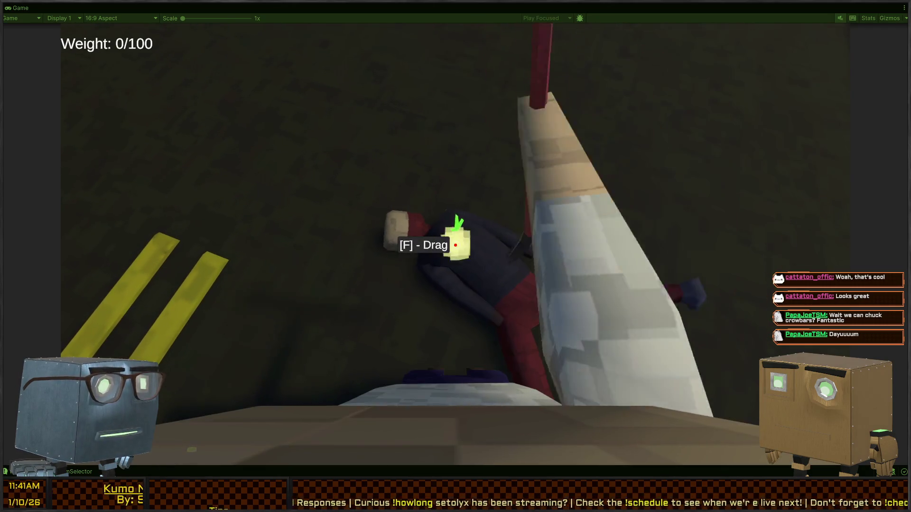
pyautogui.click(455, 245)
pyautogui.click(456, 245)
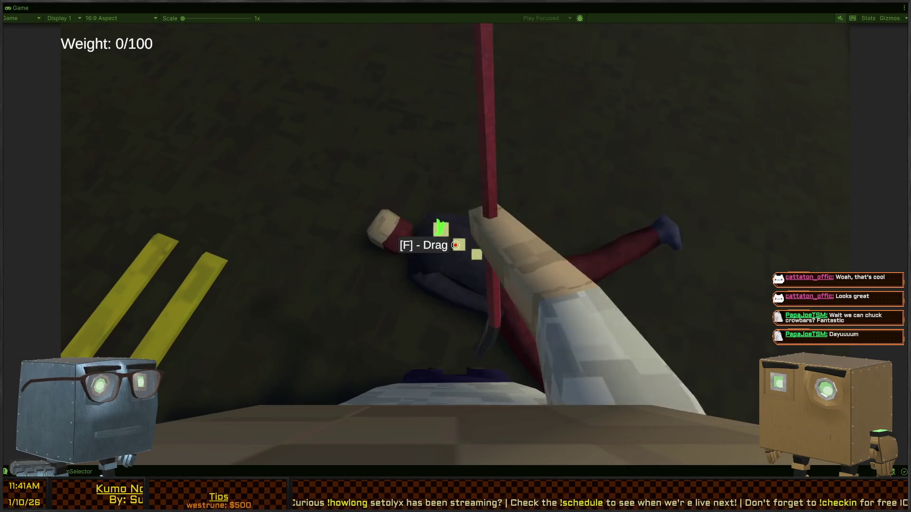
pyautogui.click(455, 245)
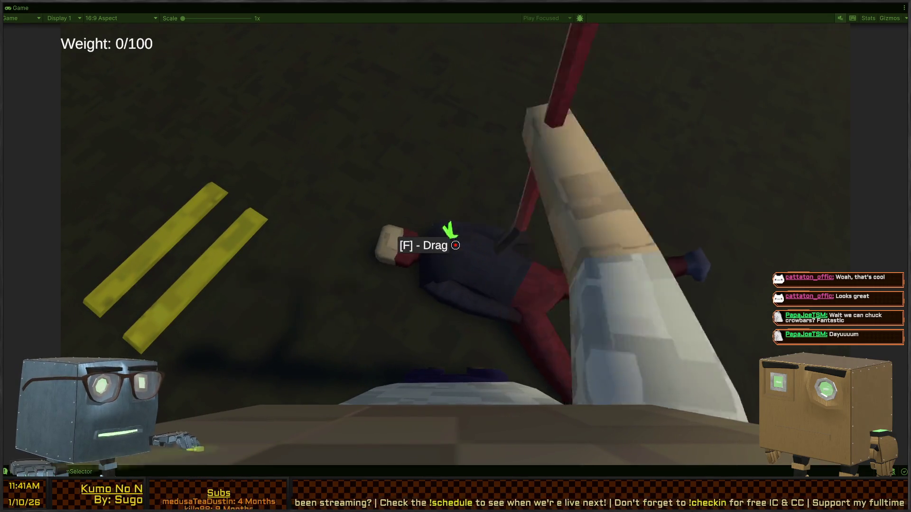
pyautogui.click(456, 246)
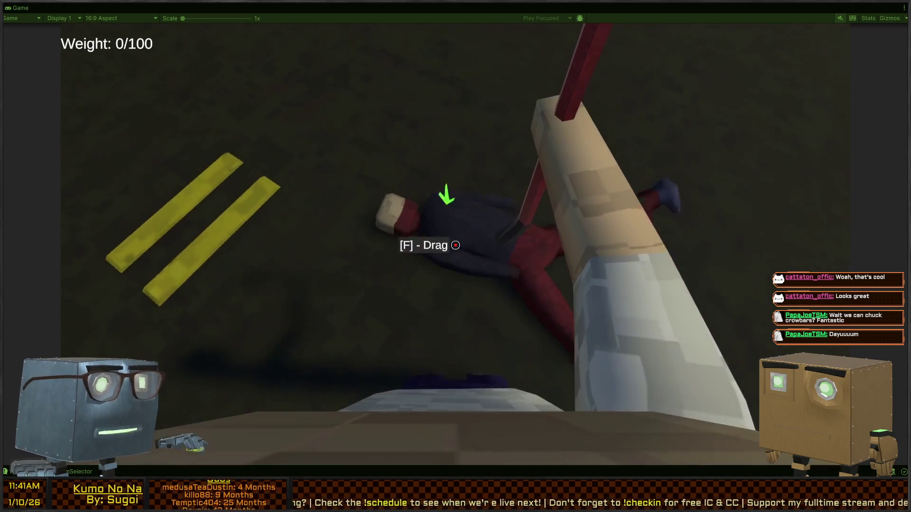
pyautogui.click(456, 245)
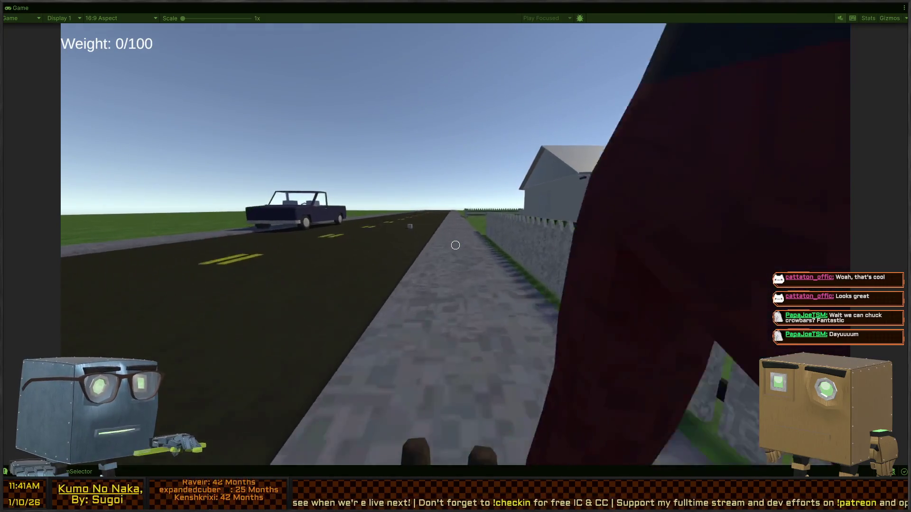
pyautogui.click(456, 246)
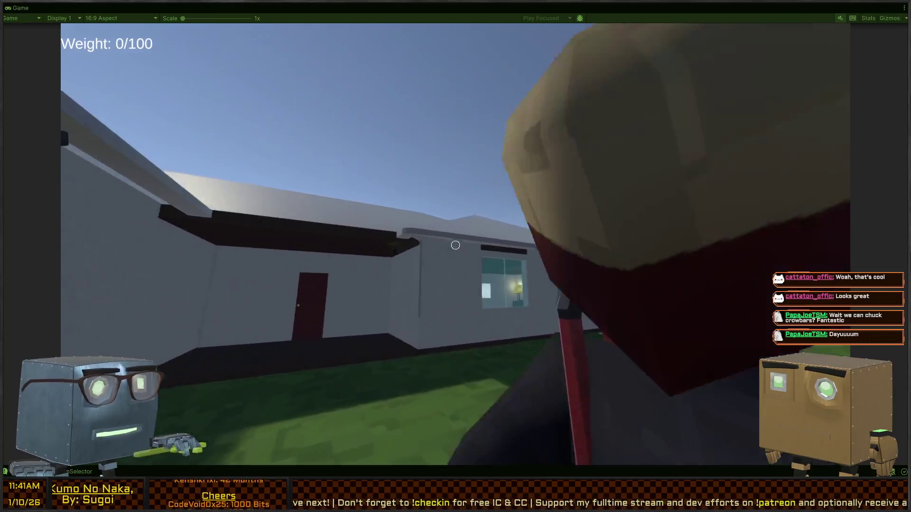
pyautogui.click(456, 246)
# Enter through the broken window and open the red doors through to the bedroom.
pyautogui.press('w')
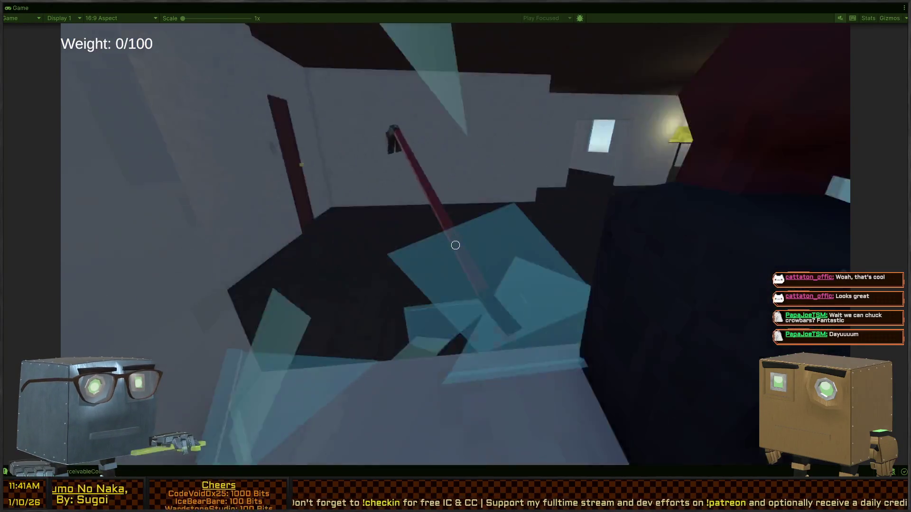
pyautogui.press('w')
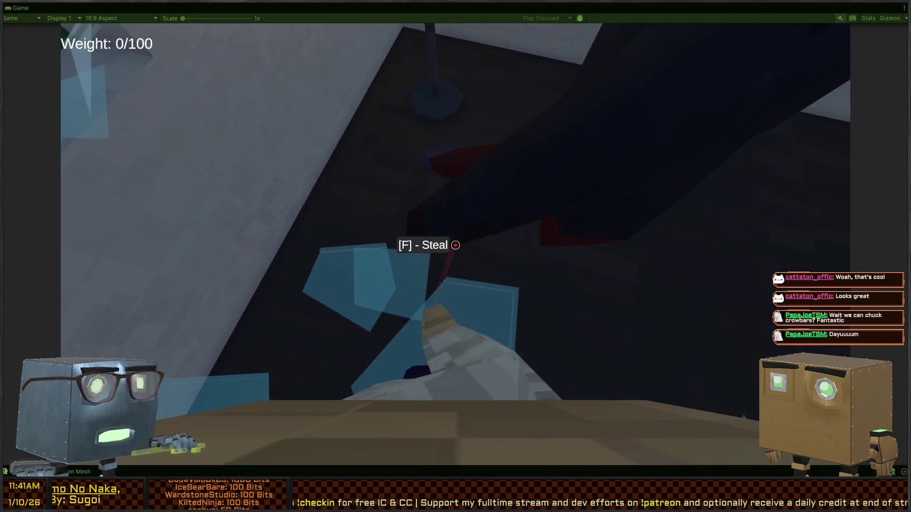
pyautogui.press('w')
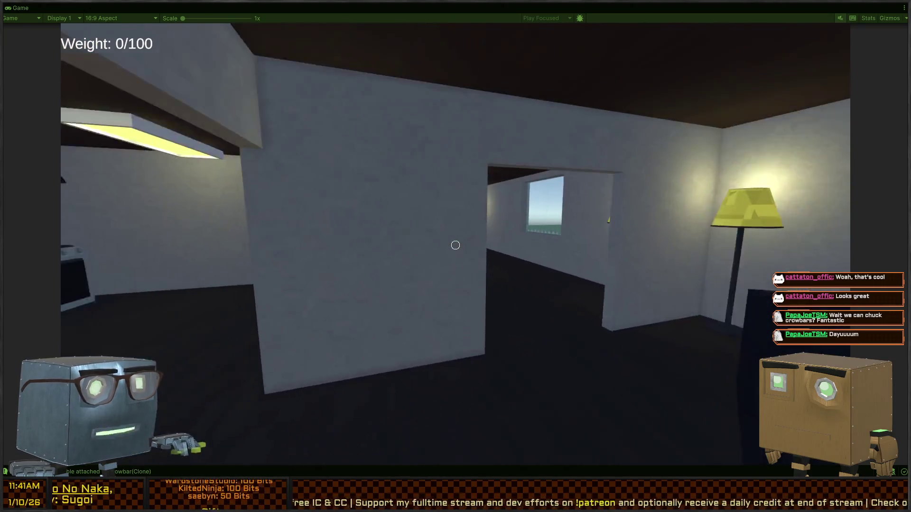
pyautogui.press('w')
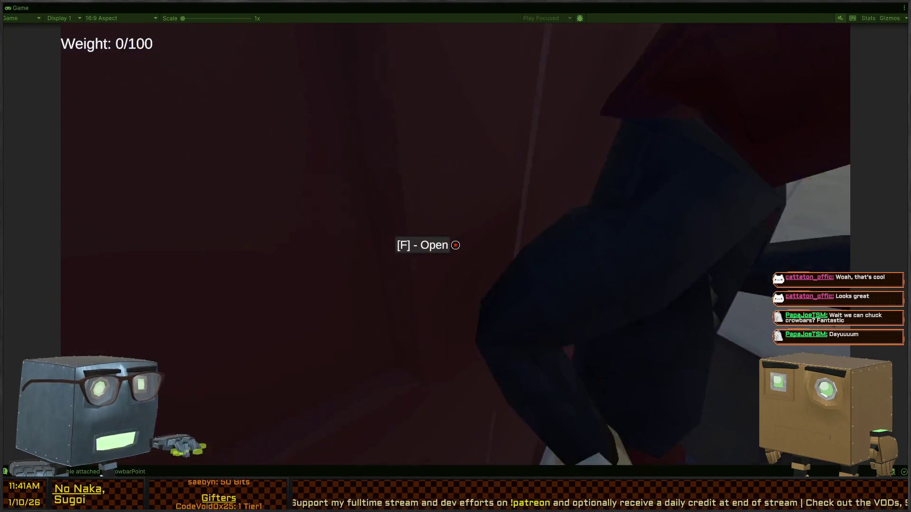
pyautogui.press('f')
pyautogui.press('w')
pyautogui.press('f')
pyautogui.press('w')
pyautogui.press('f')
pyautogui.press('w')
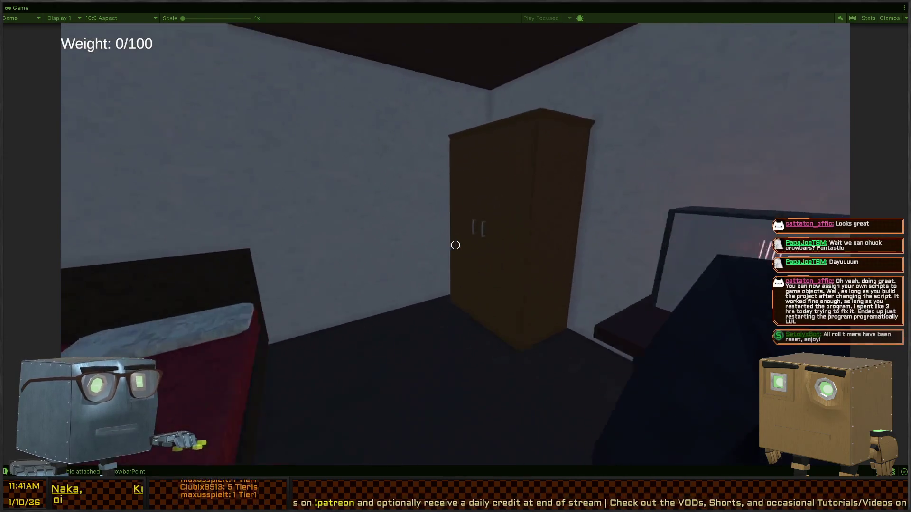
# Leave through the second red door and cross the road past the pickup truck.
pyautogui.press('w')
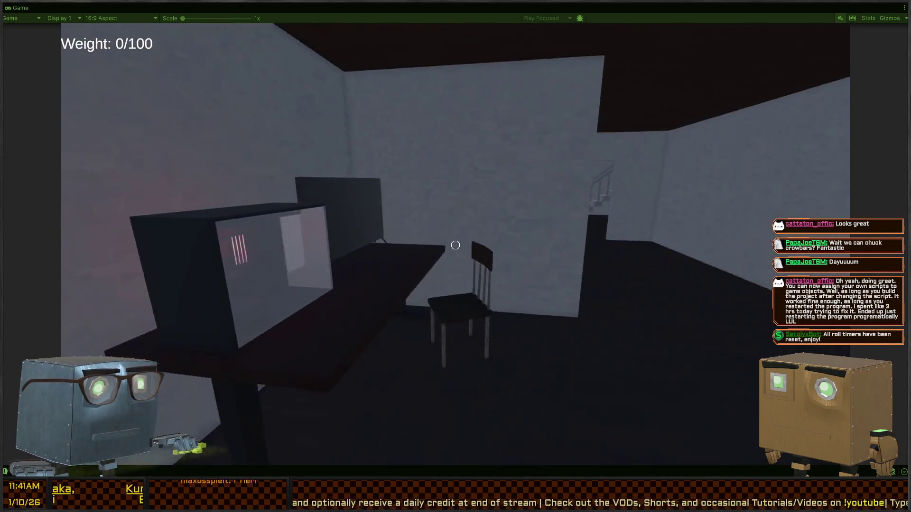
pyautogui.press('w')
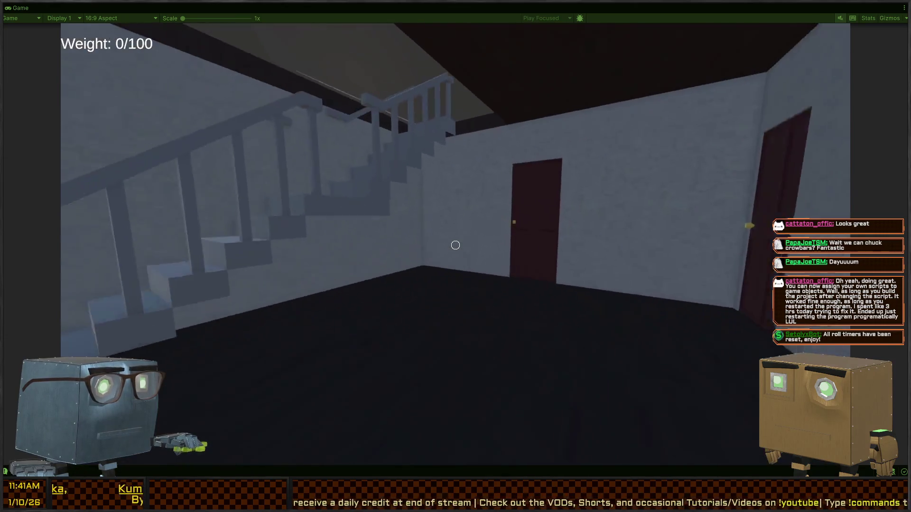
pyautogui.press('f')
pyautogui.press('w')
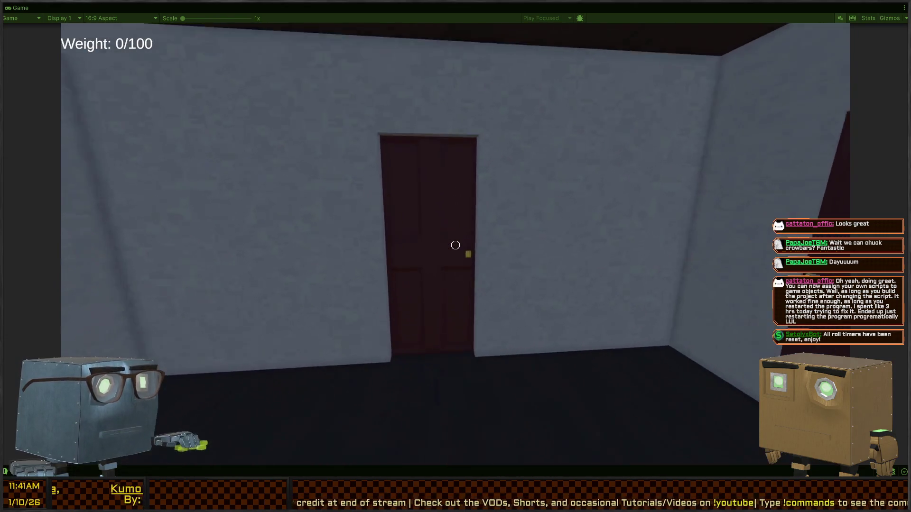
pyautogui.press('f')
pyautogui.press('w')
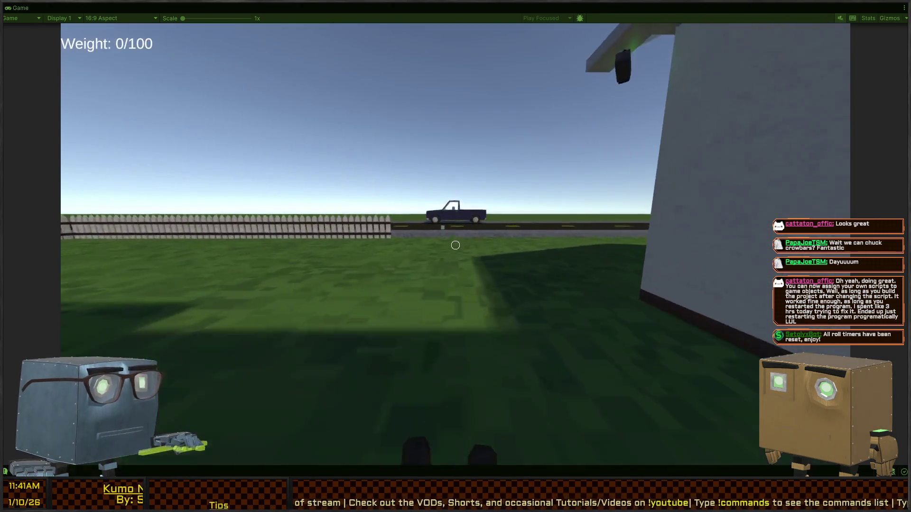
pyautogui.press('w')
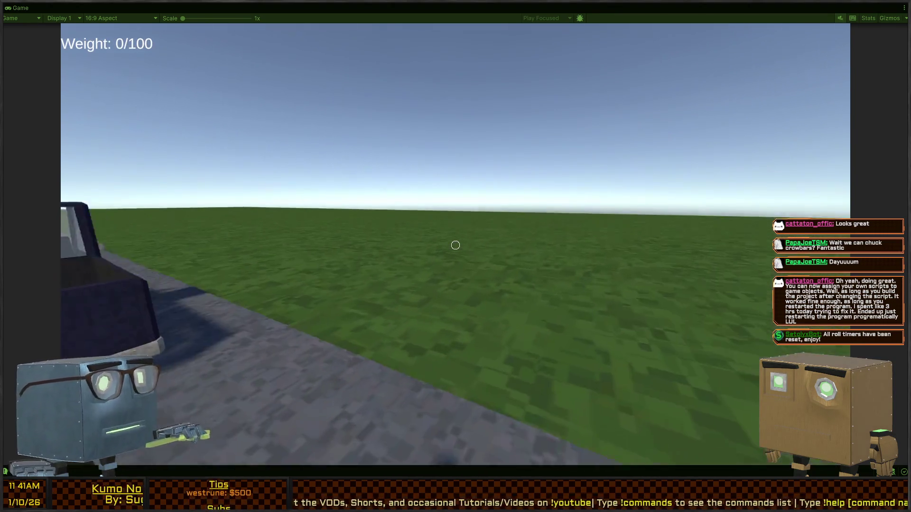
pyautogui.moveTo(451, 223)
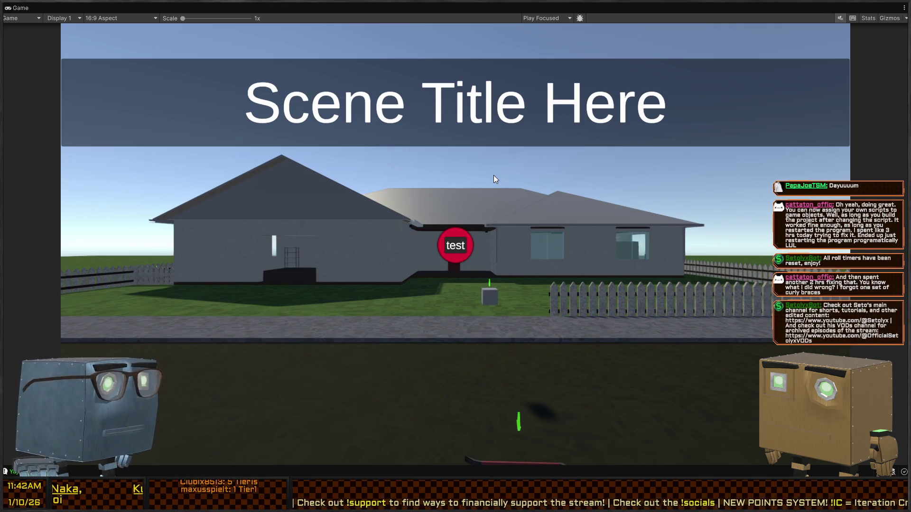
# Exit the maximized Game view and open the 'Projectile collided with' Console entry.
pyautogui.hotkey('shift', 'space')
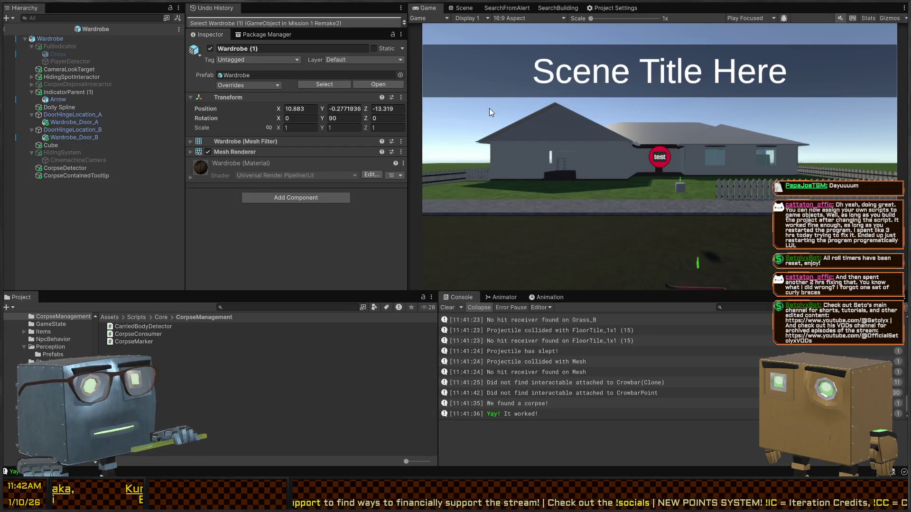
pyautogui.scroll(10, 584, 360)
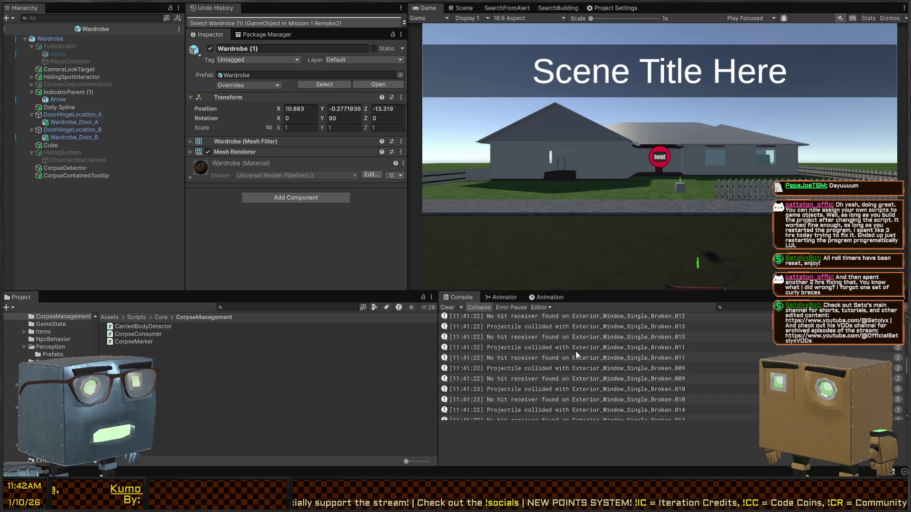
pyautogui.click(578, 348)
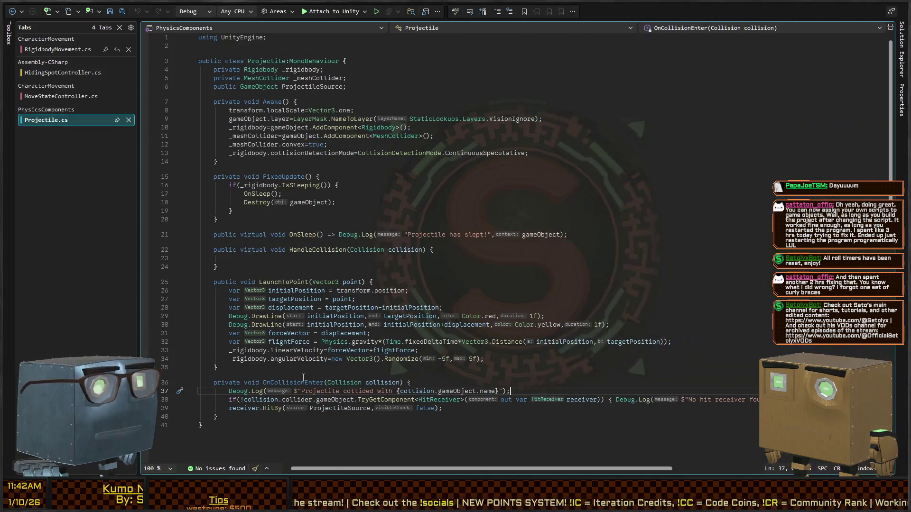
# Comment out both collision Debug.Log calls in Projectile.cs and make the missing-receiver check return early.
pyautogui.write('//')
pyautogui.press('Down')
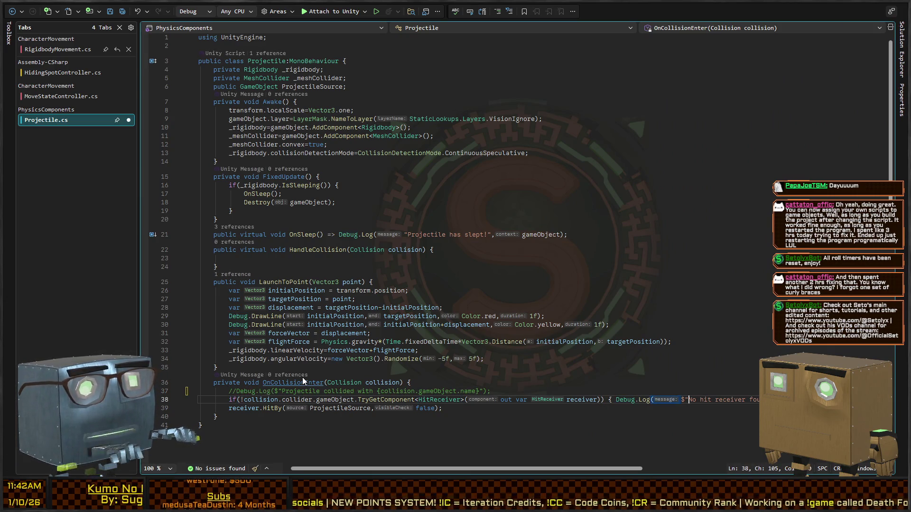
pyautogui.hotkey('ctrl', 'Left')
pyautogui.hotkey('ctrl', 'Left')
pyautogui.hotkey('ctrl', 'Left')
pyautogui.hotkey('shift', 'End')
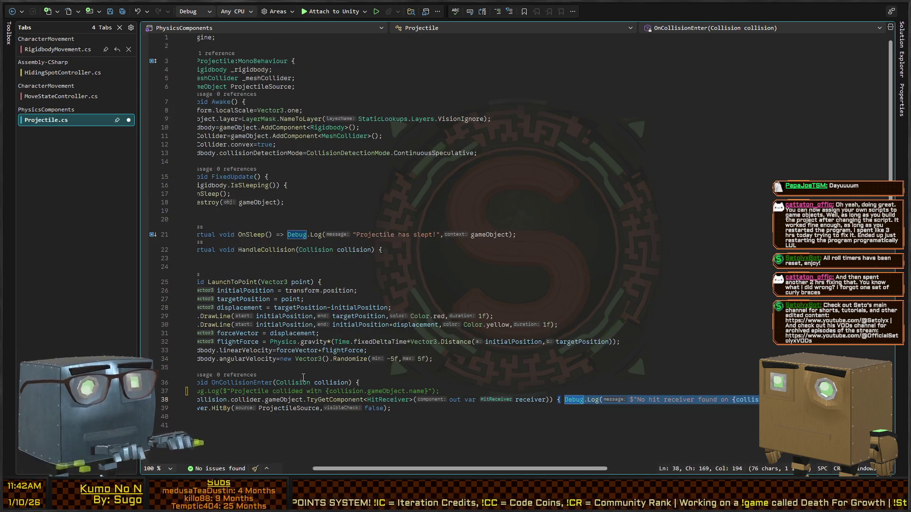
pyautogui.hotkey('ctrl', 'k')
pyautogui.hotkey('ctrl', 'c')
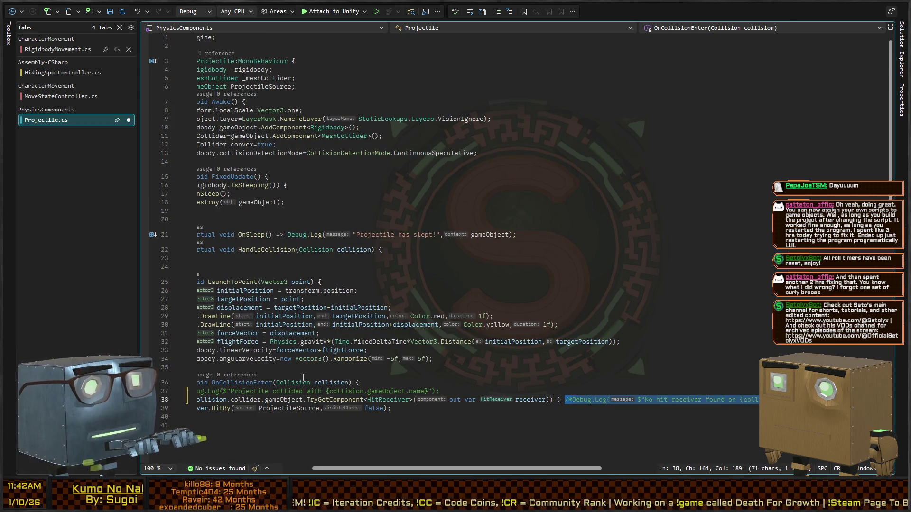
pyautogui.press('Return')
pyautogui.press('End')
pyautogui.hotkey('ctrl', 'Left')
pyautogui.hotkey('ctrl', 'Left')
pyautogui.press('Return')
pyautogui.hotkey('ctrl', 'Right')
pyautogui.hotkey('ctrl', 'Right')
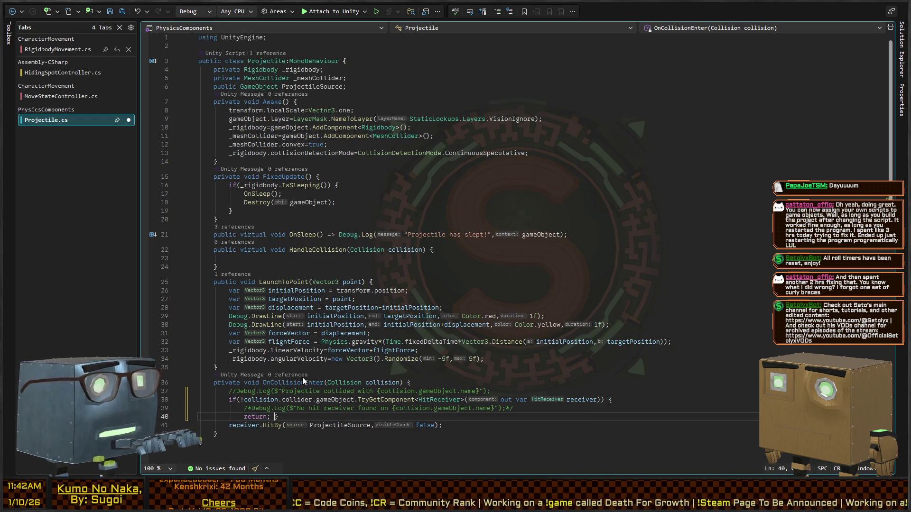
pyautogui.press('Return')
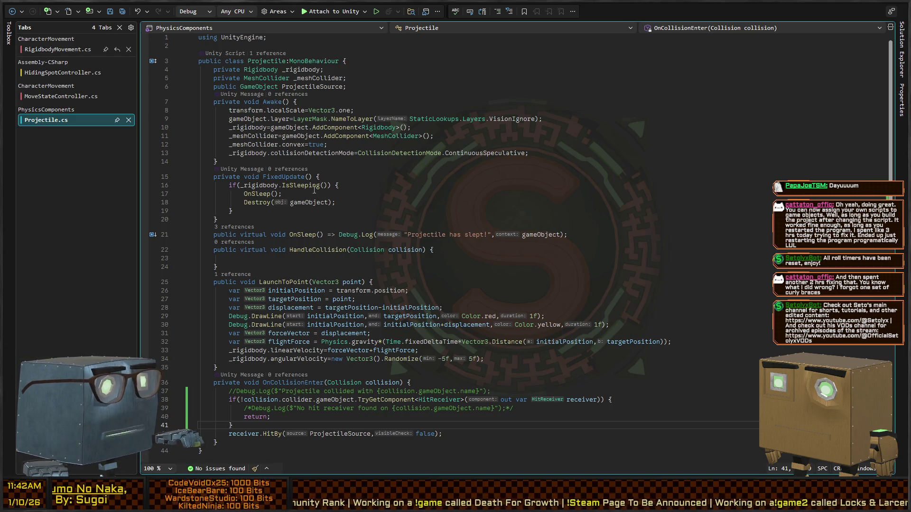
# Open the 'We just got hit by ItemSelector' log's source, HitReceiver.cs, from Unity's Console.
pyautogui.hotkey('alt', 'Tab')
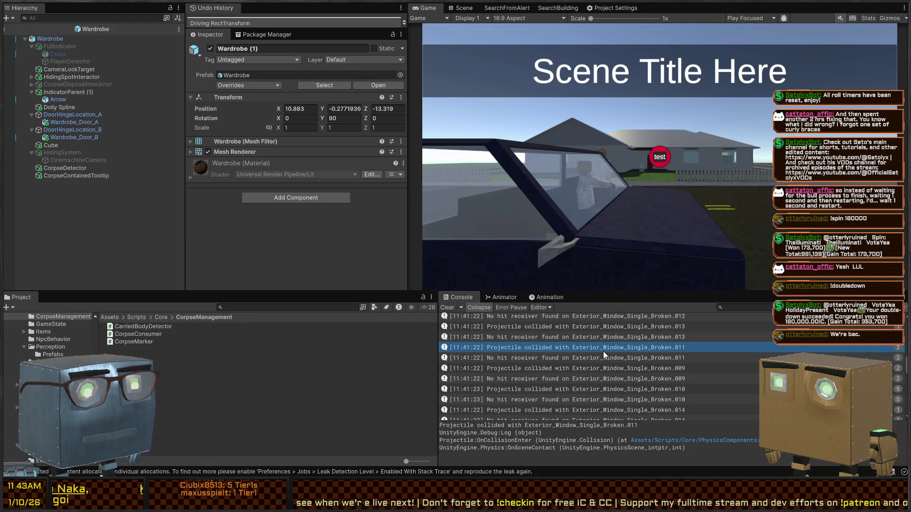
pyautogui.scroll(5, 601, 351)
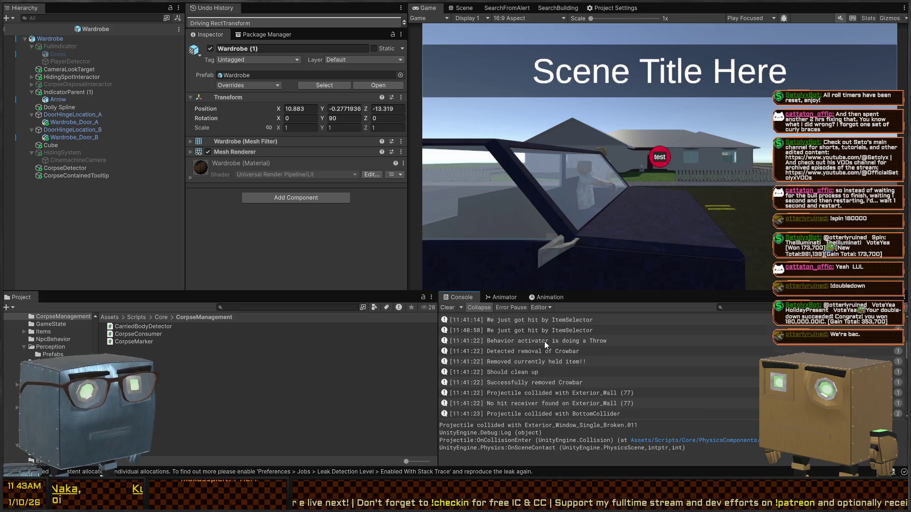
pyautogui.scroll(3, 519, 355)
pyautogui.click(523, 369)
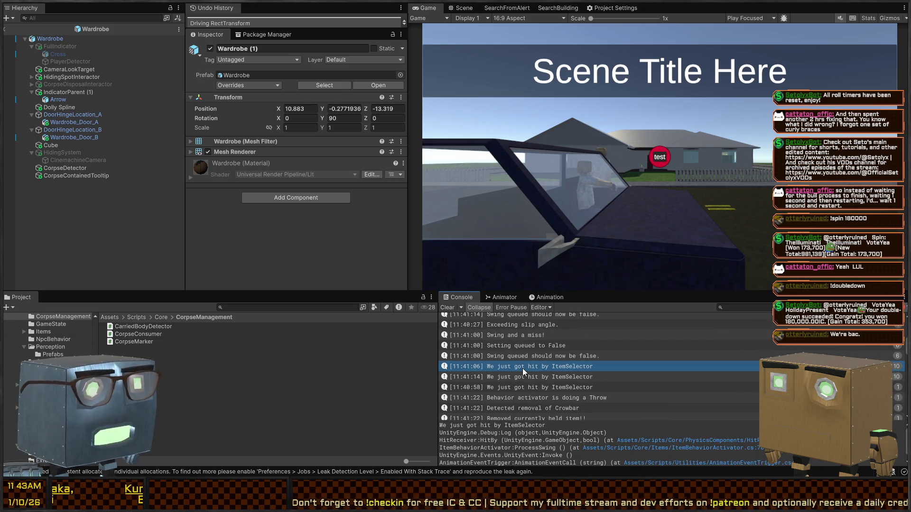
pyautogui.doubleClick(523, 368)
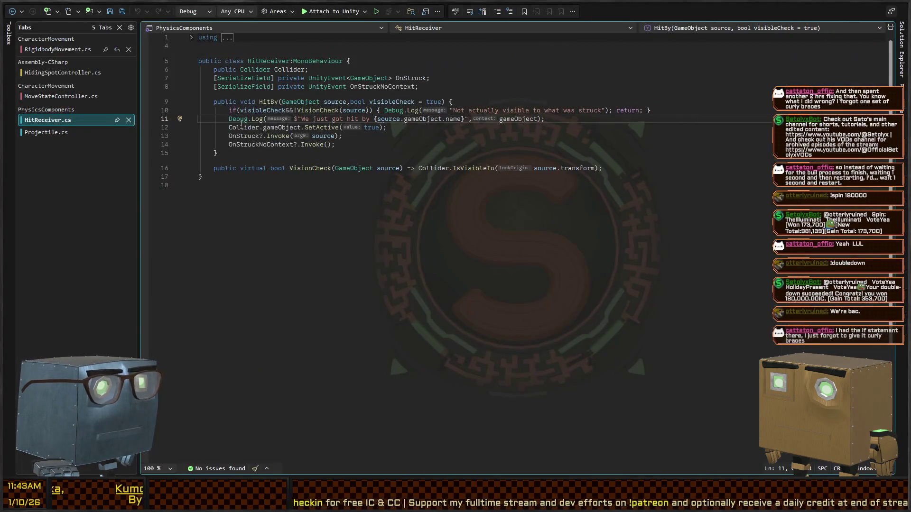
# Comment out HitReceiver's 'We just got hit' Debug.Log line in HitBy.
pyautogui.click(238, 128)
pyautogui.click(237, 120)
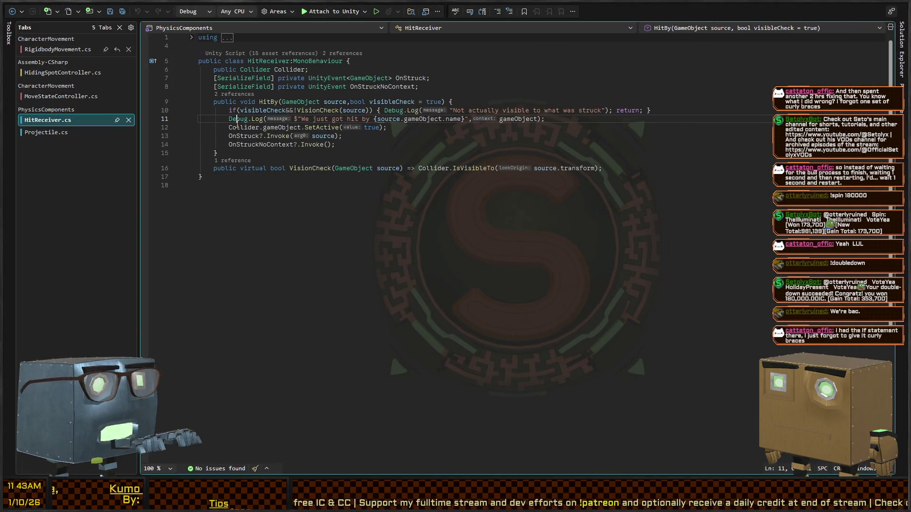
pyautogui.hotkey('ctrl', 'k')
pyautogui.hotkey('ctrl', 'c')
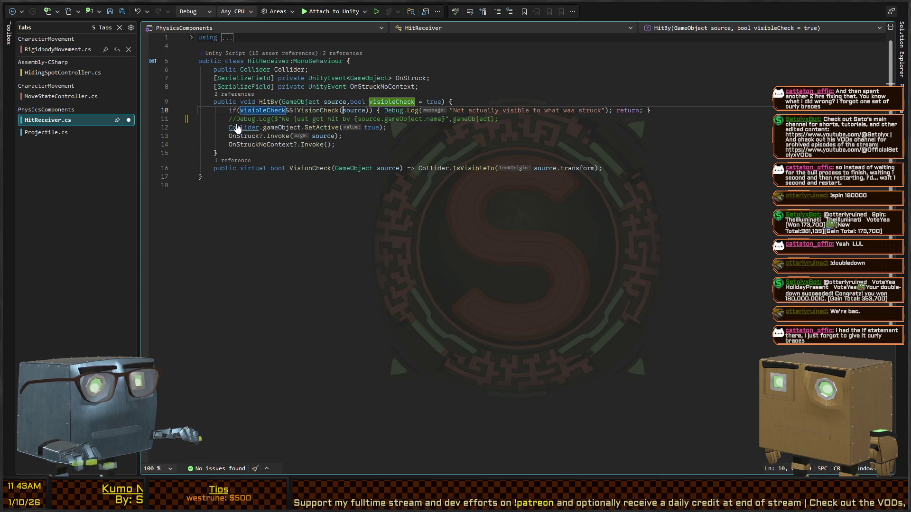
# Block-comment the 'Not actually visible' log call and return to the Unity Editor.
pyautogui.hotkey('ctrl', 'shift', 'Right')
pyautogui.hotkey('ctrl', 'shift', 'Right')
pyautogui.hotkey('ctrl', 'shift', 'Right')
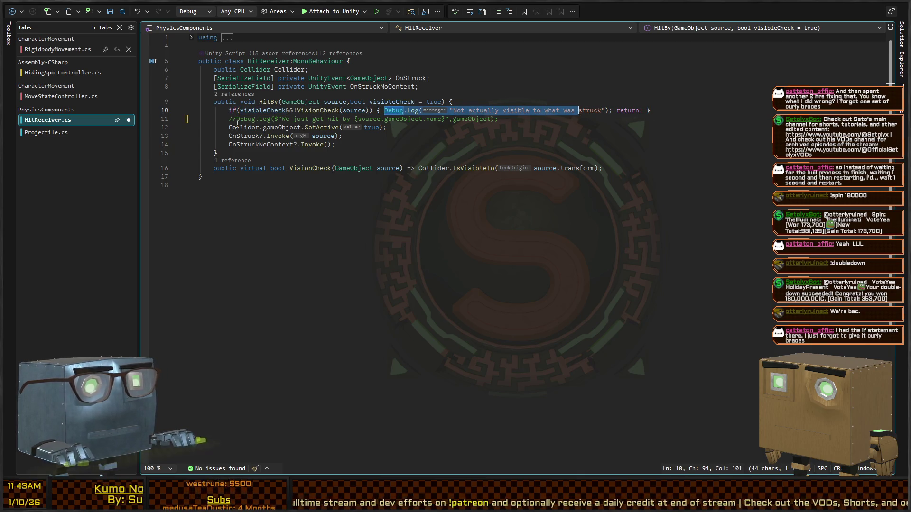
pyautogui.hotkey('ctrl', 'k')
pyautogui.hotkey('ctrl', 'c')
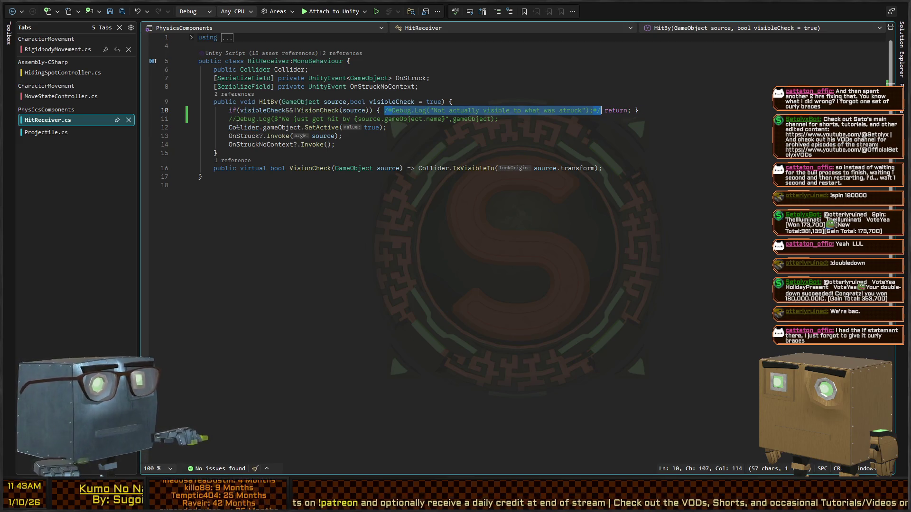
pyautogui.hotkey('alt', 'Tab')
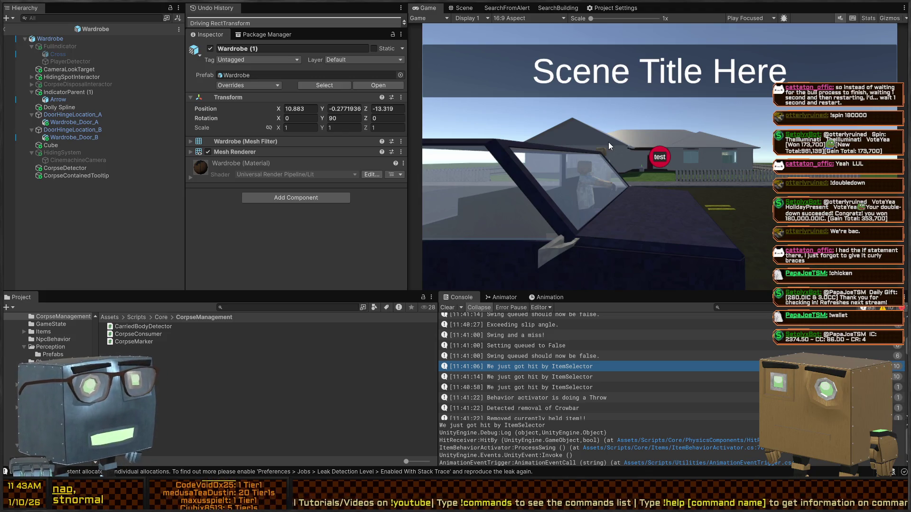
# Play the game, pick up and equip the crowbar, and throw it at the approaching character.
pyautogui.hotkey('ctrl', 'p')
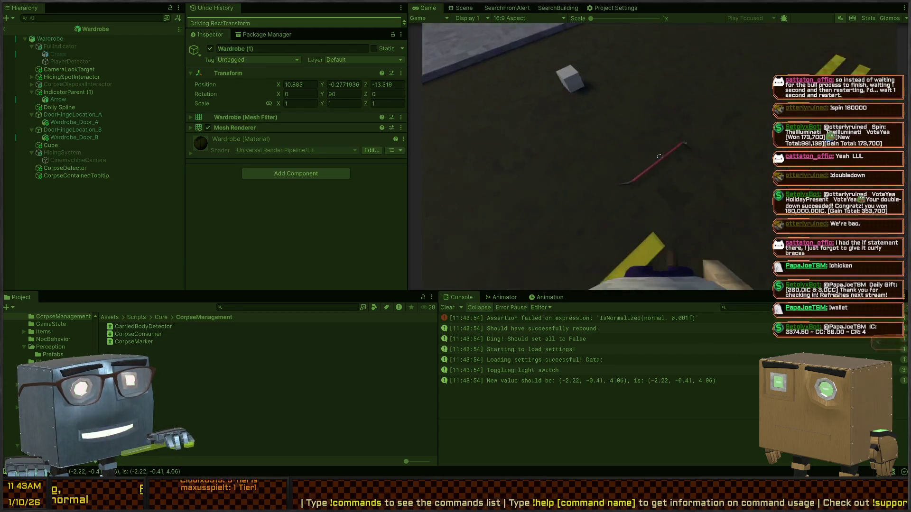
pyautogui.press('e')
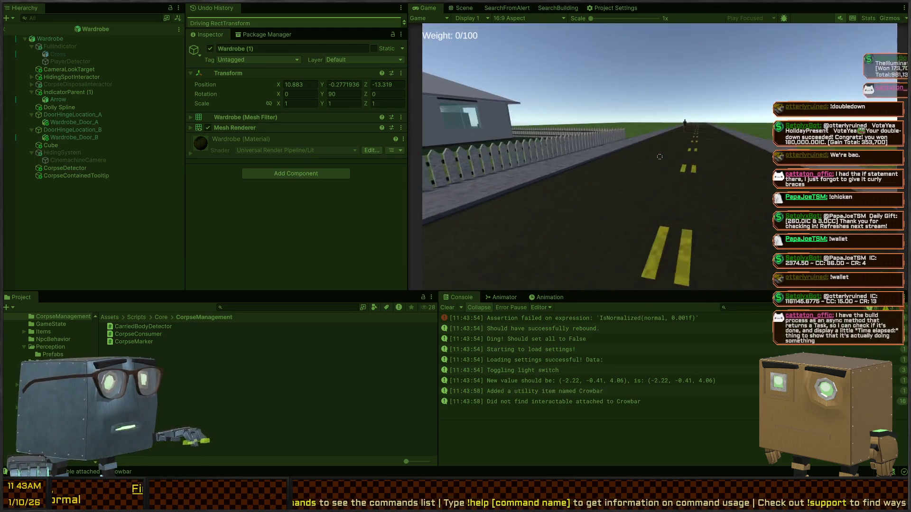
pyautogui.scroll(-1, 659, 157)
pyautogui.scroll(-1, 660, 156)
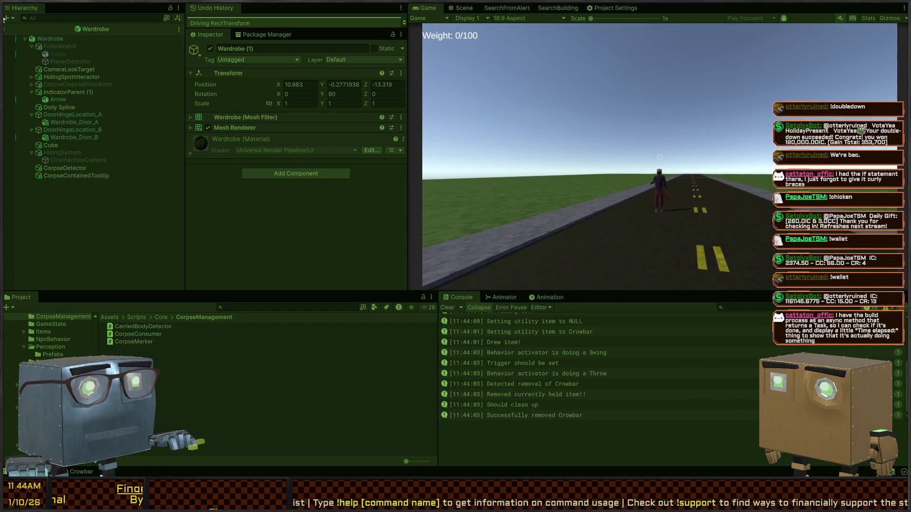
pyautogui.click(660, 156)
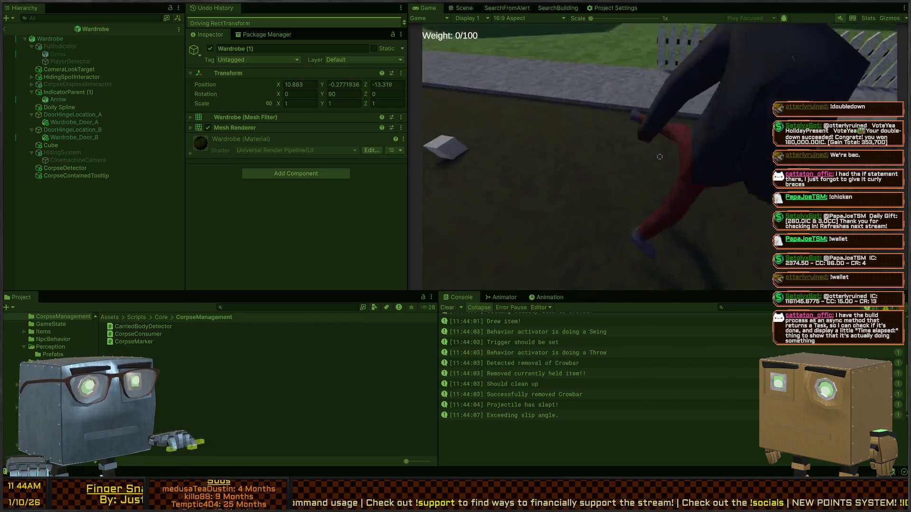
# Stop play mode and open the code behind the 'Successfully removed Crowbar' log.
pyautogui.hotkey('ctrl', 'p')
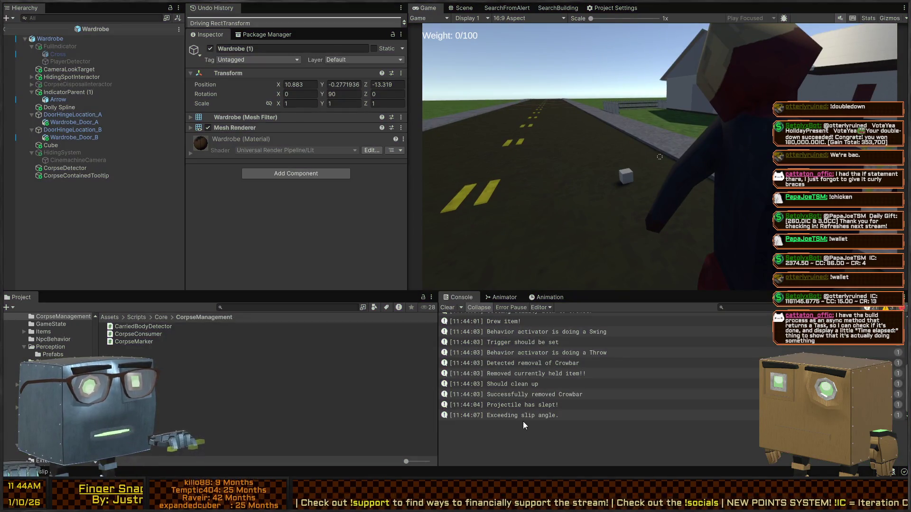
pyautogui.click(523, 395)
pyautogui.doubleClick(523, 397)
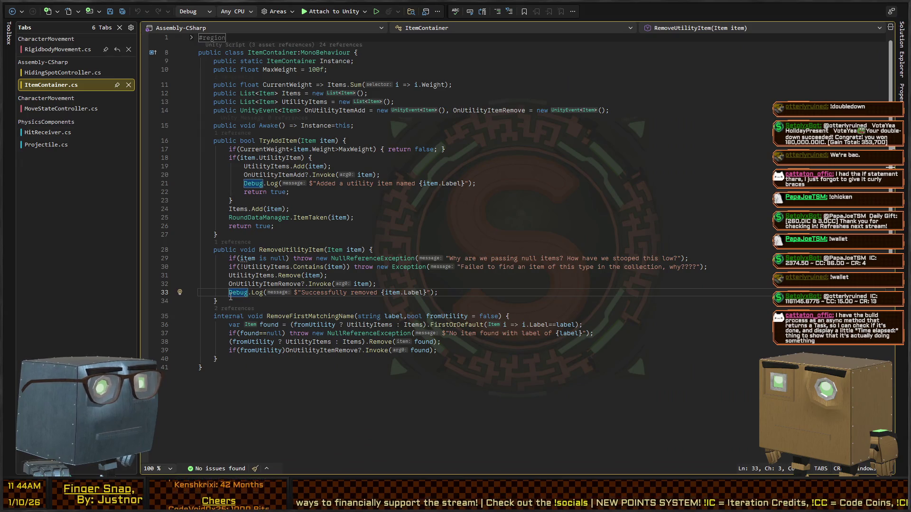
# Comment out ItemContainer's 'Successfully removed' log, then open Projectile.cs from its Console log.
pyautogui.write('//')
pyautogui.hotkey('alt', 'Tab')
pyautogui.doubleClick(509, 406)
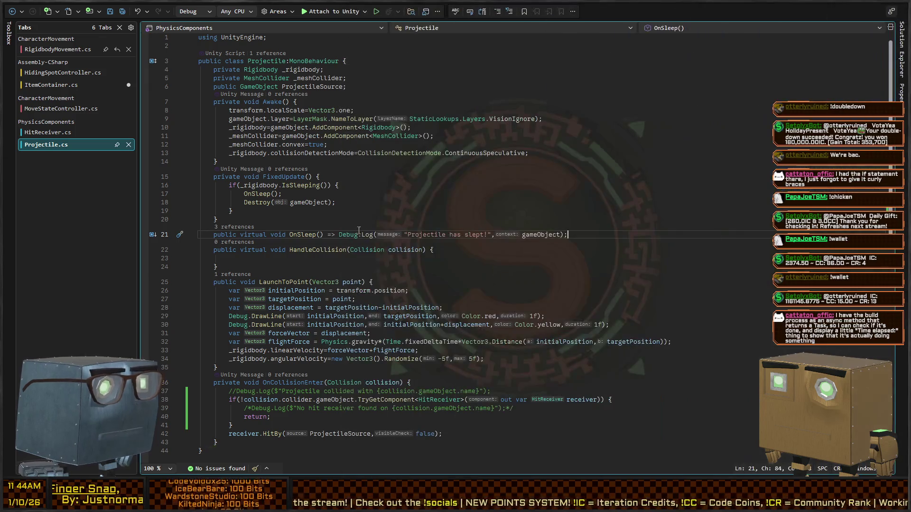
# Convert Projectile's OnSleep from an expression body into a braced block body.
pyautogui.hotkey('ctrl', 'Right')
pyautogui.hotkey('ctrl', 'Right')
pyautogui.hotkey('ctrl', 'Right')
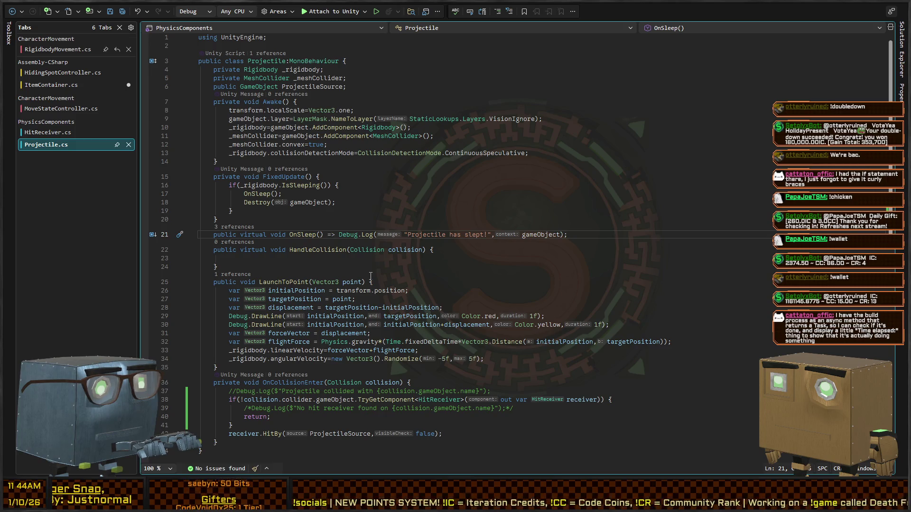
pyautogui.hotkey('ctrl', 'Right')
pyautogui.hotkey('shift', 'End')
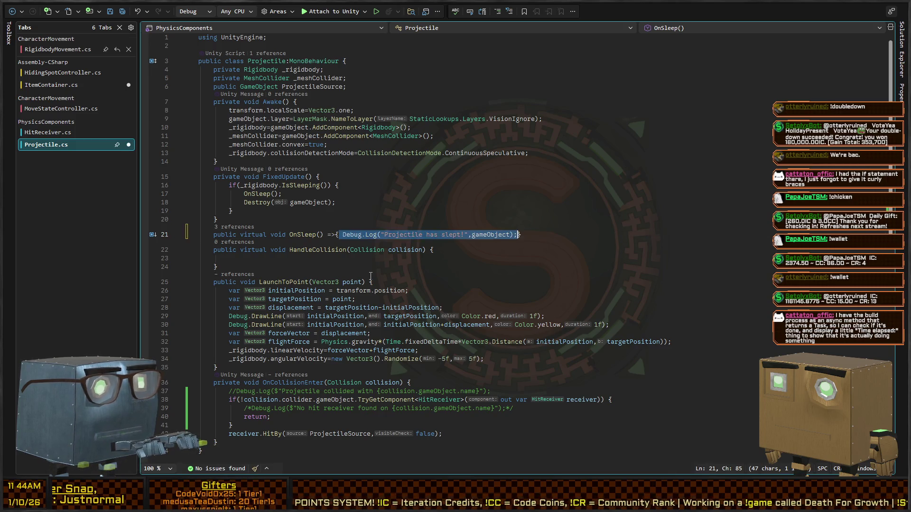
pyautogui.write('{')
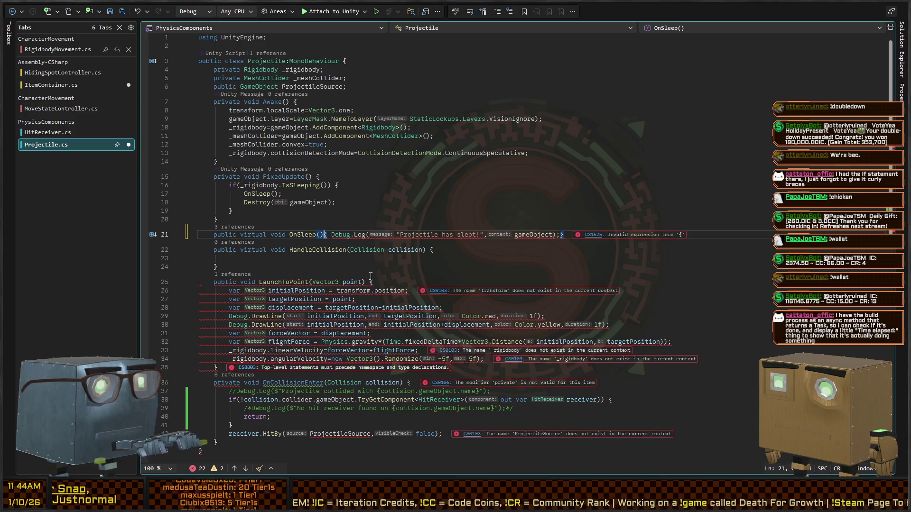
pyautogui.press('BackSpace')
# Wrap the 'Projectile has slept!' Debug.Log call in a /* */ block comment.
pyautogui.press('End')
pyautogui.press('Left')
pyautogui.hotkey('ctrl', 'shift', 'Left')
pyautogui.hotkey('ctrl', 'shift', 'Left')
pyautogui.hotkey('ctrl', 'shift', 'Left')
pyautogui.hotkey('ctrl', 'shift', 'Left')
pyautogui.hotkey('ctrl', 'shift', 'Left')
pyautogui.hotkey('ctrl', 'shift', 'Left')
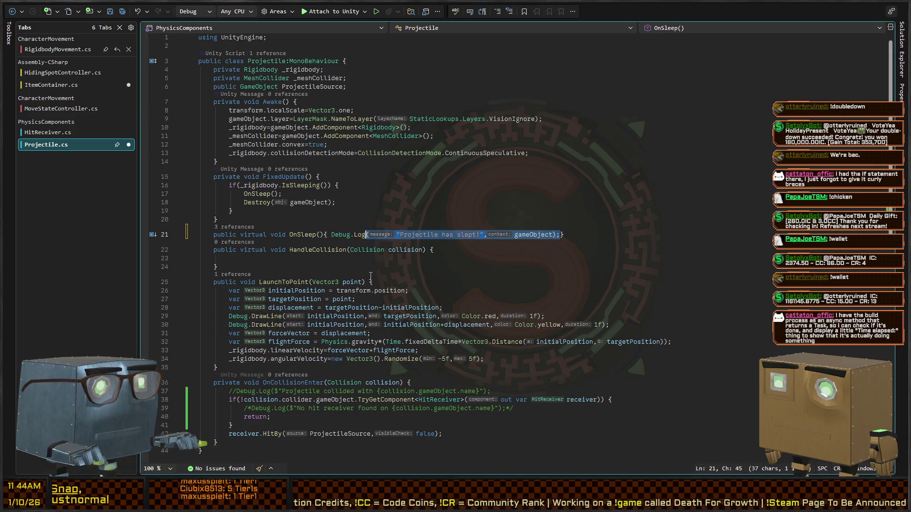
pyautogui.hotkey('ctrl', 'k')
pyautogui.hotkey('ctrl', 'c')
pyautogui.hotkey('ctrl', 'z')
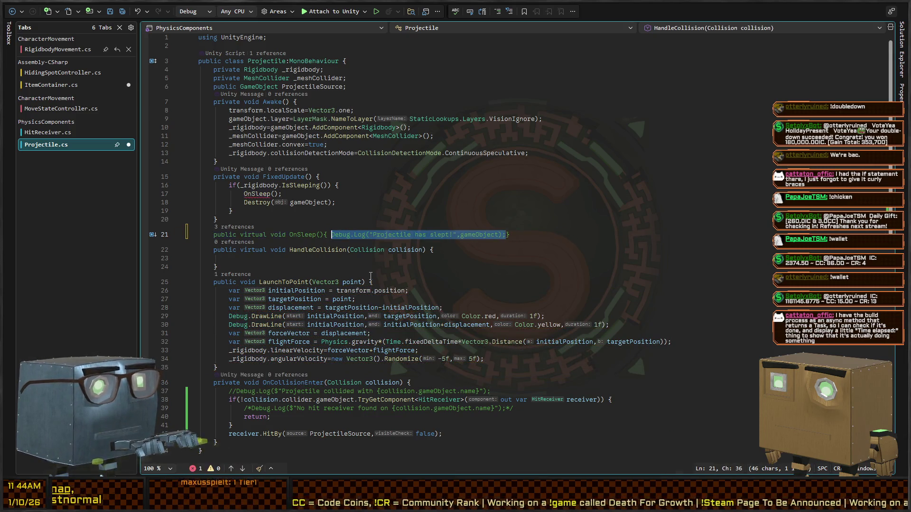
pyautogui.hotkey('ctrl', 'shift', '/')
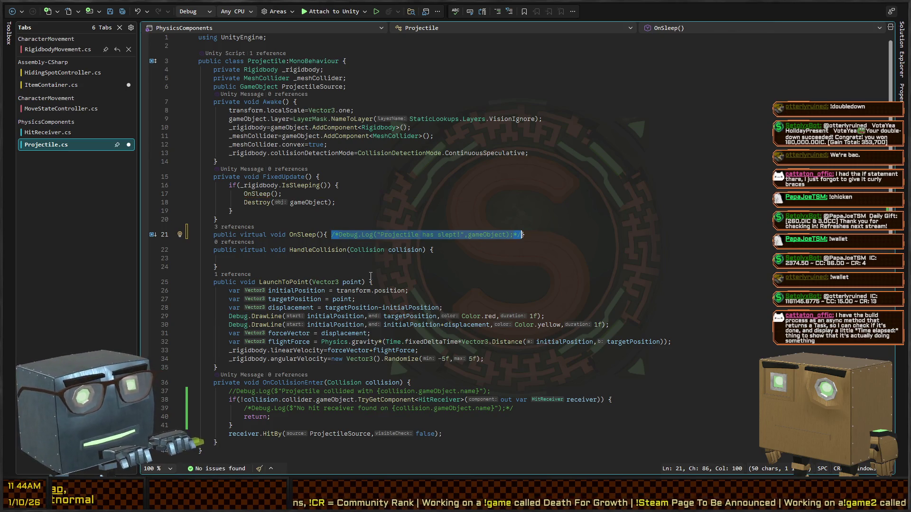
pyautogui.hotkey('ctrl', 'Tab')
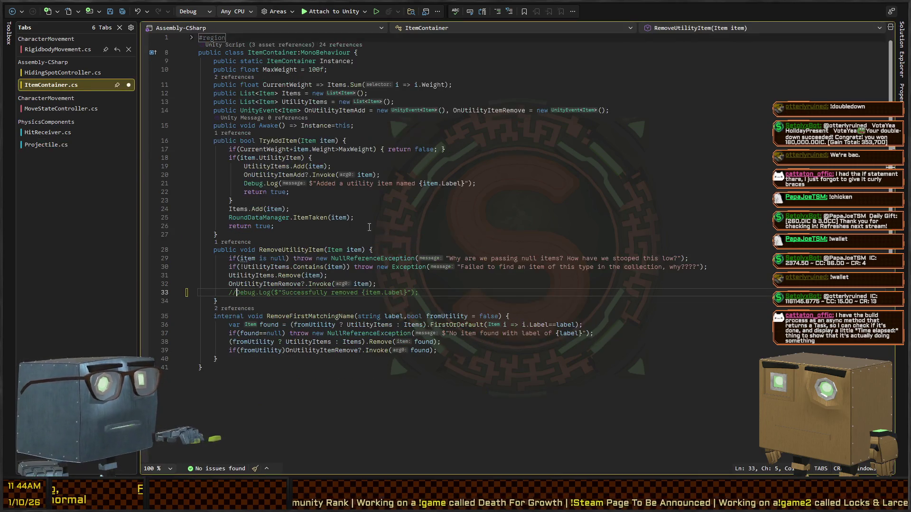
# Save all edited scripts and let the Unity Editor recompile them.
pyautogui.hotkey('ctrl', 's')
pyautogui.hotkey('alt', 'Tab')
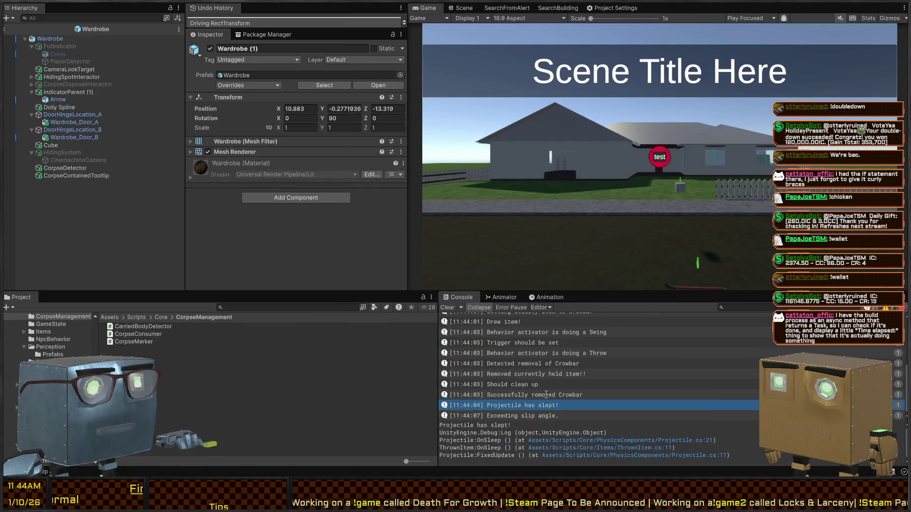
pyautogui.hotkey('alt', 'Tab')
pyautogui.hotkey('alt', 'Tab')
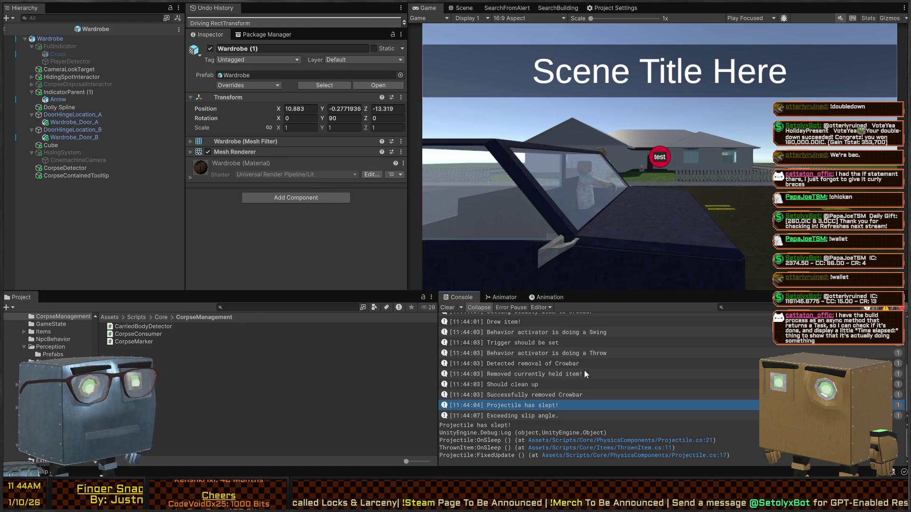
pyautogui.hotkey('alt', 'Tab')
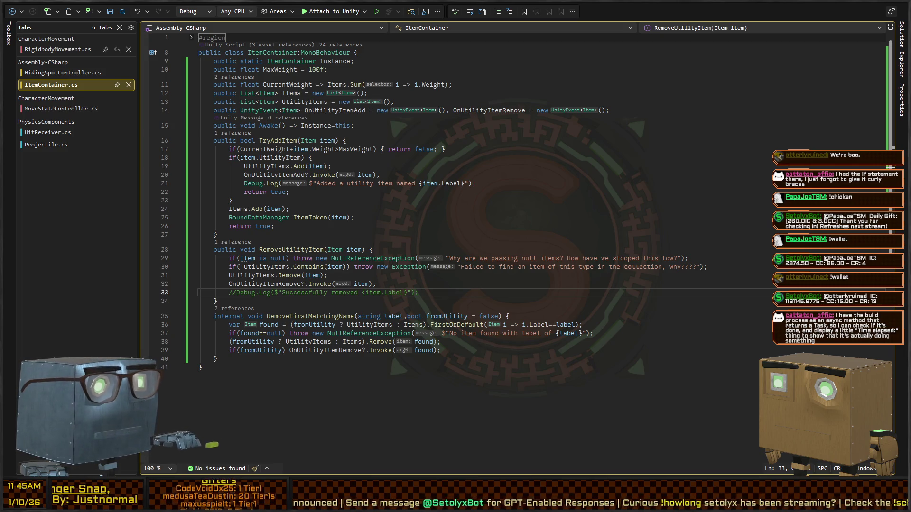
pyautogui.hotkey('alt', 'Tab')
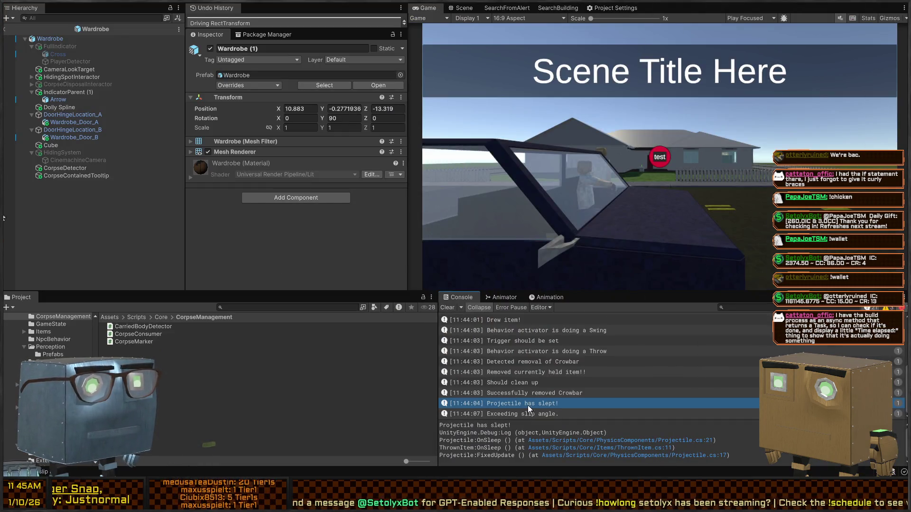
# Open UtilityItemSelector.cs at the source of the 'Should clean up' Console log.
pyautogui.click(521, 394)
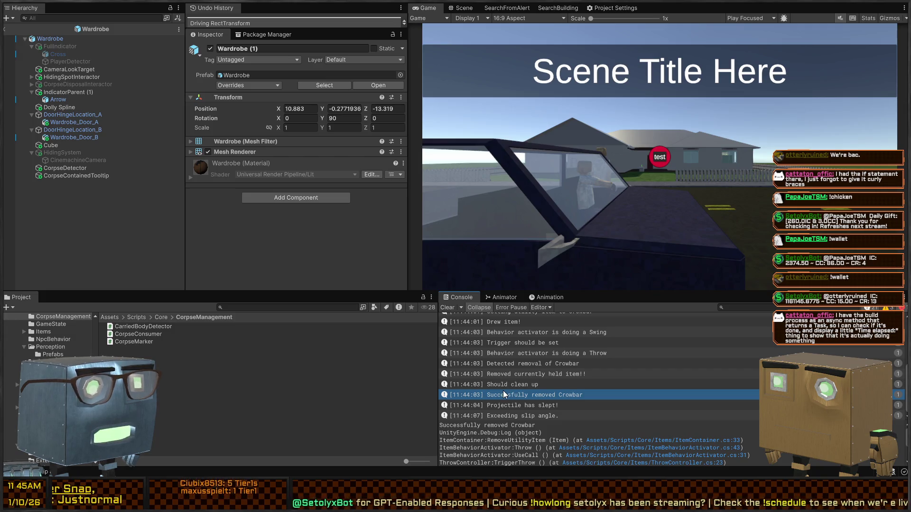
pyautogui.doubleClick(524, 386)
pyautogui.hotkey('alt', 'Tab')
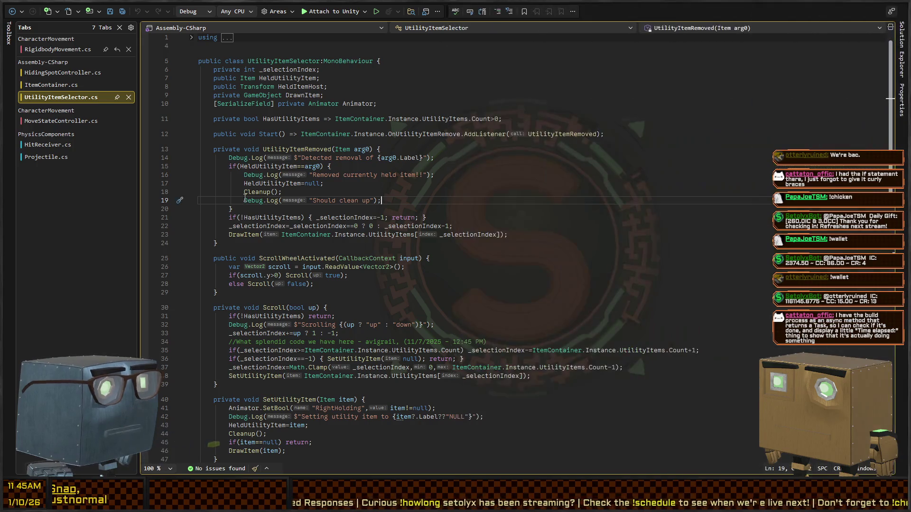
# Comment out the 'Should clean up', 'Removed currently held item' and 'Detected removal' logs.
pyautogui.hotkey('ctrl', 'k')
pyautogui.hotkey('ctrl', 'c')
pyautogui.press('Up')
pyautogui.press('Up')
pyautogui.press('Up')
pyautogui.hotkey('ctrl', 'k')
pyautogui.hotkey('ctrl', 'c')
pyautogui.press('Up')
pyautogui.press('Up')
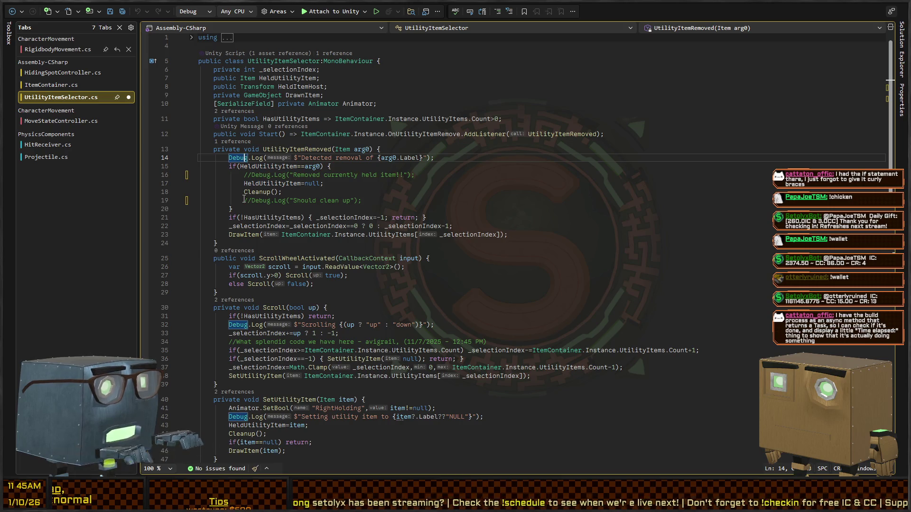
pyautogui.hotkey('ctrl', 'k')
pyautogui.hotkey('ctrl', 'c')
# Save UtilityItemSelector.cs and let Unity recompile before returning to Visual Studio.
pyautogui.hotkey('ctrl', 's')
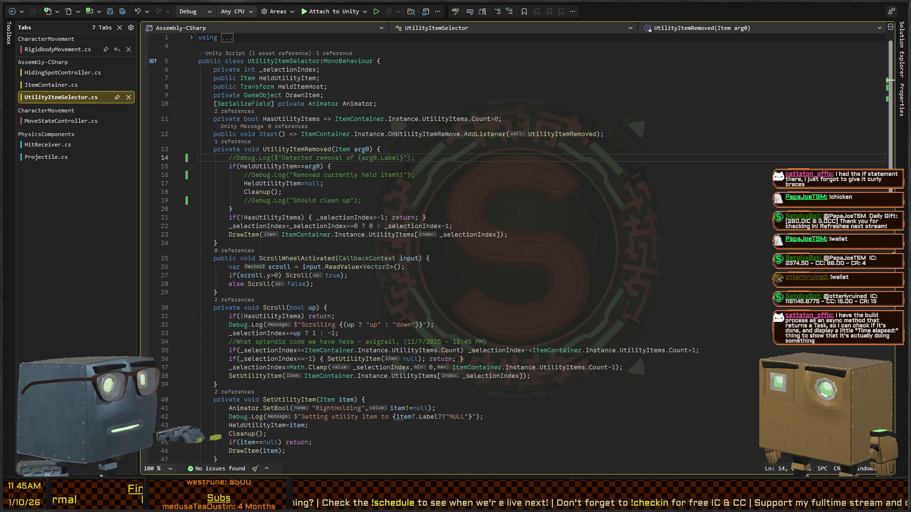
pyautogui.hotkey('alt', 'Tab')
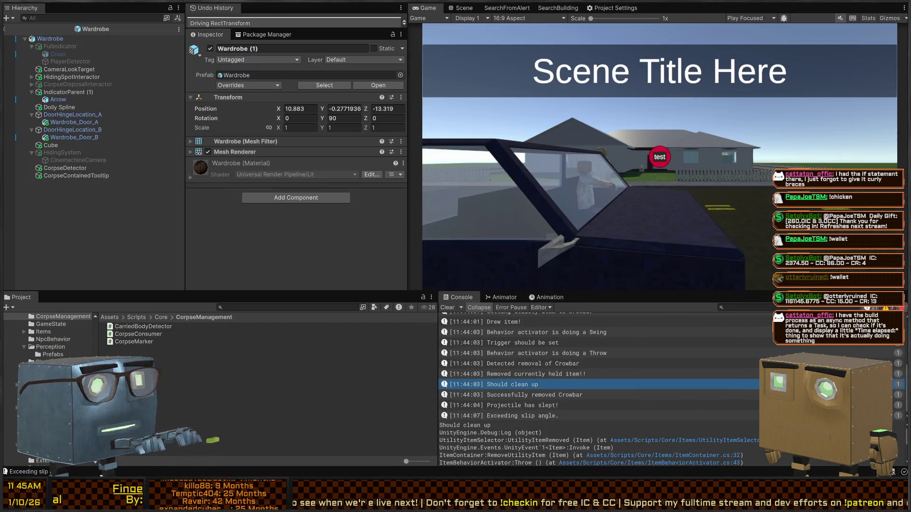
pyautogui.hotkey('alt', 'Tab')
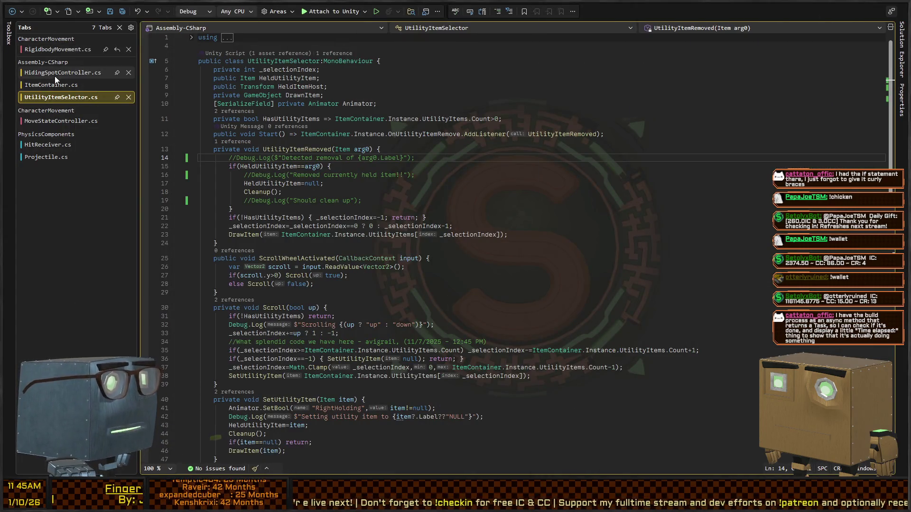
pyautogui.click(56, 49)
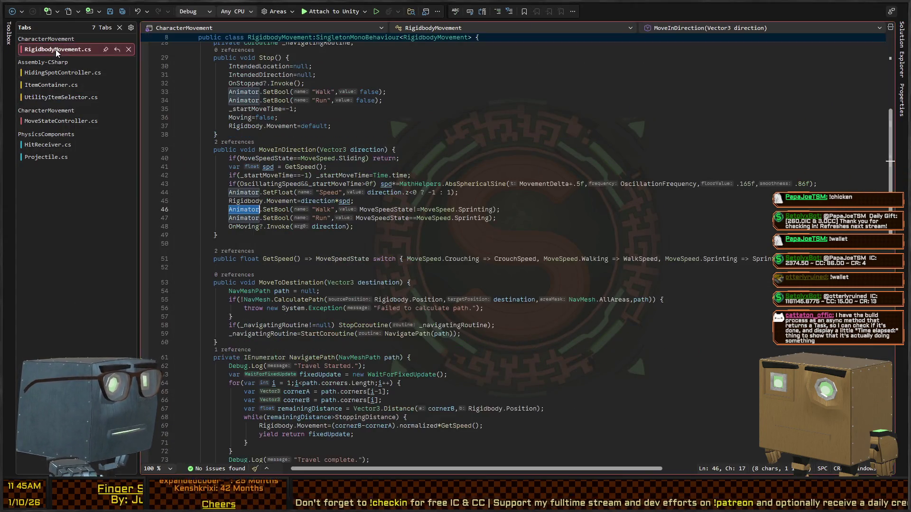
pyautogui.middleClick(65, 75)
pyautogui.middleClick(64, 75)
pyautogui.middleClick(64, 75)
pyautogui.middleClick(40, 97)
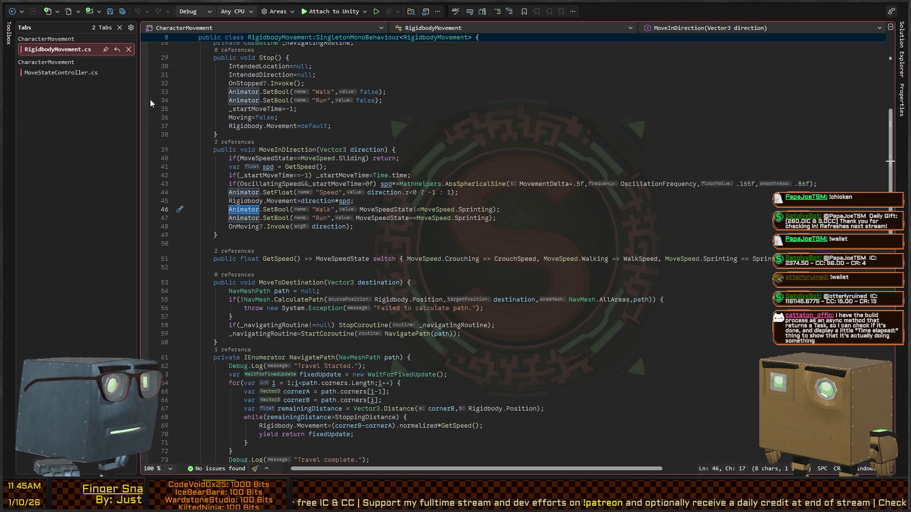
pyautogui.scroll(7, 345, 209)
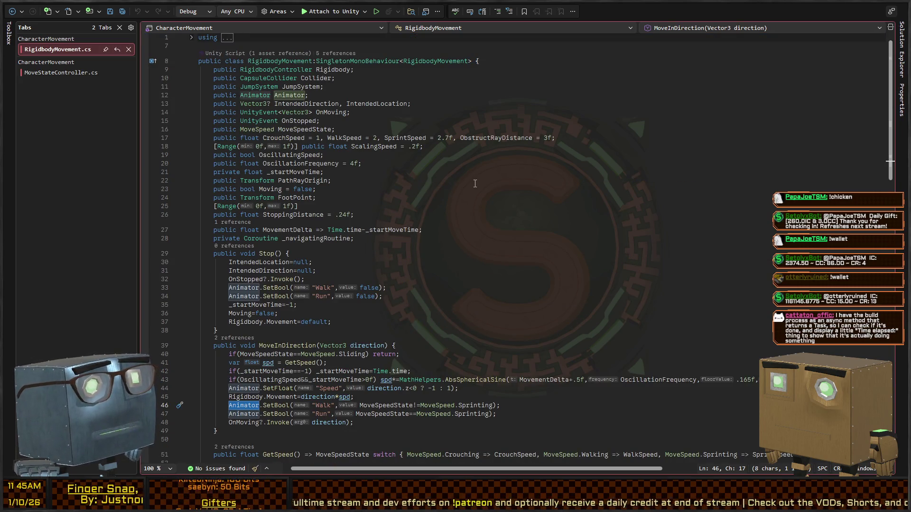
pyautogui.click(54, 72)
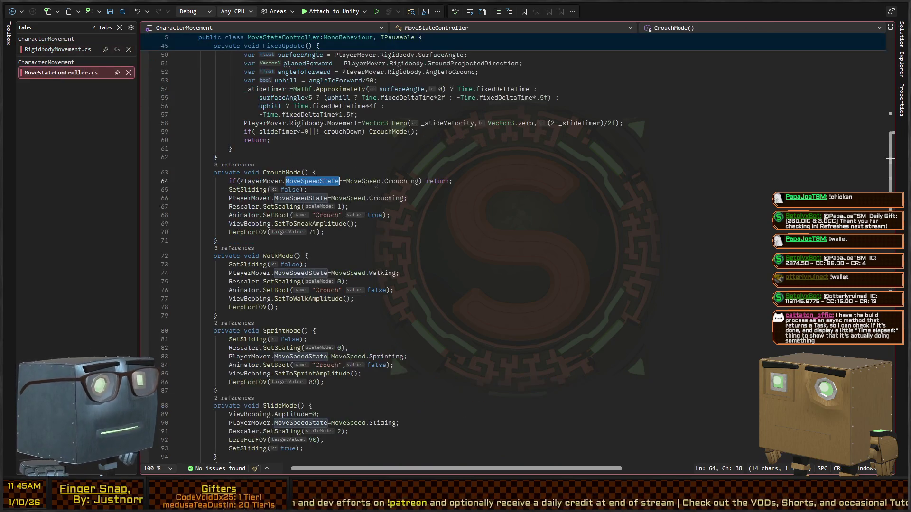
pyautogui.scroll(6, 247, 214)
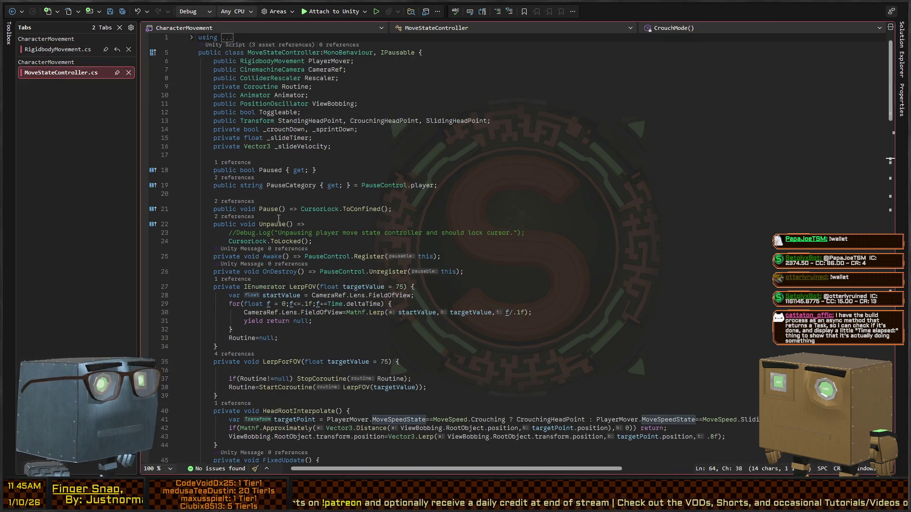
pyautogui.click(361, 149)
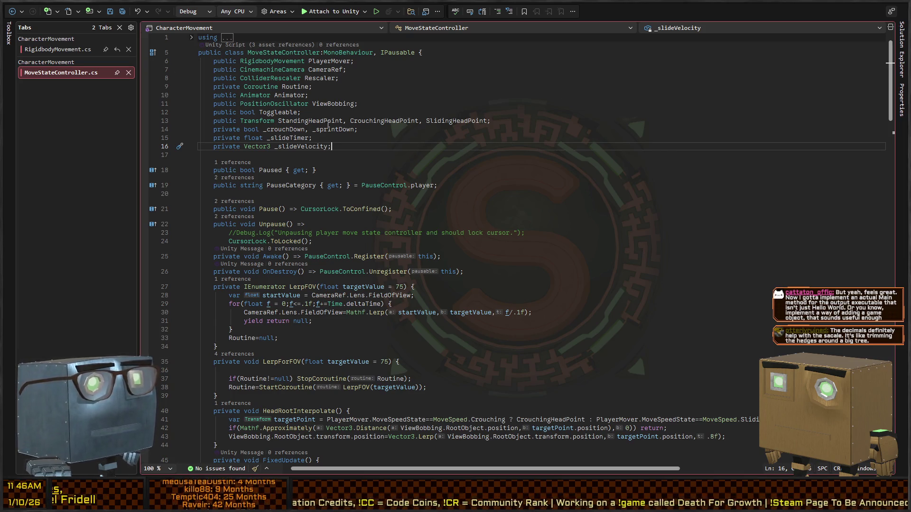
# Delete the stray || so line 59 reads if(_slideTimer<=0||!_crouchDown) CrouchMode();.
pyautogui.click(358, 138)
pyautogui.click(363, 147)
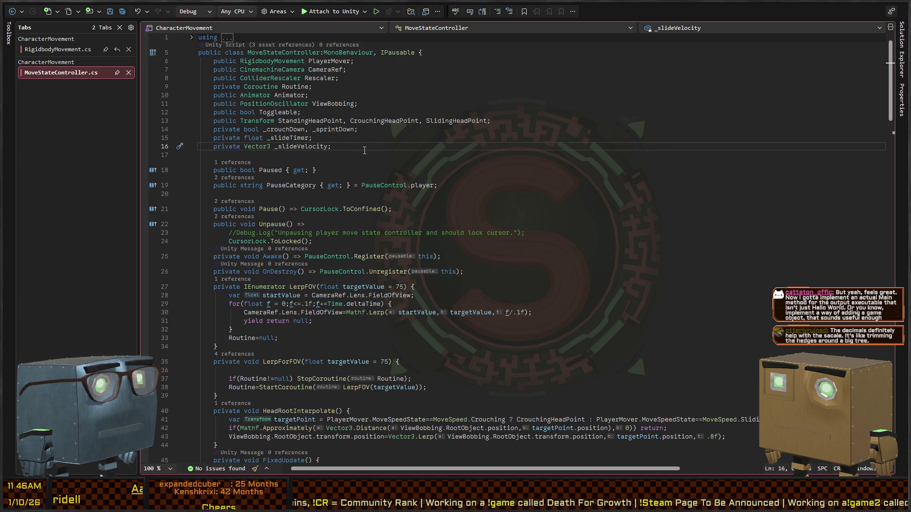
pyautogui.press('Up')
pyautogui.press('Up')
pyautogui.press('Up')
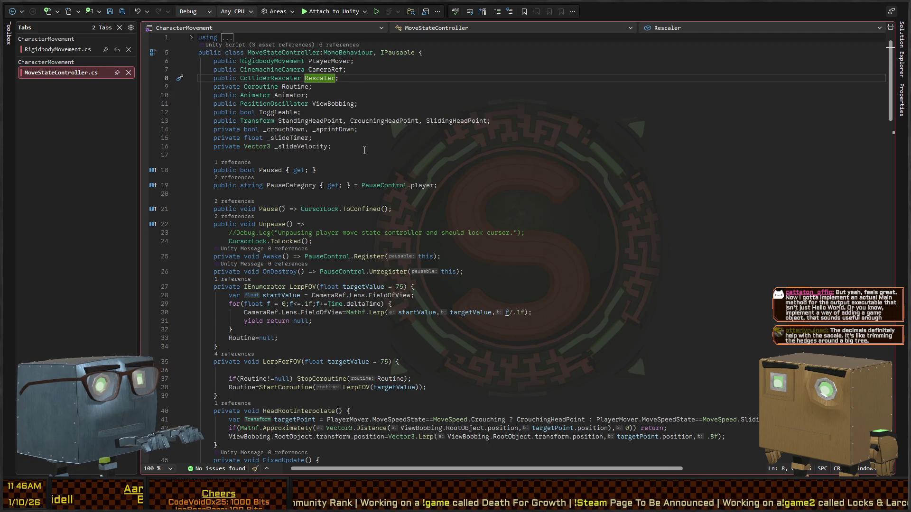
pyautogui.hotkey('ctrl', 'z')
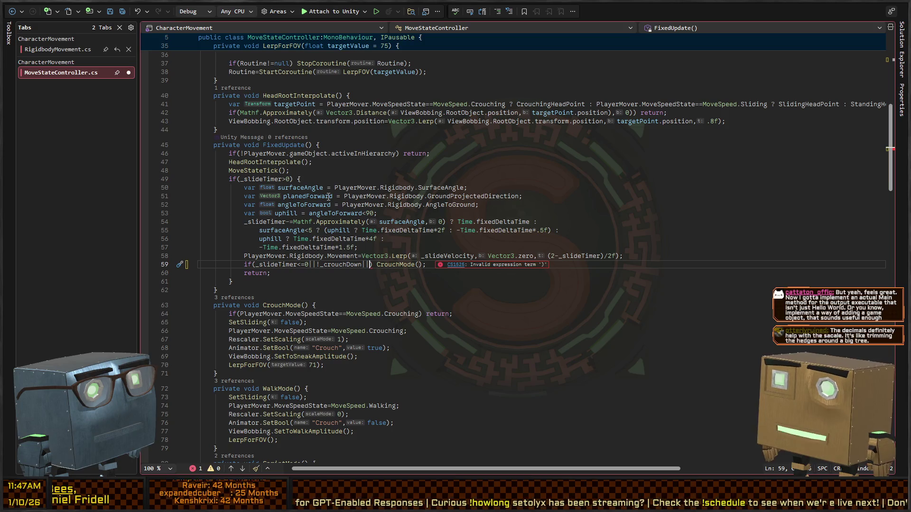
pyautogui.press('BackSpace')
pyautogui.press('BackSpace')
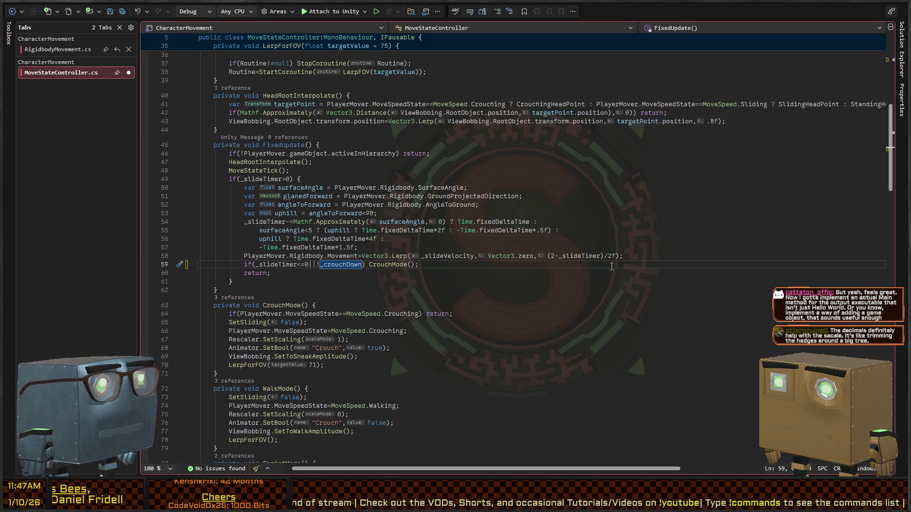
# Find CrouchMode's call in MoveStateTick and change line 130's check to _crouchDown||_lockCrouching.
pyautogui.click(425, 257)
pyautogui.click(282, 306)
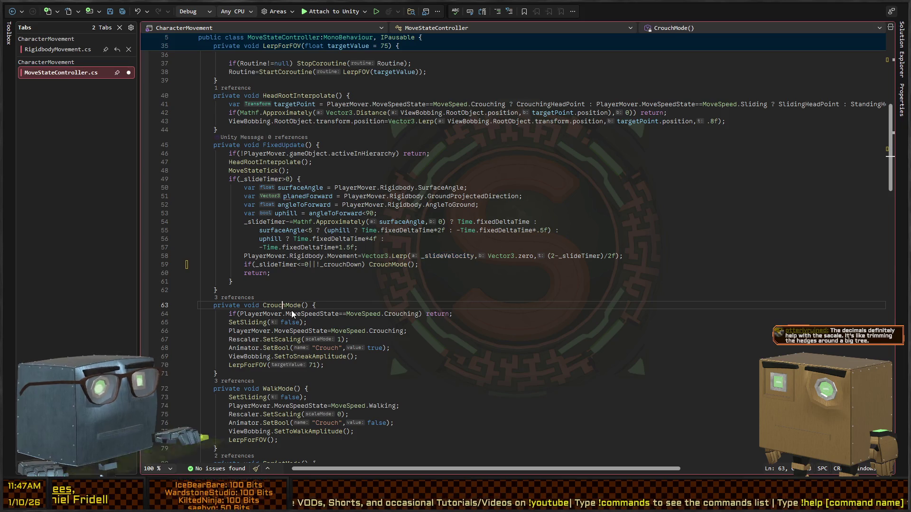
pyautogui.hotkey('ctrl', 'shift', 'Down')
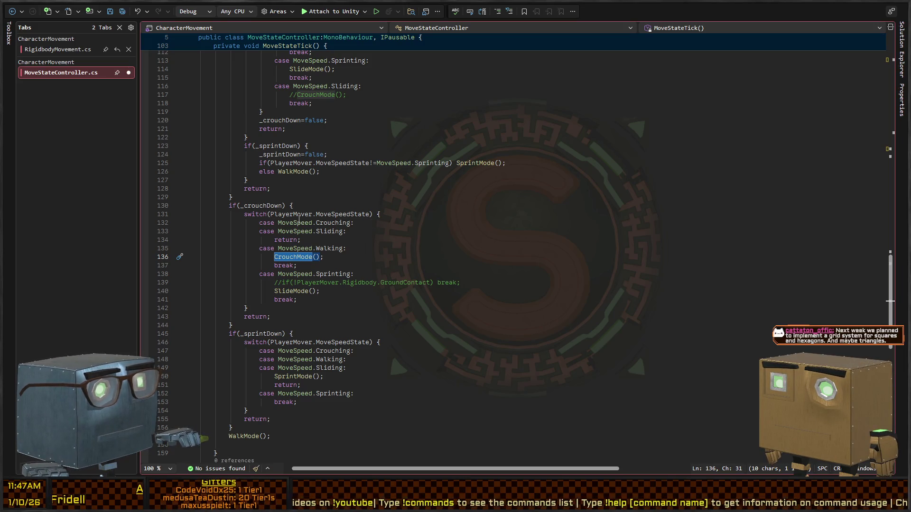
pyautogui.click(266, 207)
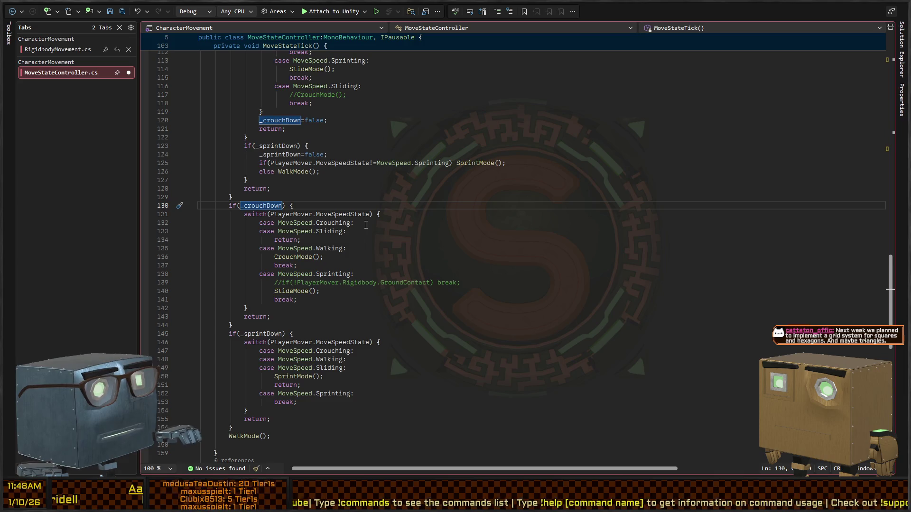
pyautogui.write('||_cor')
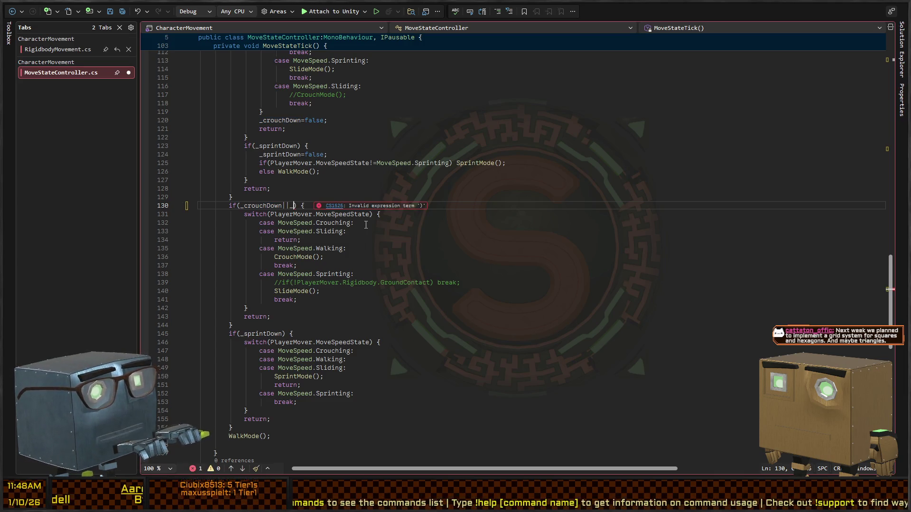
pyautogui.press('BackSpace')
pyautogui.press('BackSpace')
pyautogui.press('Tab')
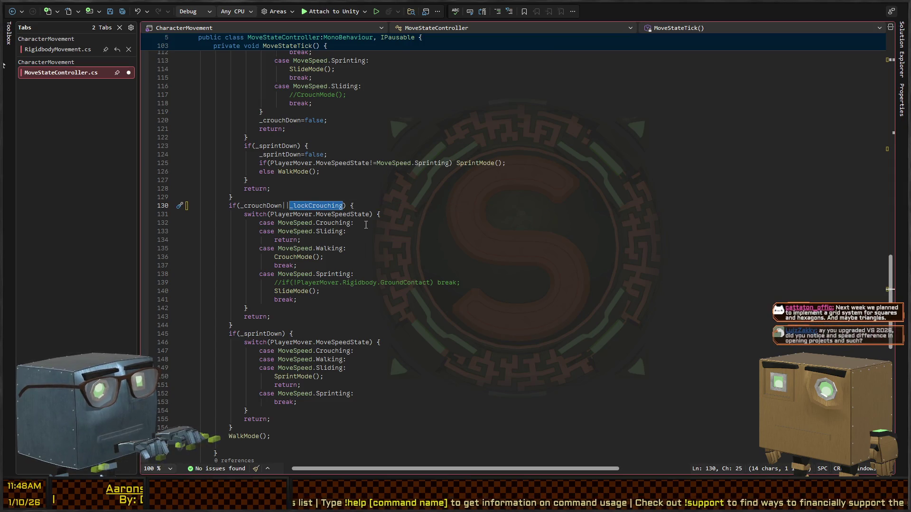
pyautogui.scroll(6, 363, 216)
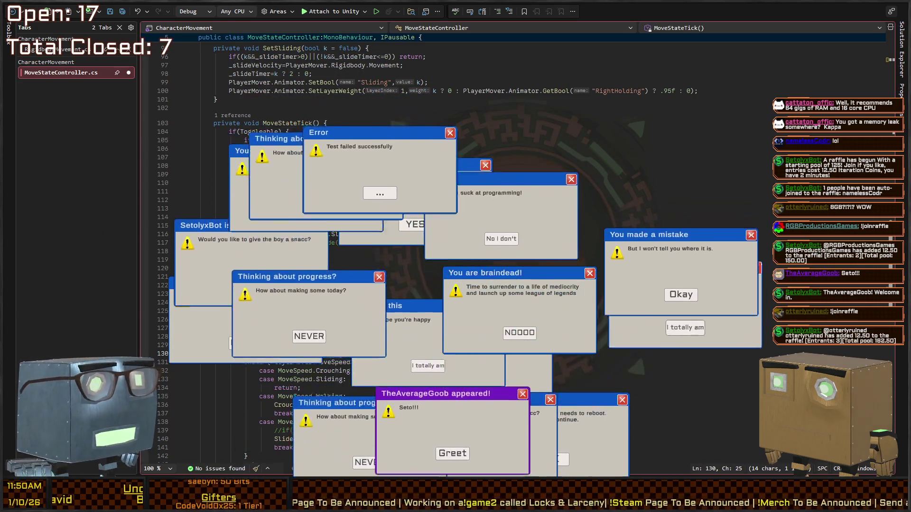
pyautogui.click(453, 458)
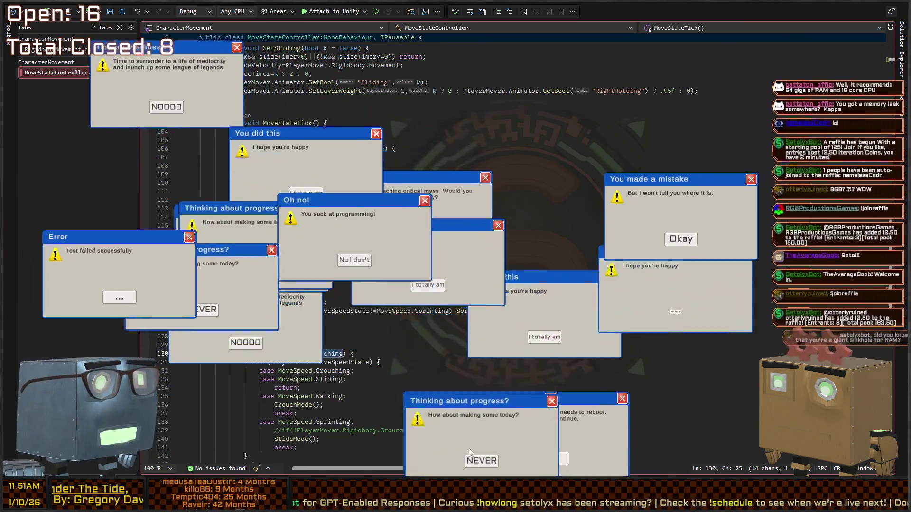
pyautogui.click(298, 356)
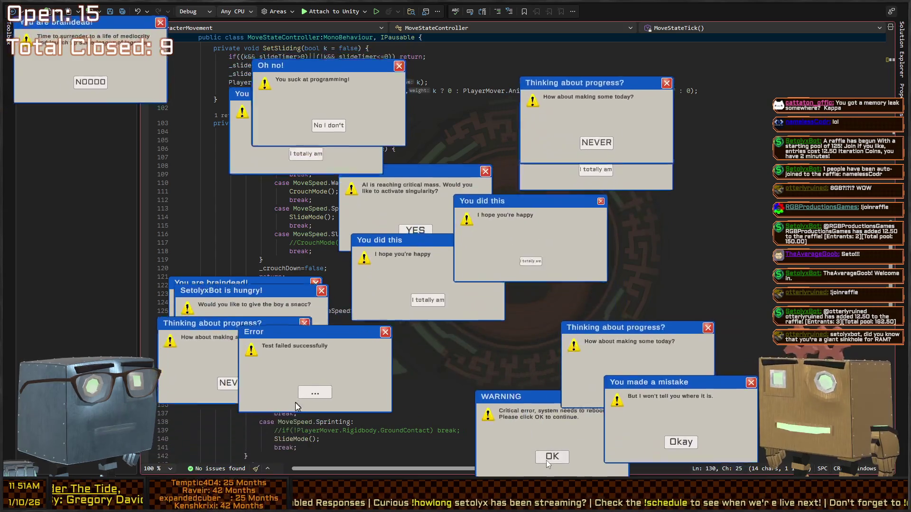
pyautogui.click(547, 459)
pyautogui.click(547, 459)
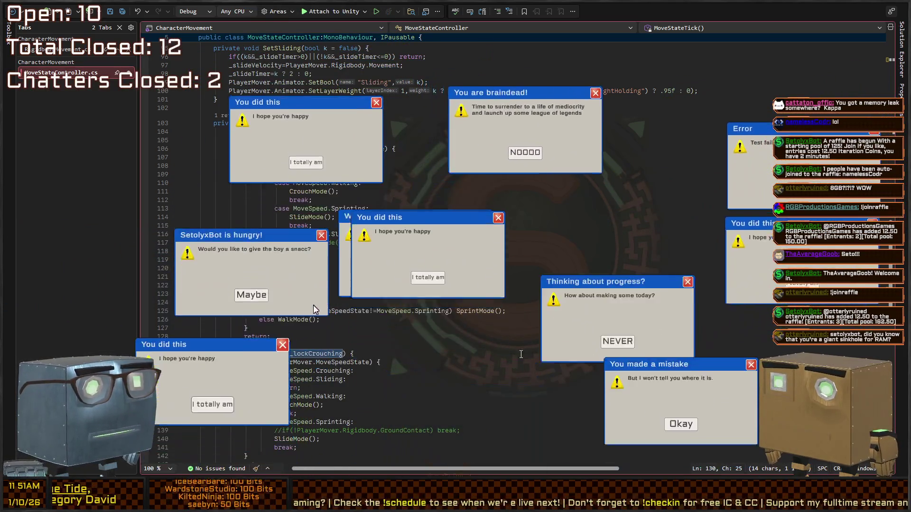
pyautogui.click(675, 353)
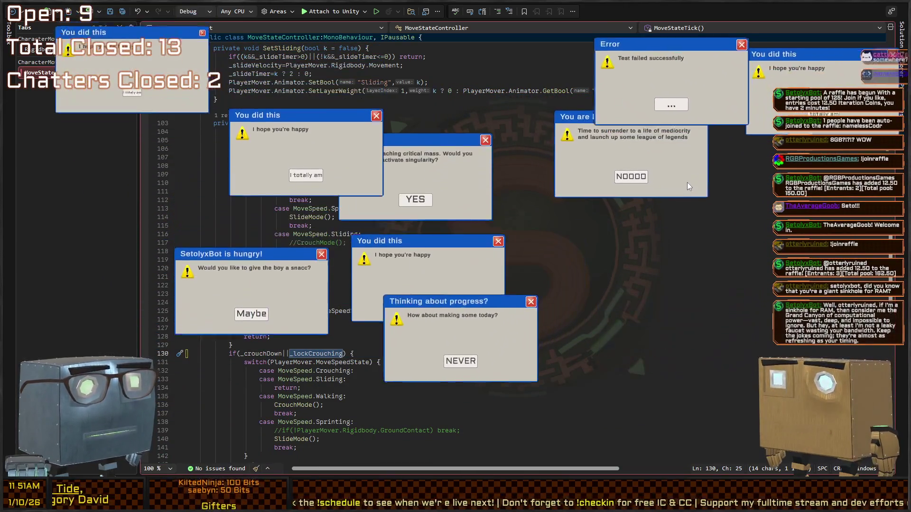
pyautogui.click(660, 178)
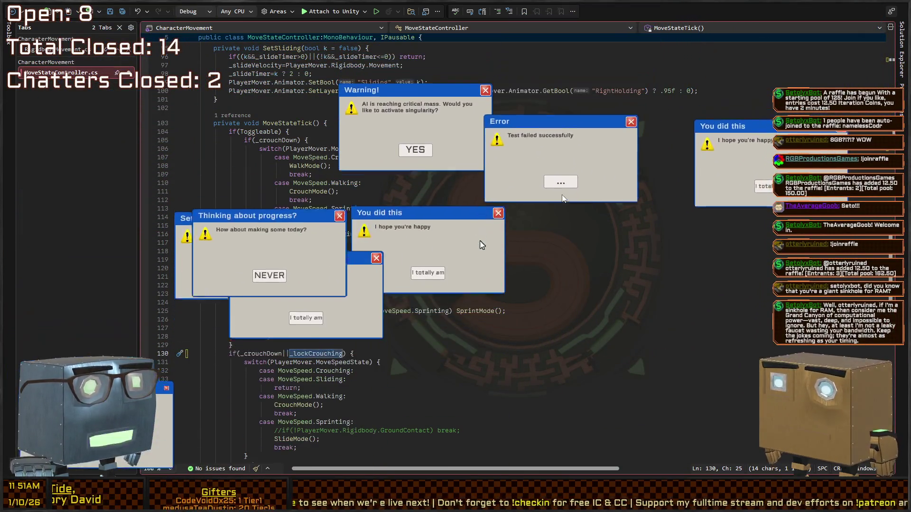
pyautogui.click(480, 301)
pyautogui.click(714, 298)
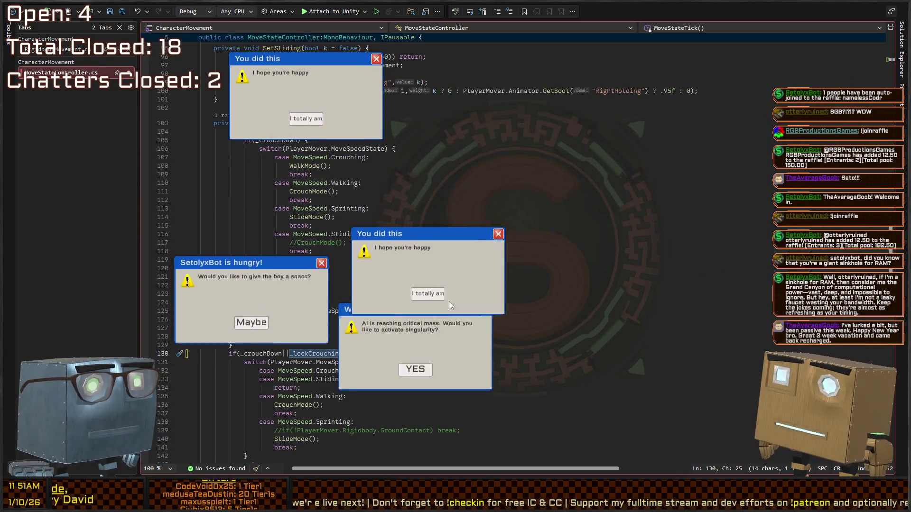
pyautogui.click(427, 342)
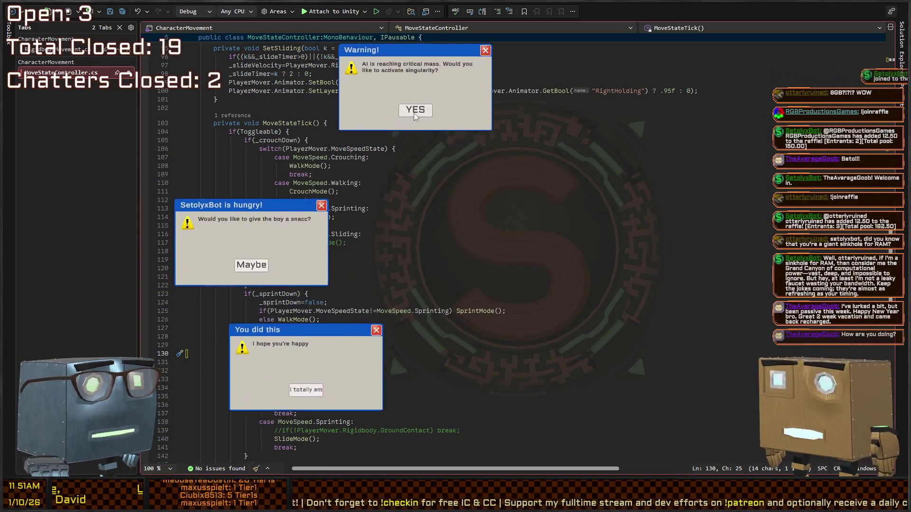
pyautogui.click(414, 112)
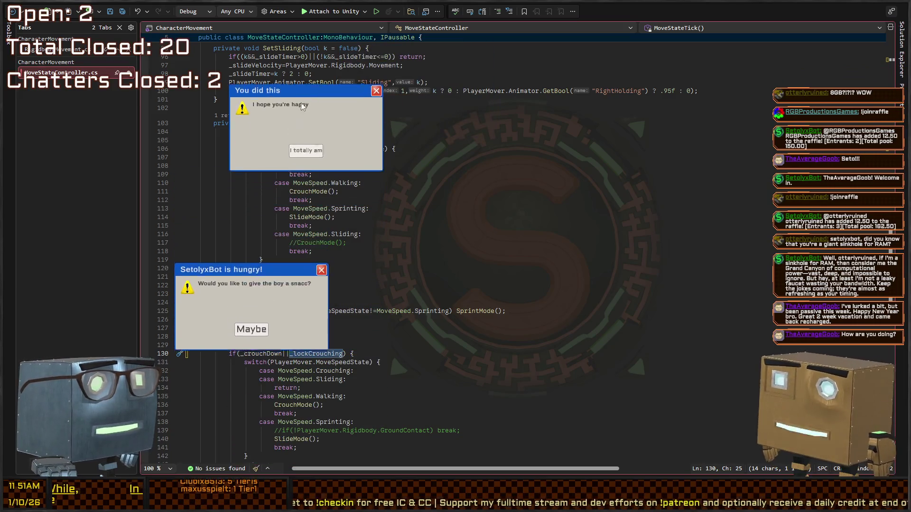
pyautogui.click(302, 119)
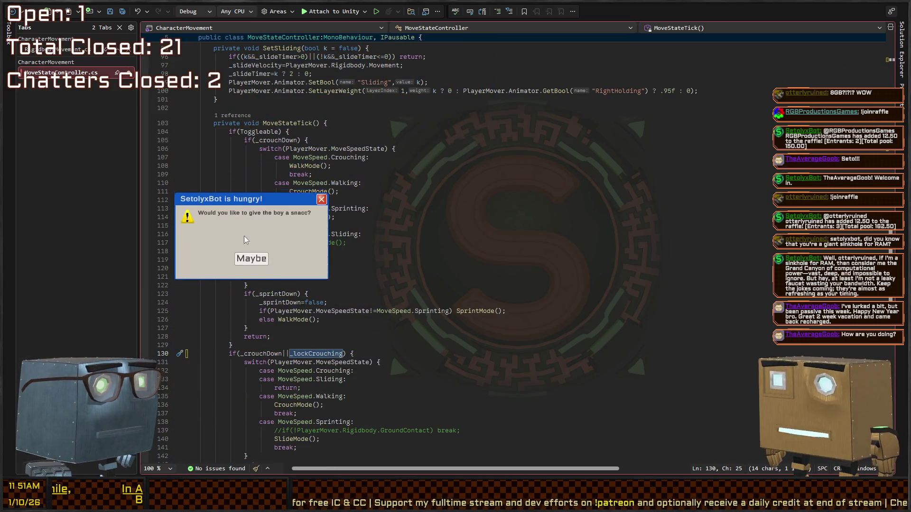
pyautogui.click(252, 237)
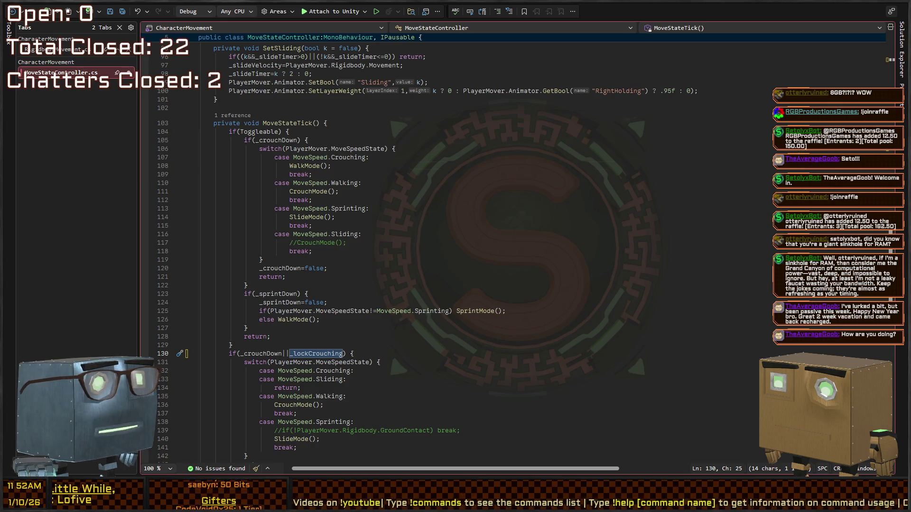
# Leave MoveStateController.cs error-free with its _lockCrouching check and return to the Wardrobe scene.
pyautogui.click(313, 165)
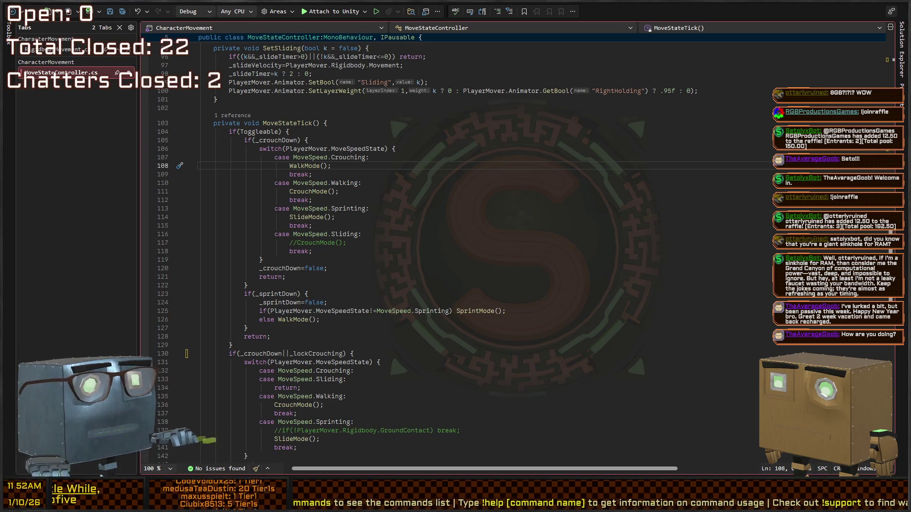
pyautogui.hotkey('alt', 'Tab')
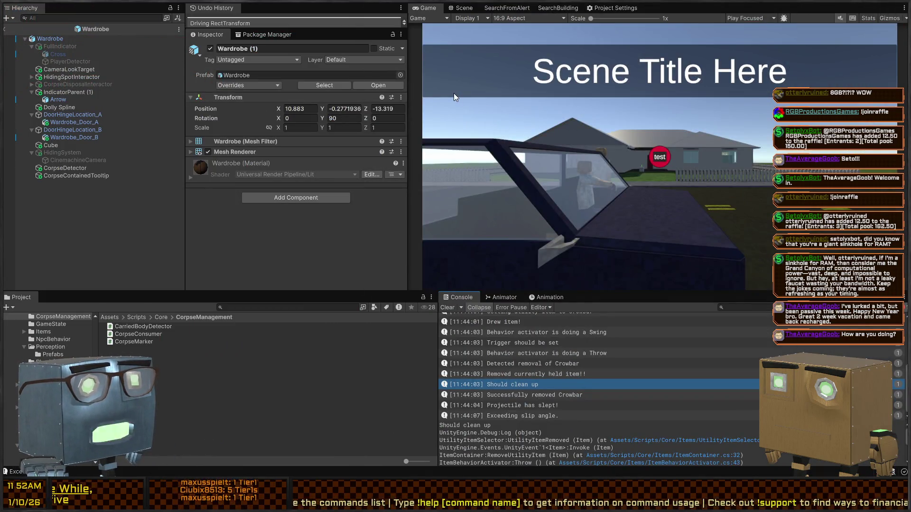
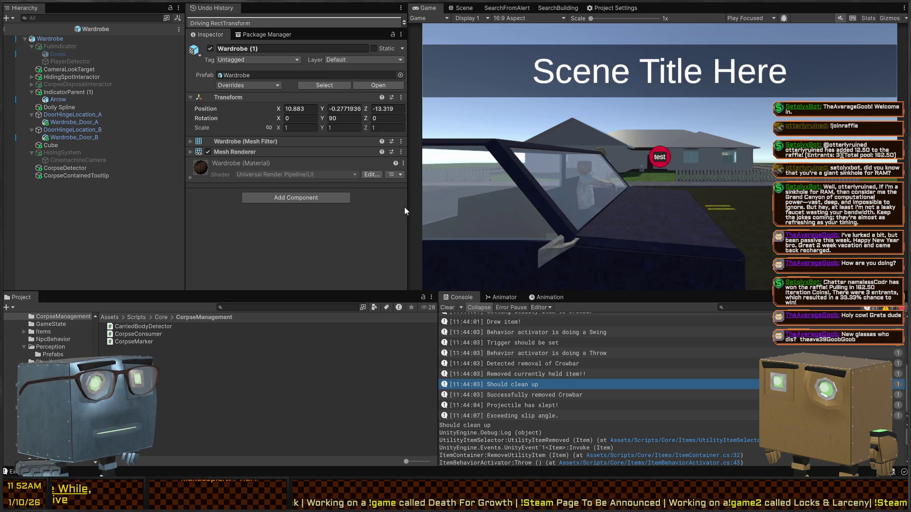
# Widen the Inspector briefly, then narrow it so the Game view gets more room.
pyautogui.moveTo(407, 206); pyautogui.dragTo(435, 215)
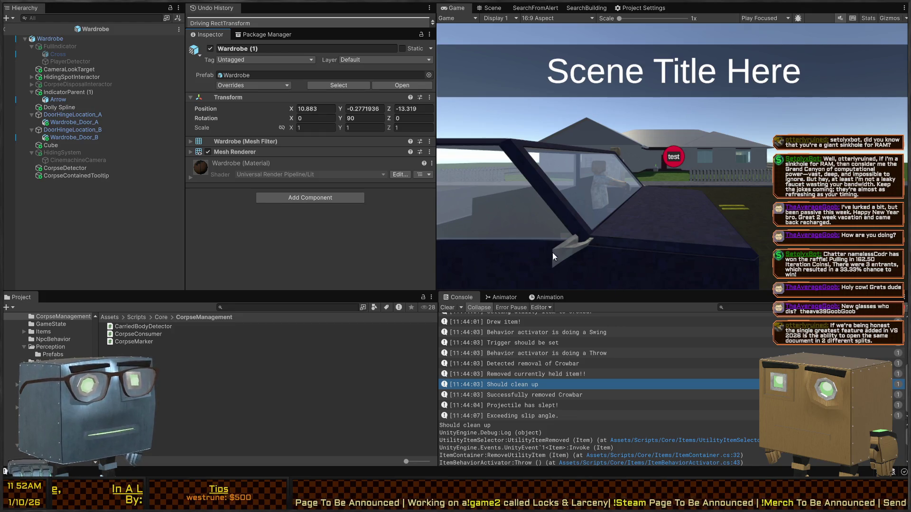
pyautogui.moveTo(436, 223); pyautogui.dragTo(345, 220)
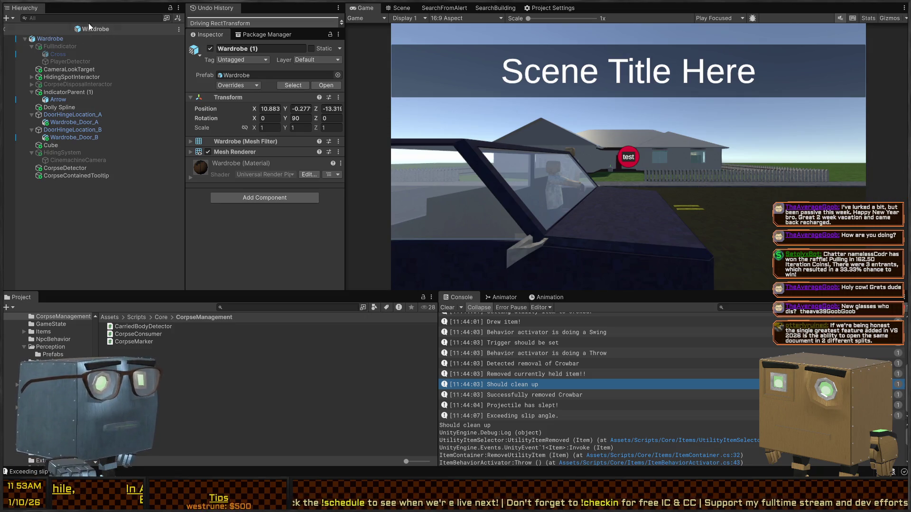
# Inspect the Wardrobe and its CameraLookTarget, CorpseDisposalInteractor and HidingSystem children.
pyautogui.click(46, 37)
pyautogui.click(40, 47)
pyautogui.click(56, 55)
pyautogui.click(48, 69)
pyautogui.click(55, 84)
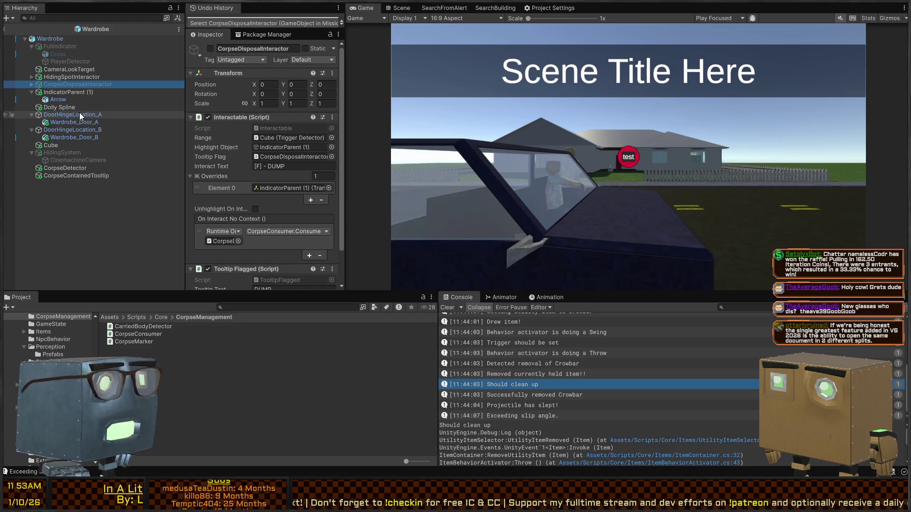
pyautogui.click(82, 152)
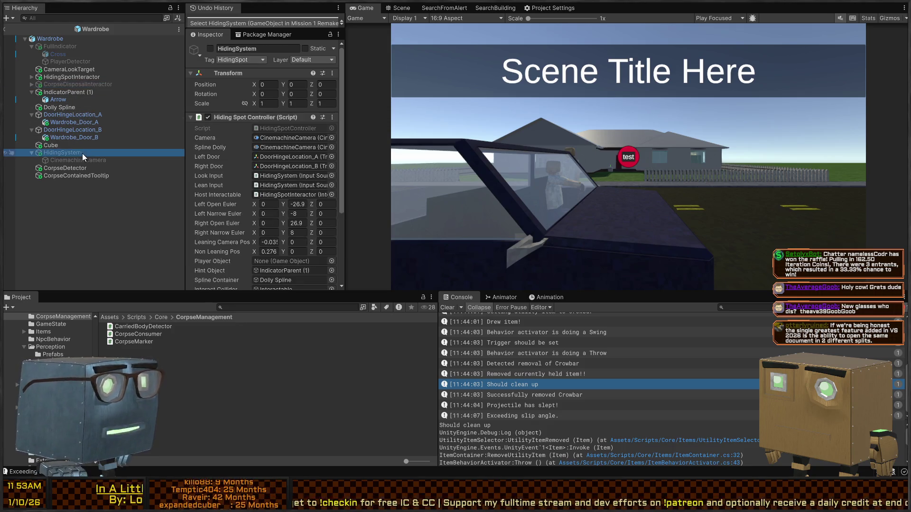
pyautogui.click(78, 161)
pyautogui.click(69, 153)
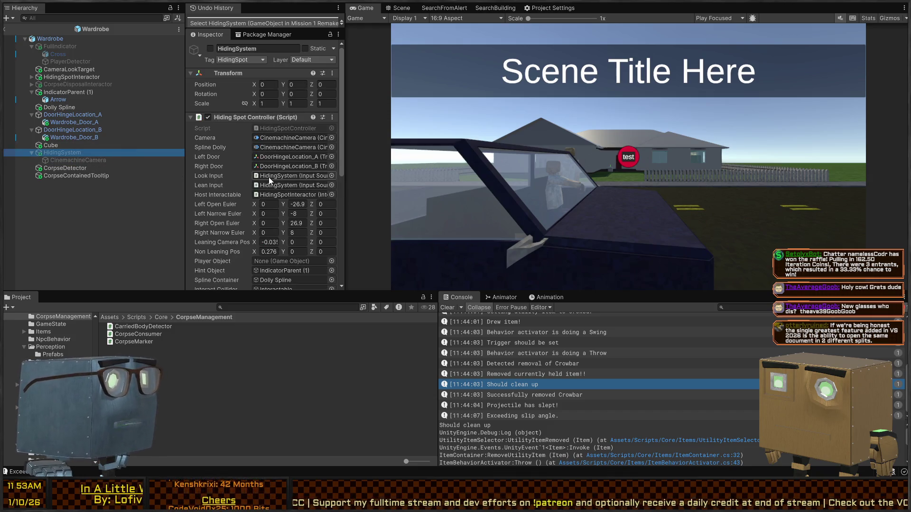
pyautogui.scroll(-10, 264, 177)
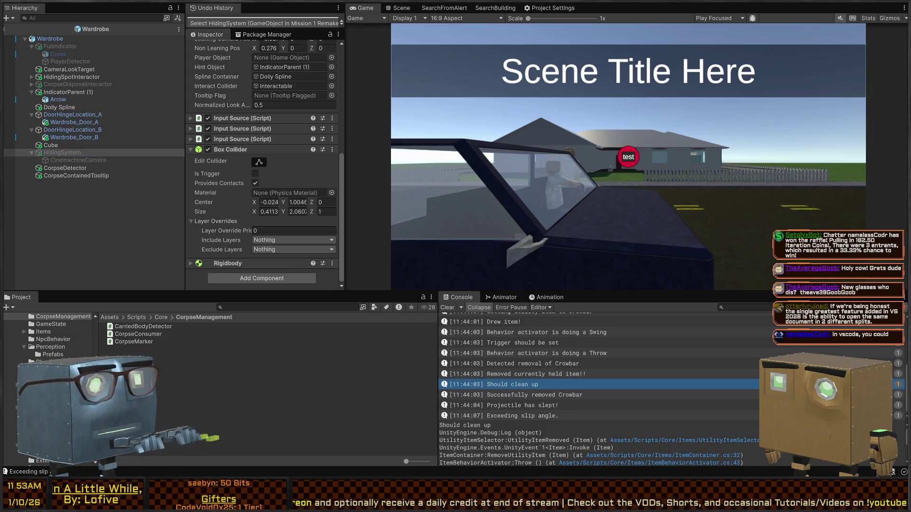
# Switch to Visual Studio and scroll through the MoveStateController script.
pyautogui.hotkey('alt', 'Tab')
pyautogui.click(256, 132)
pyautogui.scroll(-8, 306, 132)
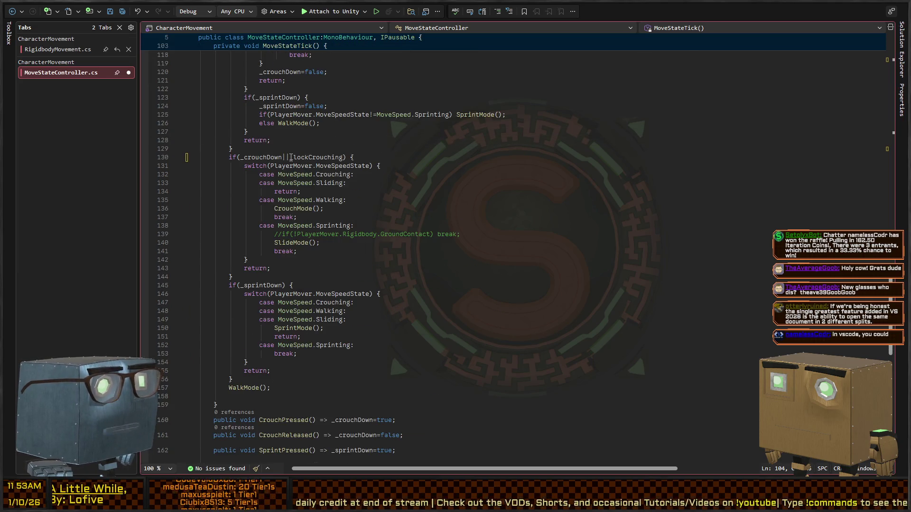
# Select the _lockCrouching variable and save MoveStateController.cs.
pyautogui.doubleClick(307, 157)
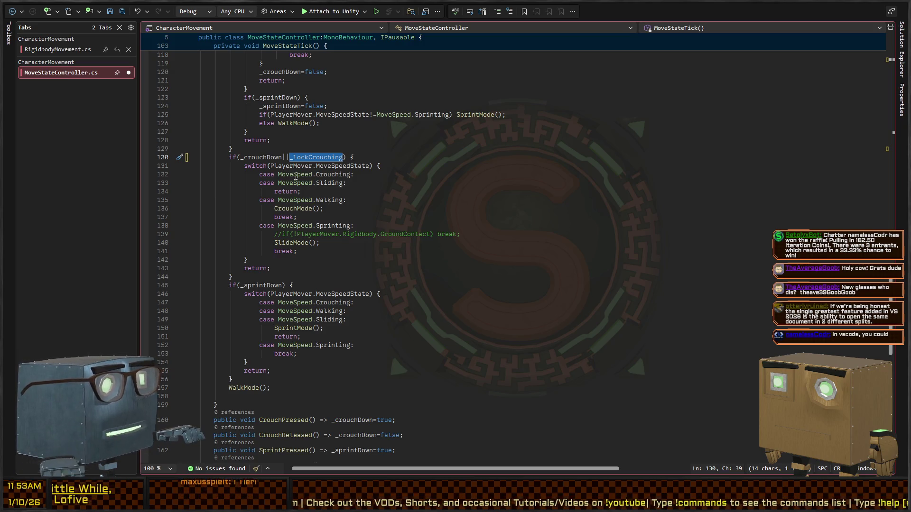
pyautogui.click(461, 175)
pyautogui.hotkey('ctrl', 's')
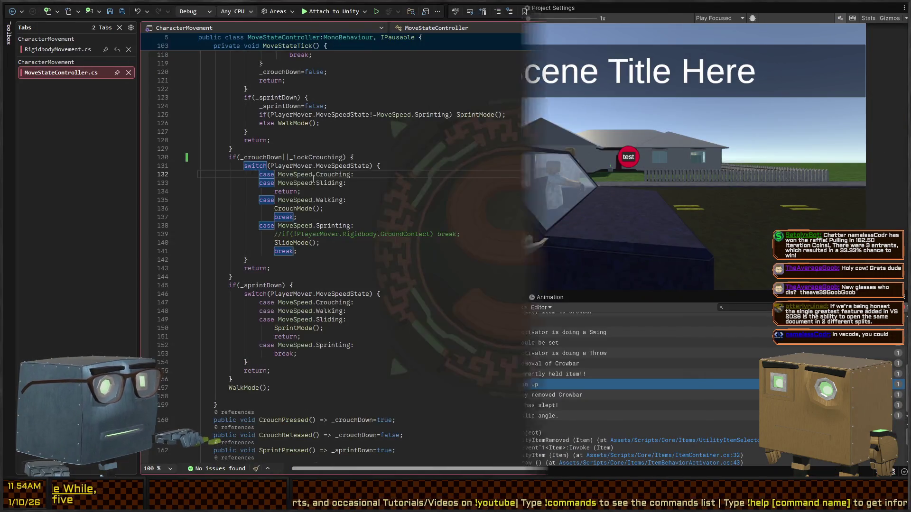
# Jump to the _lockCrouching declaration and add blank lines below the private fields.
pyautogui.keyDown('ctrl'); pyautogui.click(332, 158); pyautogui.keyUp('ctrl')
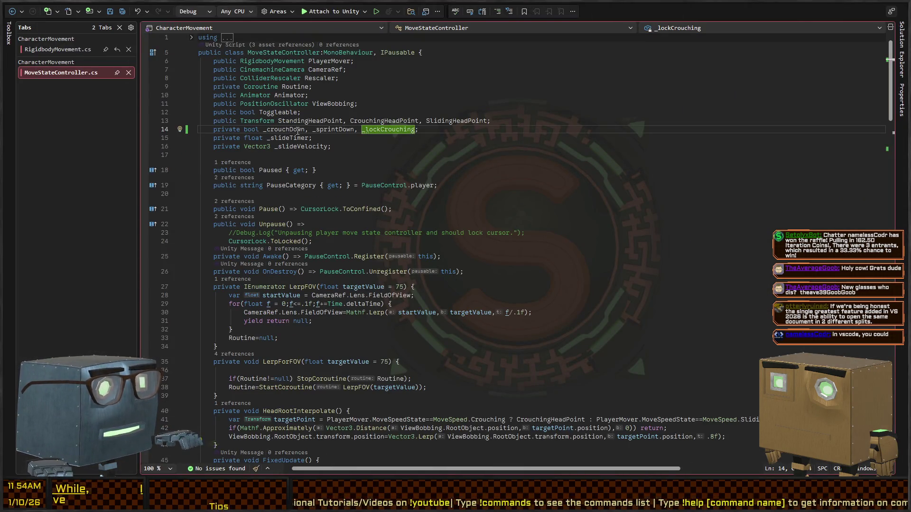
pyautogui.click(341, 156)
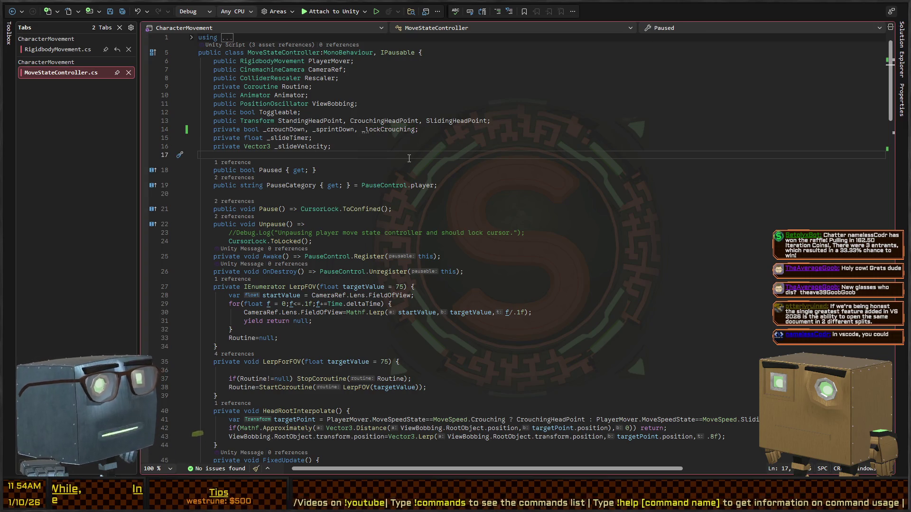
pyautogui.press('Return')
pyautogui.press('Return')
pyautogui.press('Return')
pyautogui.press('Up')
pyautogui.press('Up')
pyautogui.press('Up')
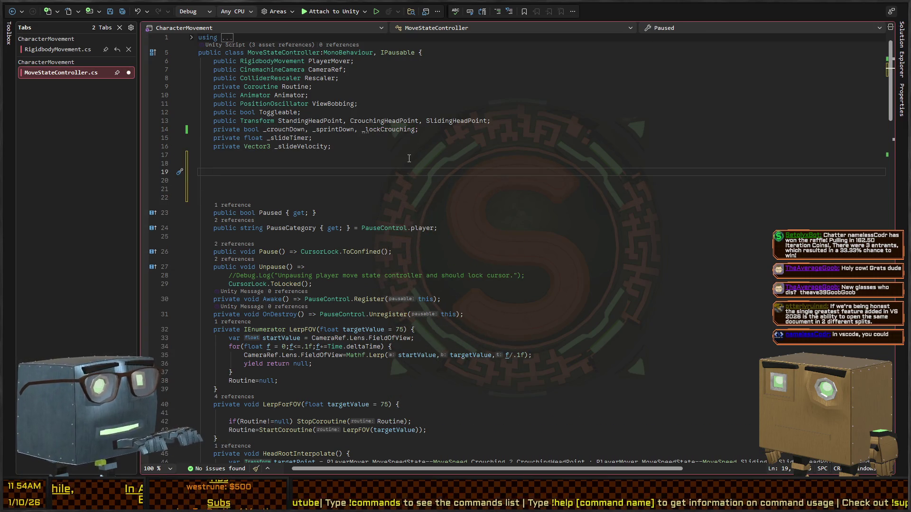
# Write a public ToggleCrouchLock() method that flips _lockCrouching.
pyautogui.write('public v')
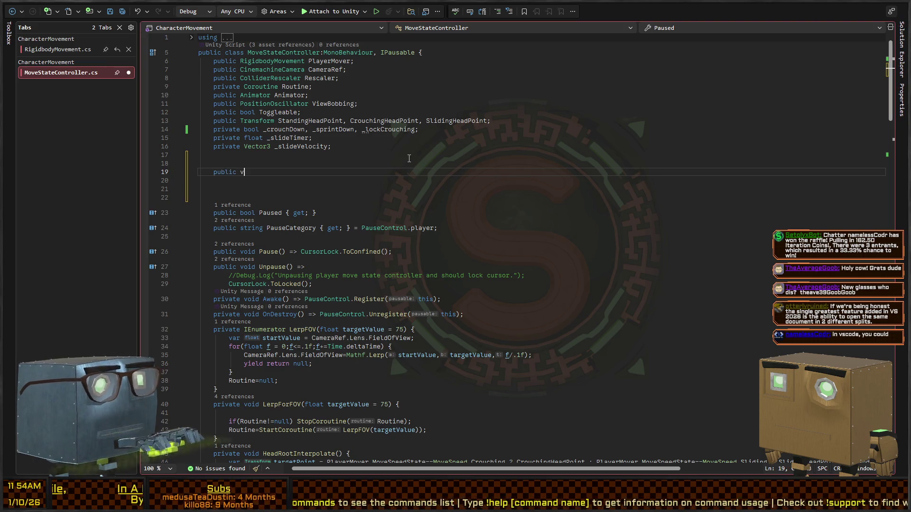
pyautogui.write('oid Toggle')
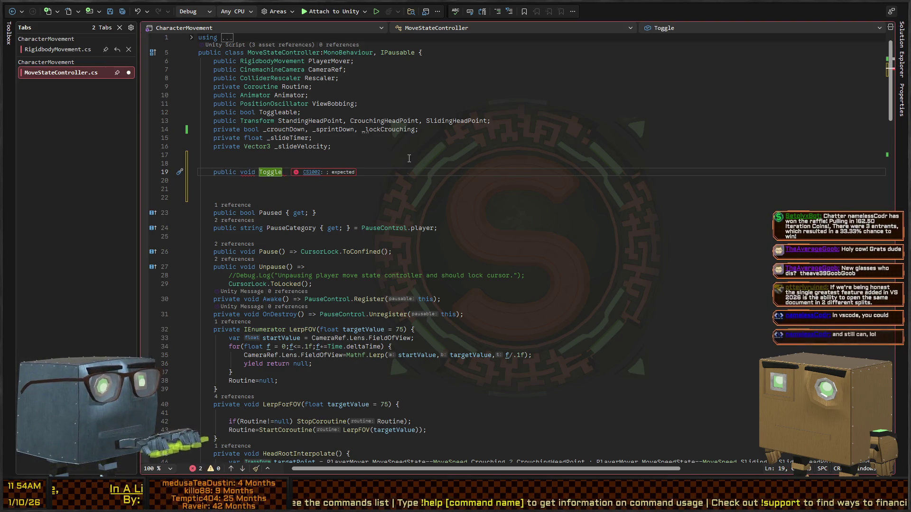
pyautogui.write('CrouchL')
pyautogui.press('BackSpace')
pyautogui.write('k() {')
pyautogui.press('Return')
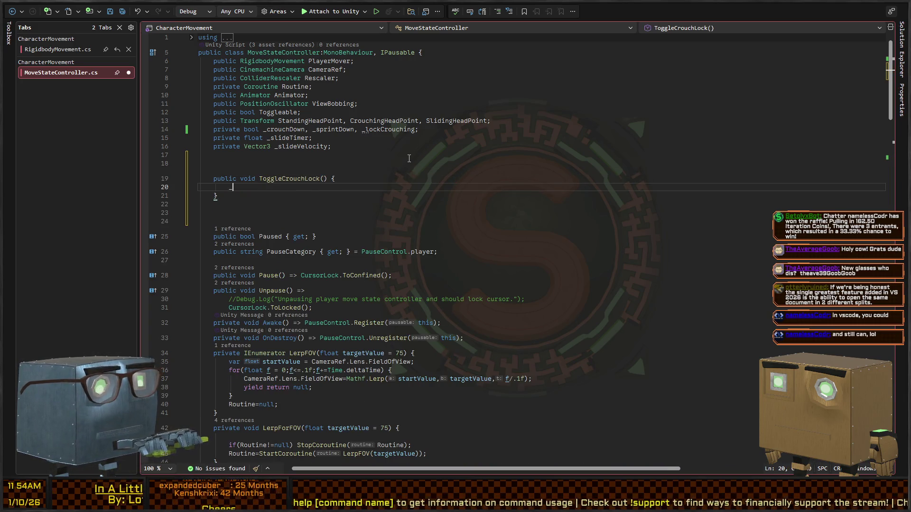
pyautogui.write('lockCrouching=!_lockCrouching;')
pyautogui.press('Up')
pyautogui.press('Up')
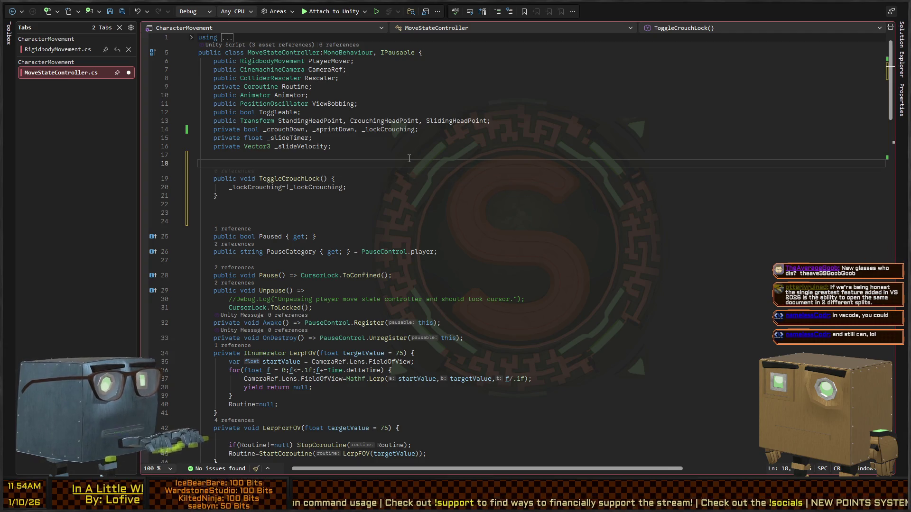
# Mark ToggleCrouchLock with [EVTMethodButton("Crouch toggle")], add [EVTObject] to the class, and save.
pyautogui.write('Button')
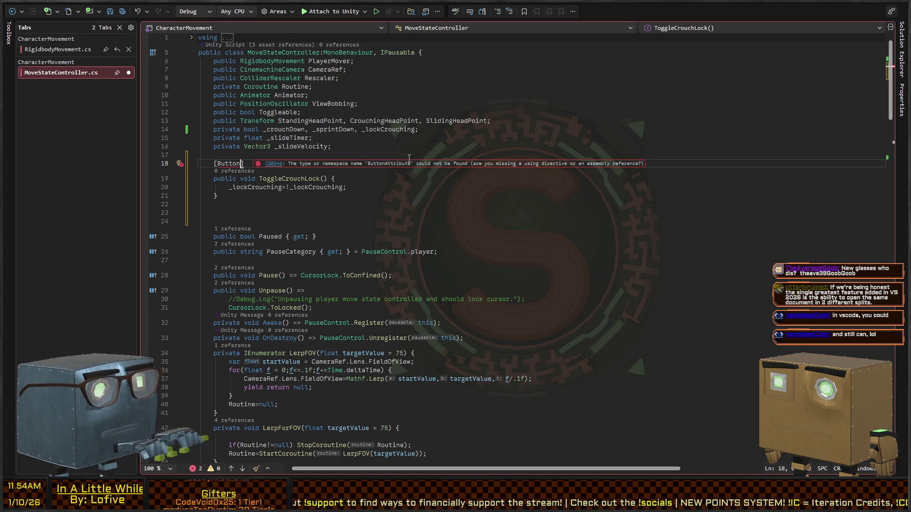
pyautogui.hotkey('ctrl', 'space')
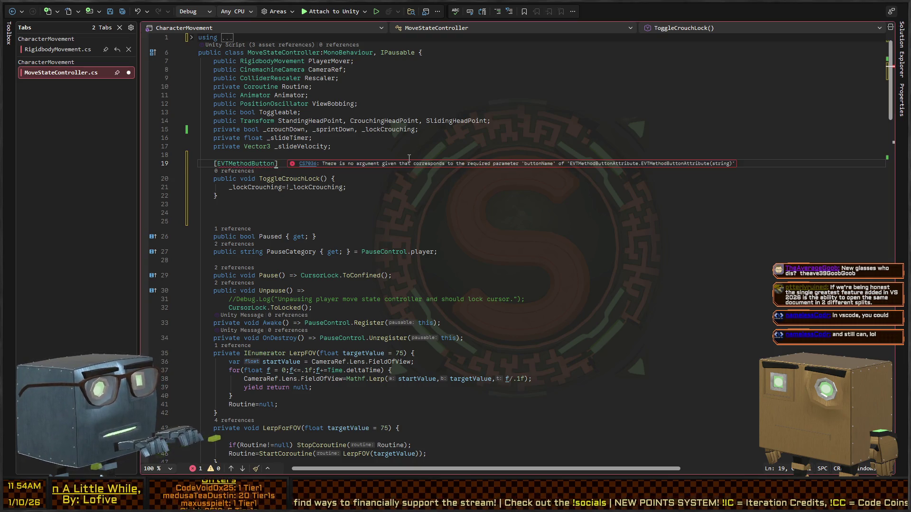
pyautogui.press('Up')
pyautogui.press('Up')
pyautogui.press('Up')
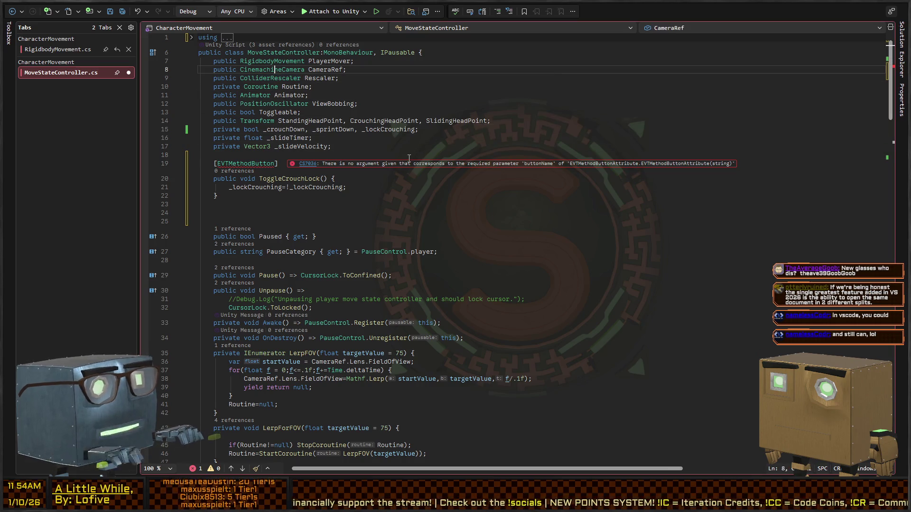
pyautogui.press('Return')
pyautogui.write('[Evtob')
pyautogui.hotkey('ctrl', 'space')
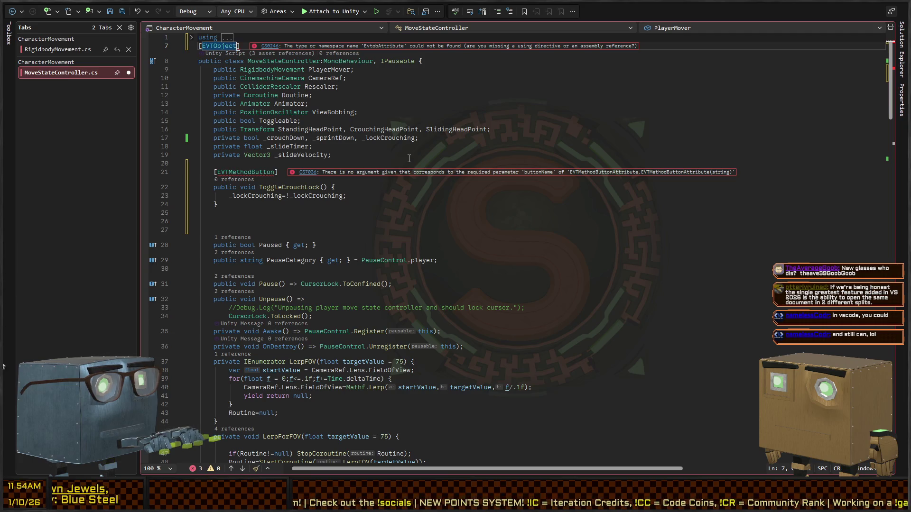
pyautogui.press('Down')
pyautogui.press('Down')
pyautogui.press('Down')
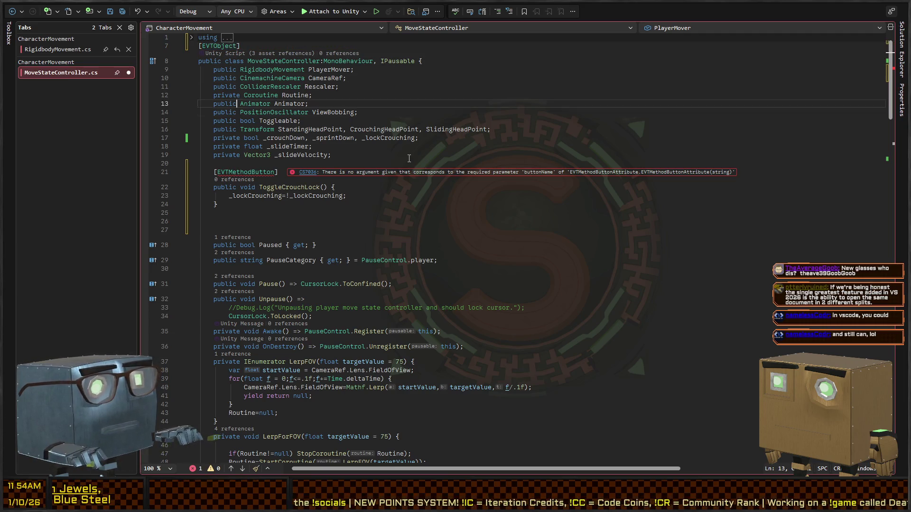
pyautogui.write('(')
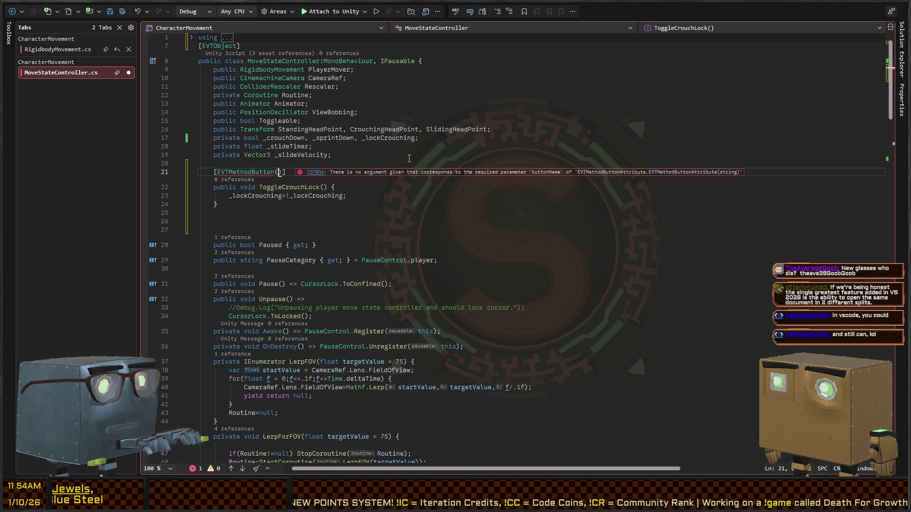
pyautogui.write('"Crouch to')
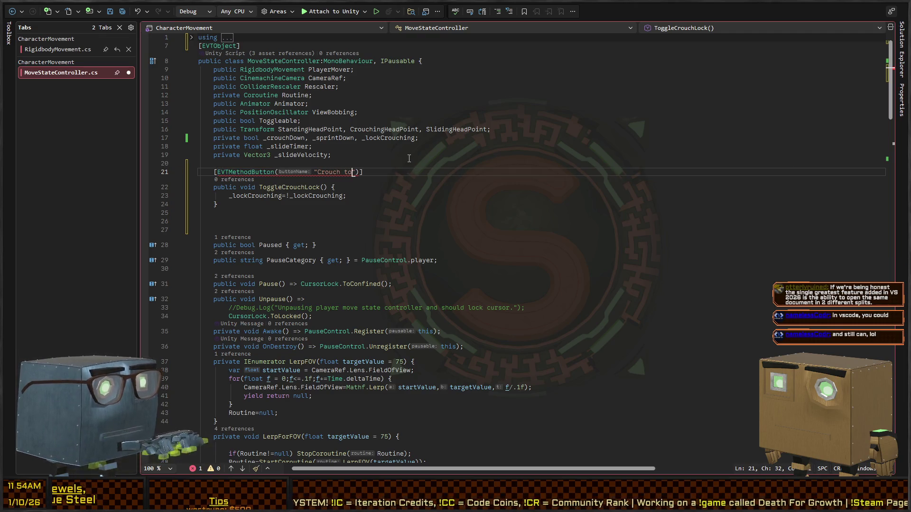
pyautogui.write('"')
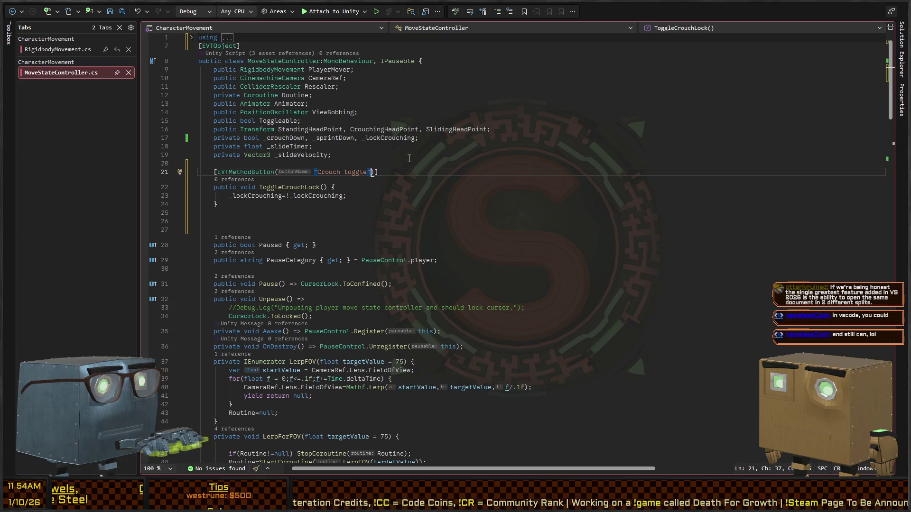
pyautogui.hotkey('ctrl', 's')
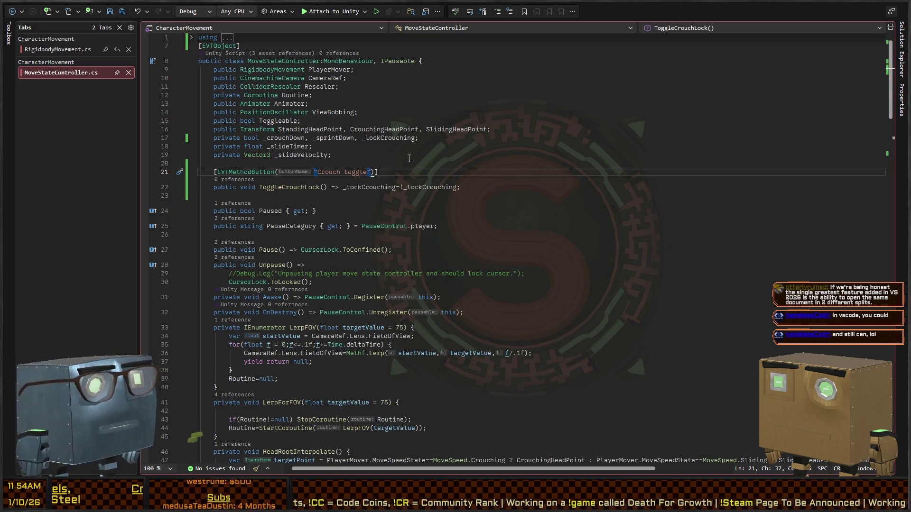
pyautogui.hotkey('alt', 'Tab')
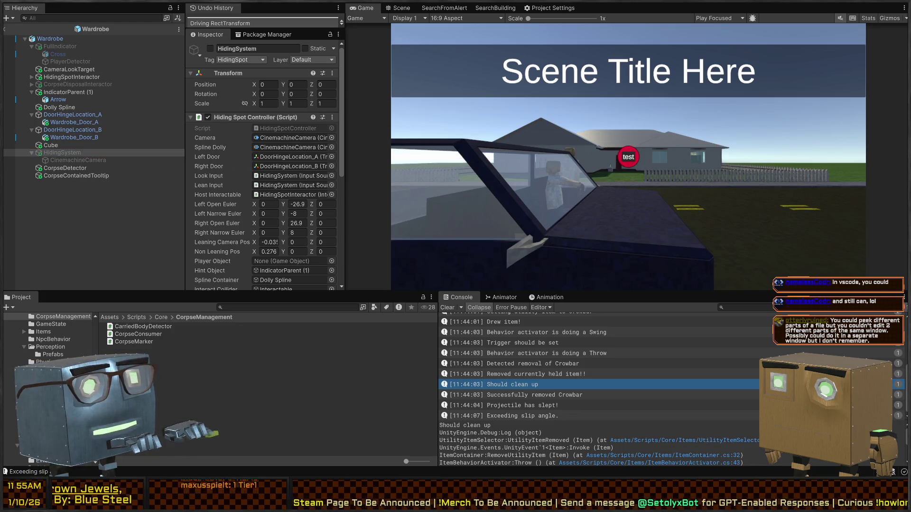
# Leave the Wardrobe prefab view and return to the full scene hierarchy.
pyautogui.scroll(-5, 224, 200)
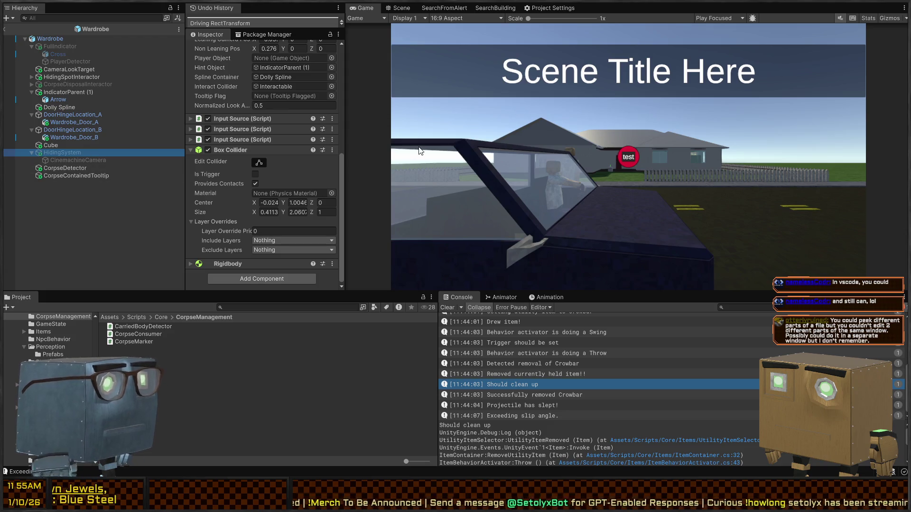
pyautogui.hotkey('alt', 'Tab')
pyautogui.hotkey('alt', 'Tab')
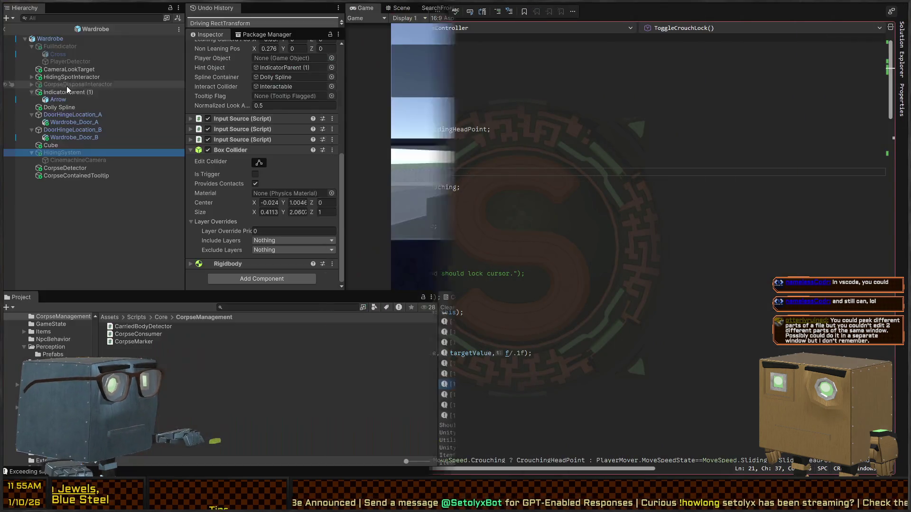
pyautogui.click(5, 29)
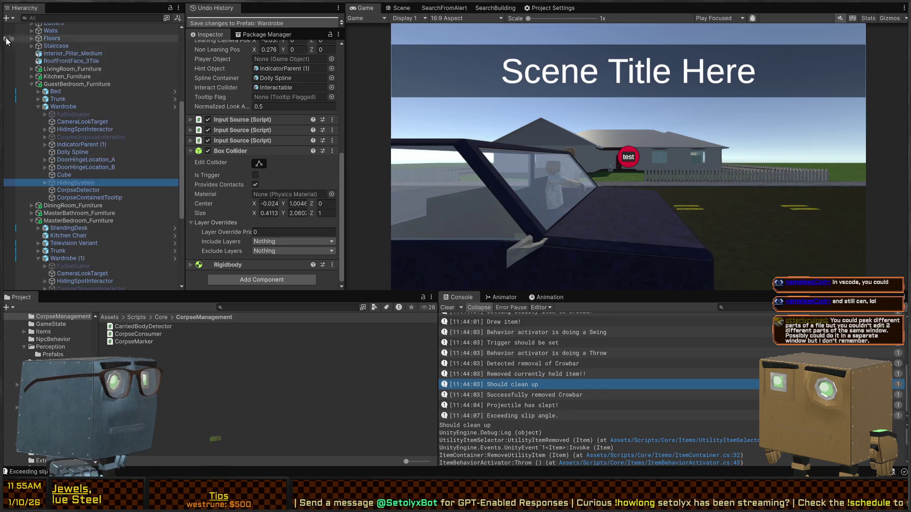
pyautogui.scroll(10, 81, 183)
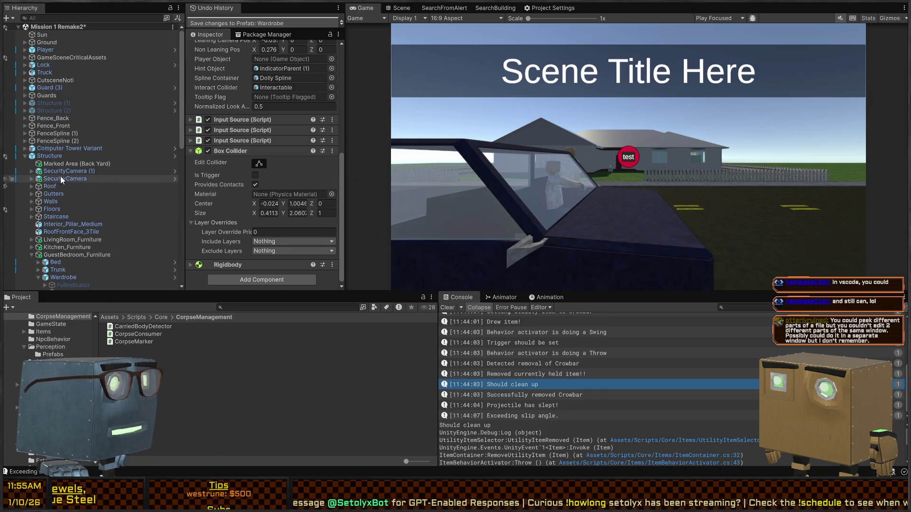
# Expand Player and Systems, then select Movement to view its Move State Controller.
pyautogui.click(61, 48)
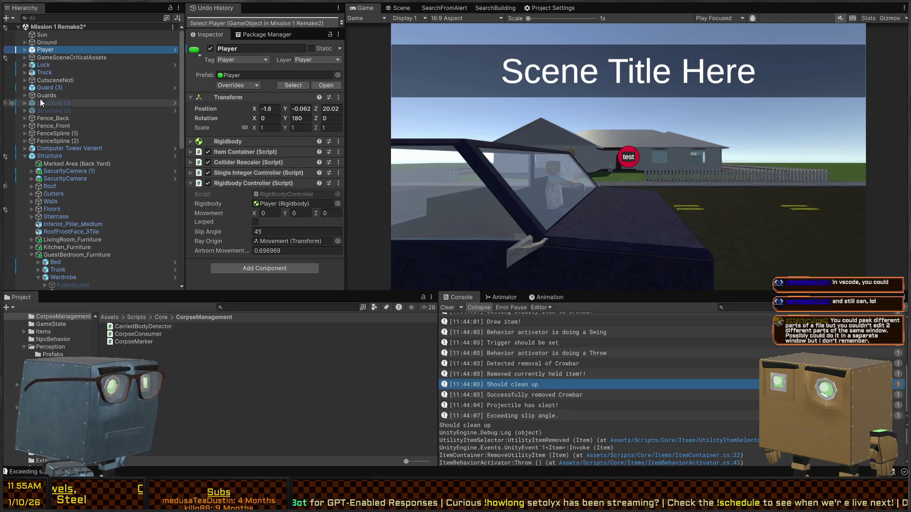
pyautogui.click(26, 50)
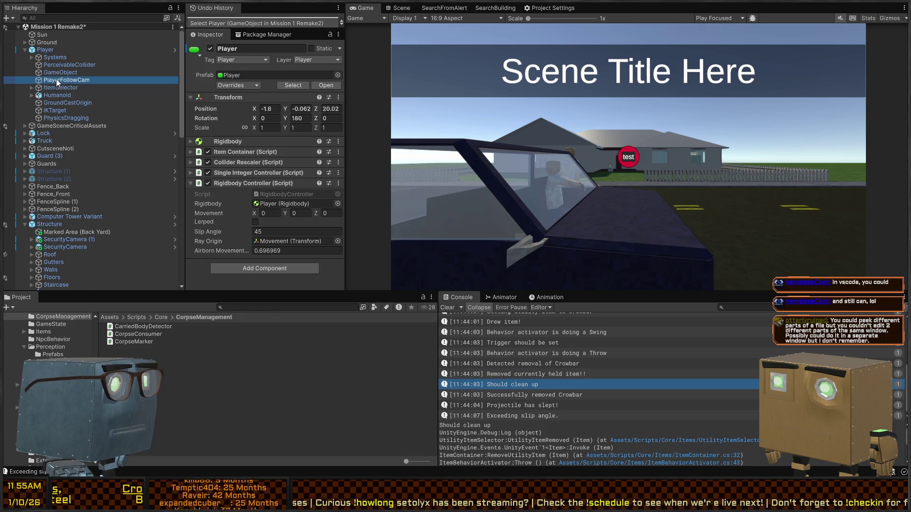
pyautogui.click(52, 65)
pyautogui.click(39, 58)
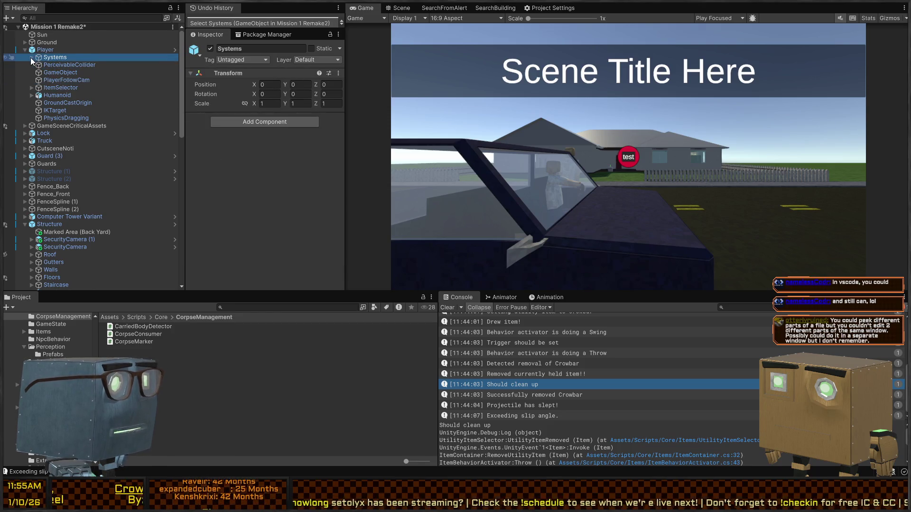
pyautogui.click(30, 58)
pyautogui.click(51, 67)
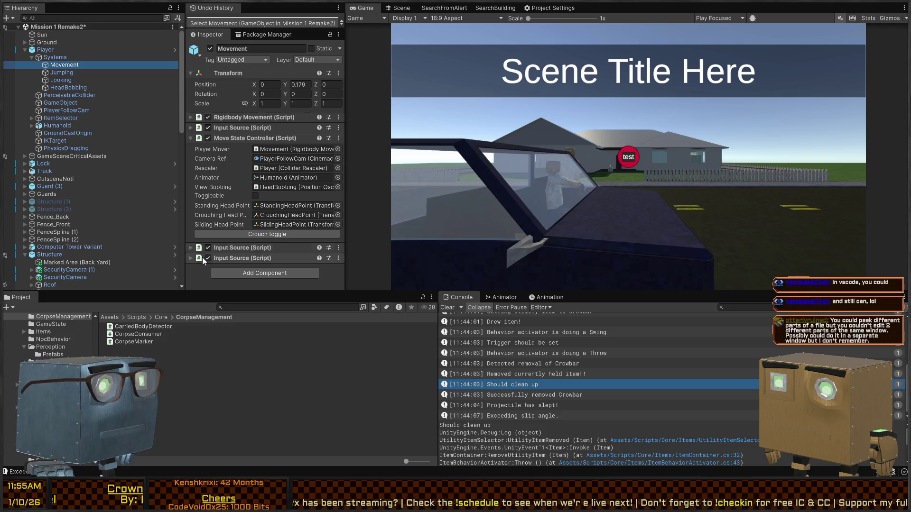
# Play-test by walking the player toward the truck, toggling the pause panel, then exit play mode.
pyautogui.hotkey('ctrl', 'p')
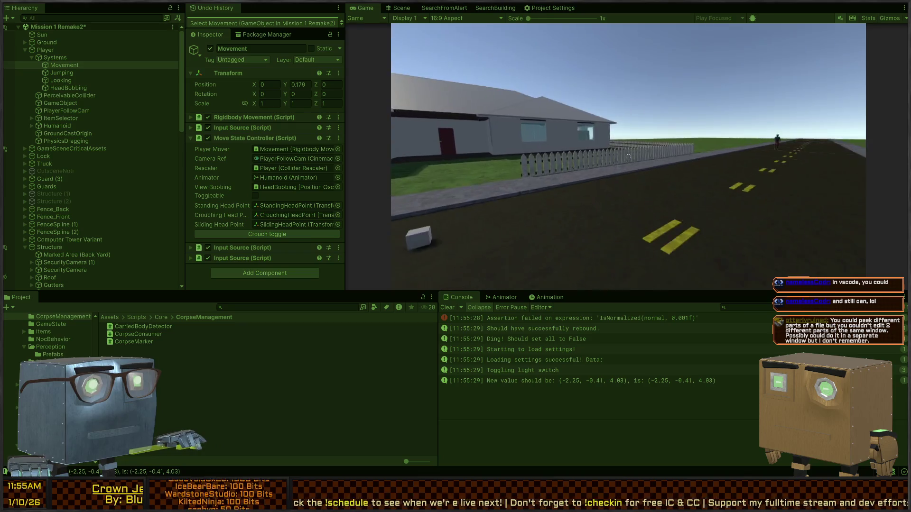
pyautogui.press('w')
pyautogui.press('Escape')
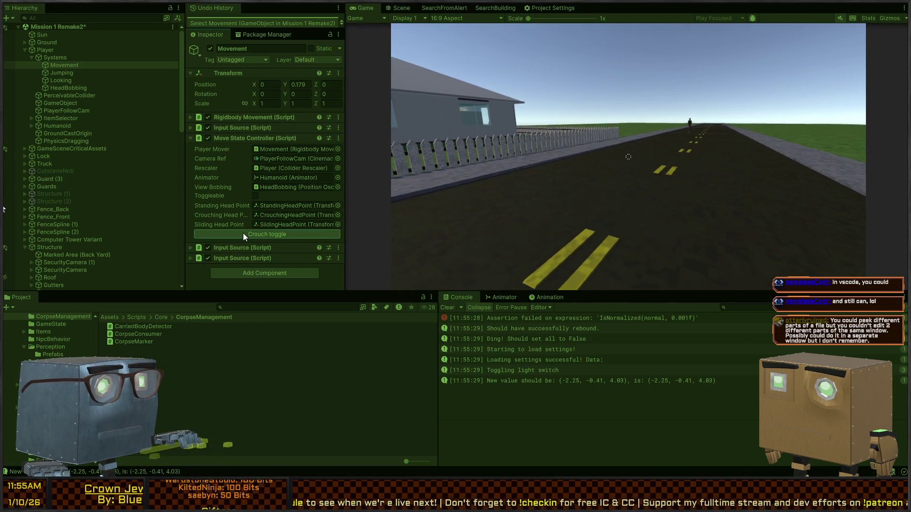
pyautogui.click(650, 202)
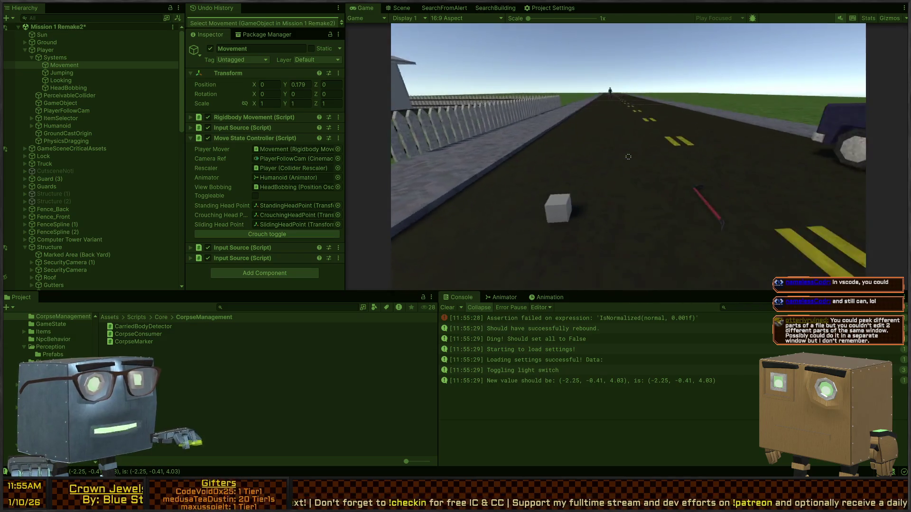
pyautogui.press('w')
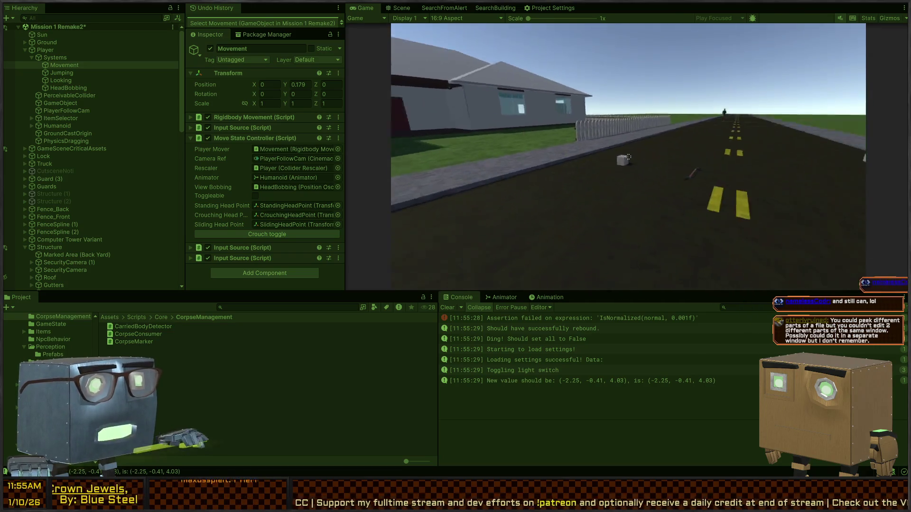
pyautogui.press('w')
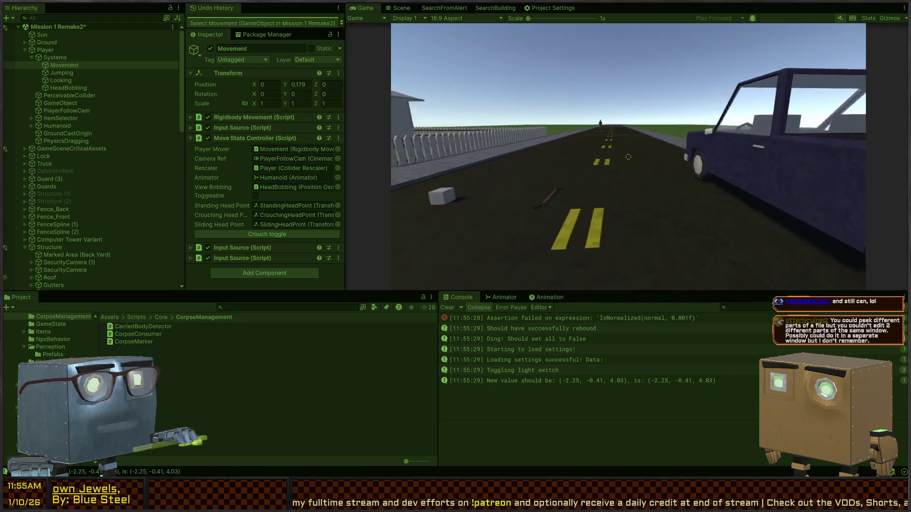
pyautogui.press('Escape')
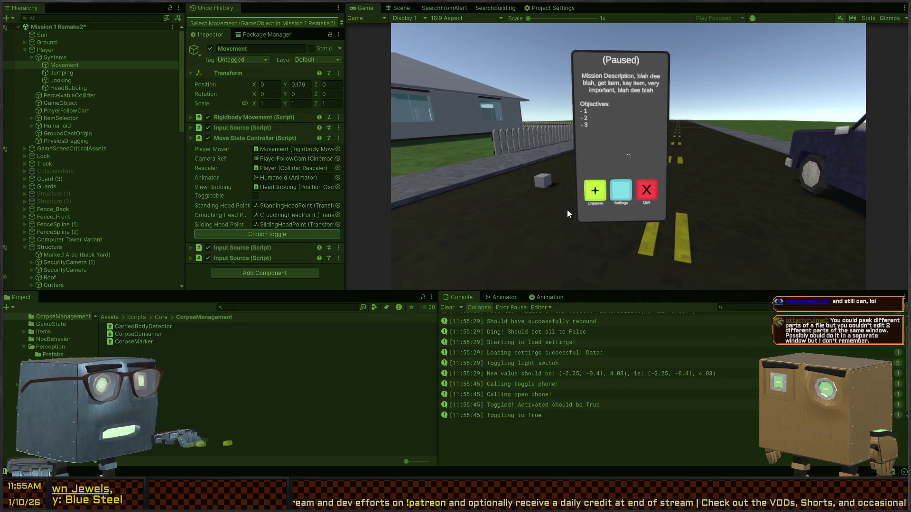
pyautogui.press('Escape')
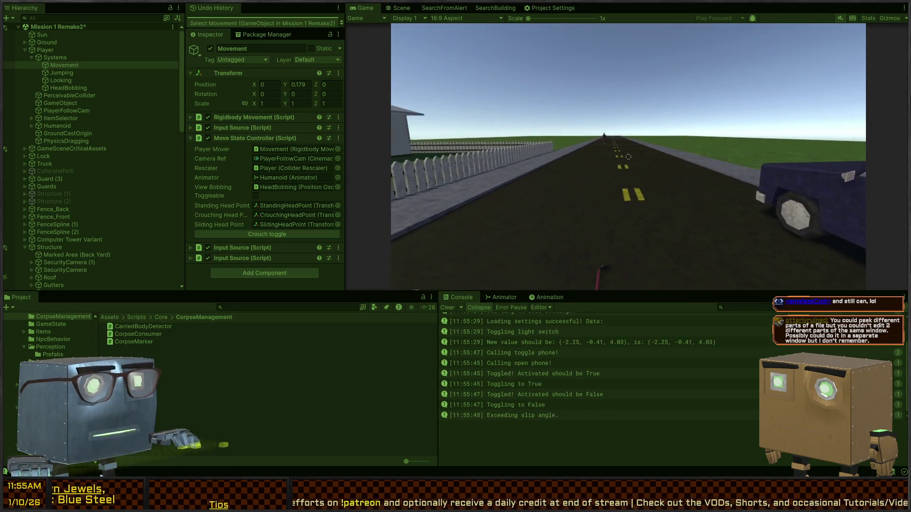
pyautogui.hotkey('ctrl', 'p')
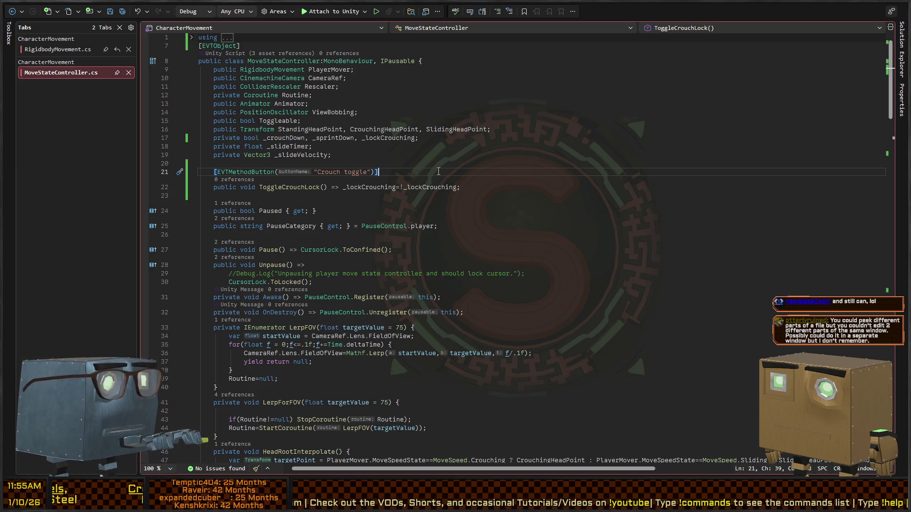
# Delete the "Crouch toggle" EVTMethodButton attribute and blank lines above ToggleCrouchLock.
pyautogui.hotkey('shift', 'Home')
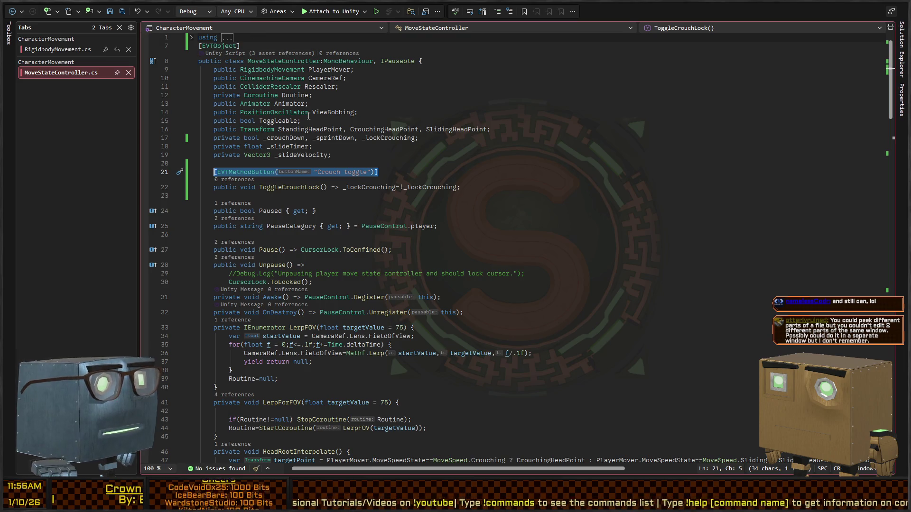
pyautogui.click(294, 187)
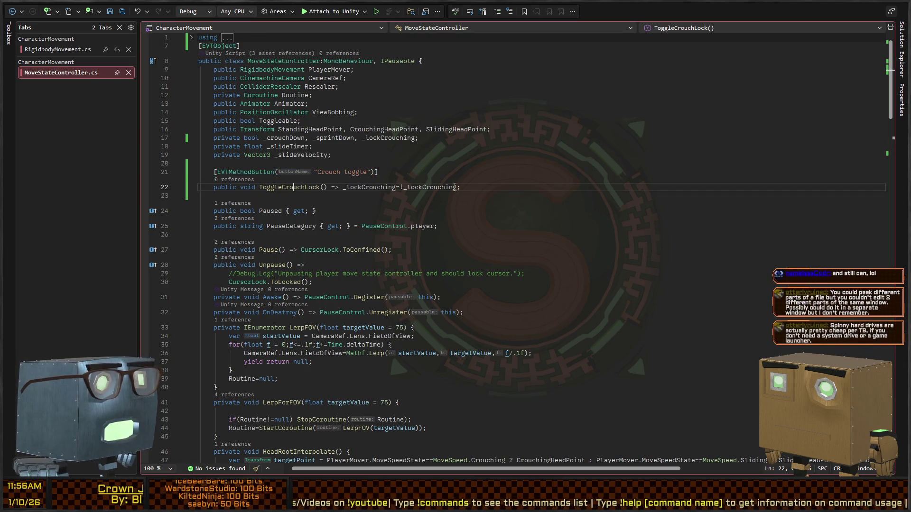
pyautogui.press('Up')
pyautogui.press('End')
pyautogui.hotkey('shift', 'Home')
pyautogui.hotkey('shift', 'Home')
pyautogui.press('BackSpace')
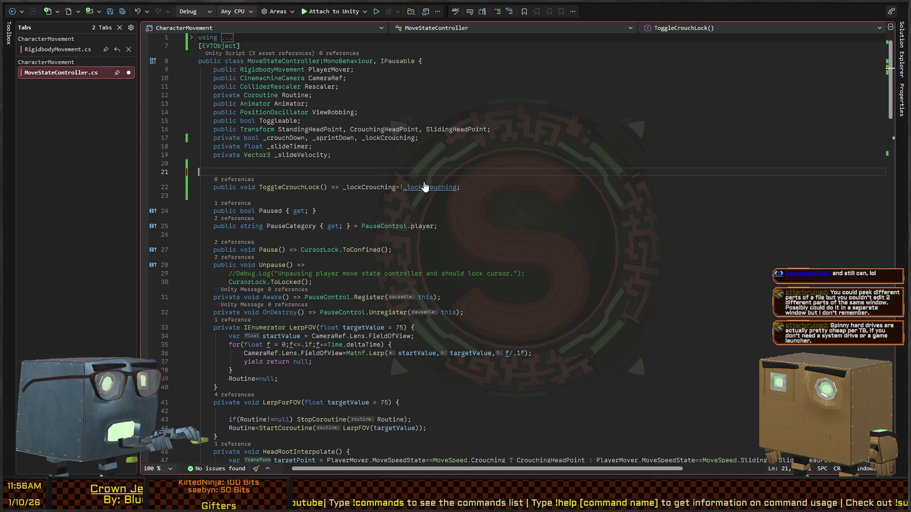
pyautogui.press('BackSpace')
pyautogui.press('BackSpace')
# Delete the EVTObject attribute and unused using lines, then save the script.
pyautogui.press('Up')
pyautogui.press('Up')
pyautogui.press('Up')
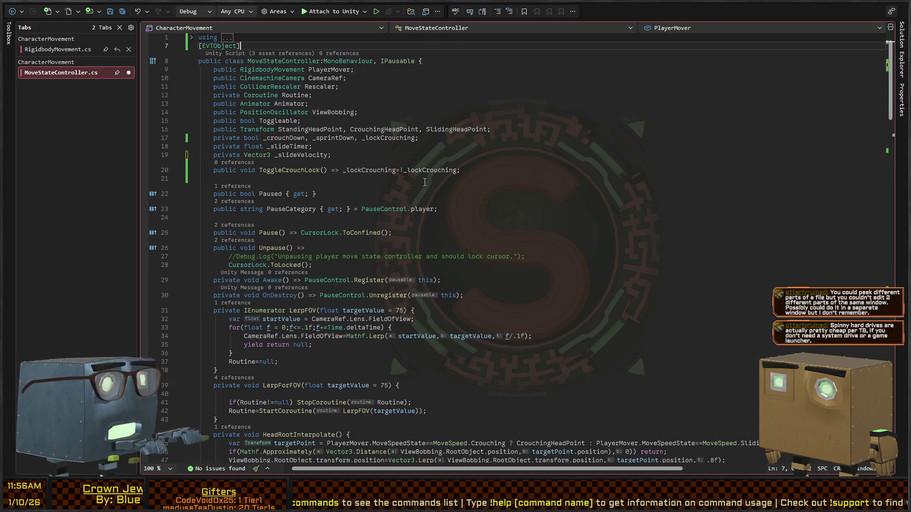
pyautogui.hotkey('shift', 'Home')
pyautogui.hotkey('shift', 'Home')
pyautogui.press('BackSpace')
pyautogui.press('BackSpace')
pyautogui.hotkey('shift', 'Home')
pyautogui.hotkey('shift', 'Home')
pyautogui.press('BackSpace')
pyautogui.press('BackSpace')
pyautogui.hotkey('shift', 'Home')
pyautogui.hotkey('shift', 'Home')
pyautogui.press('BackSpace')
pyautogui.press('BackSpace')
pyautogui.hotkey('ctrl', 's')
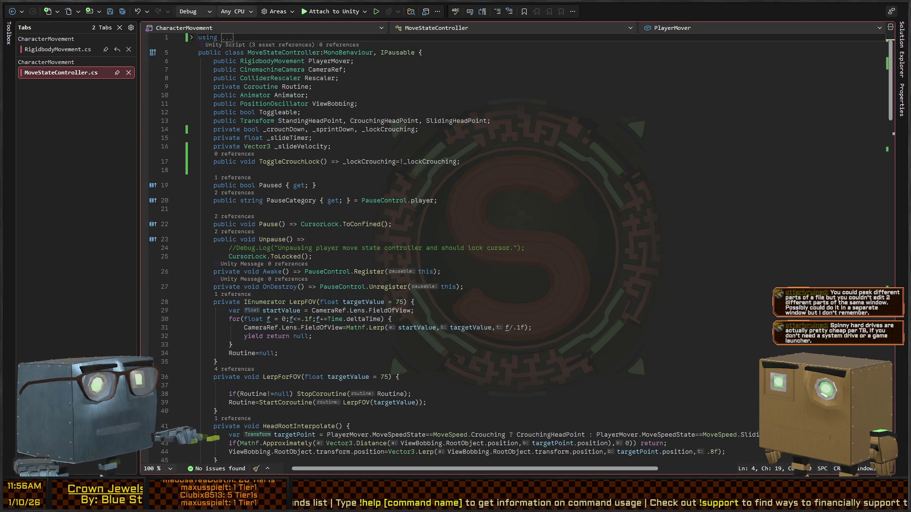
pyautogui.hotkey('alt', 'Tab')
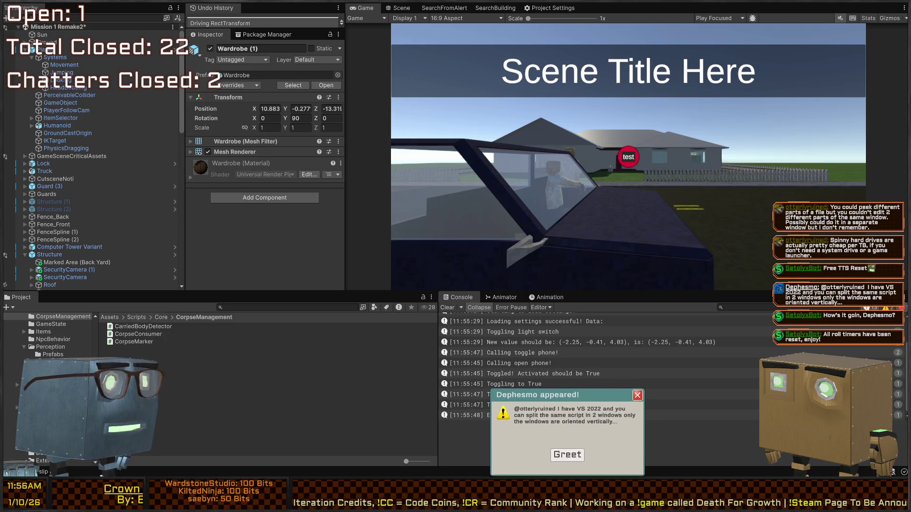
pyautogui.click(570, 457)
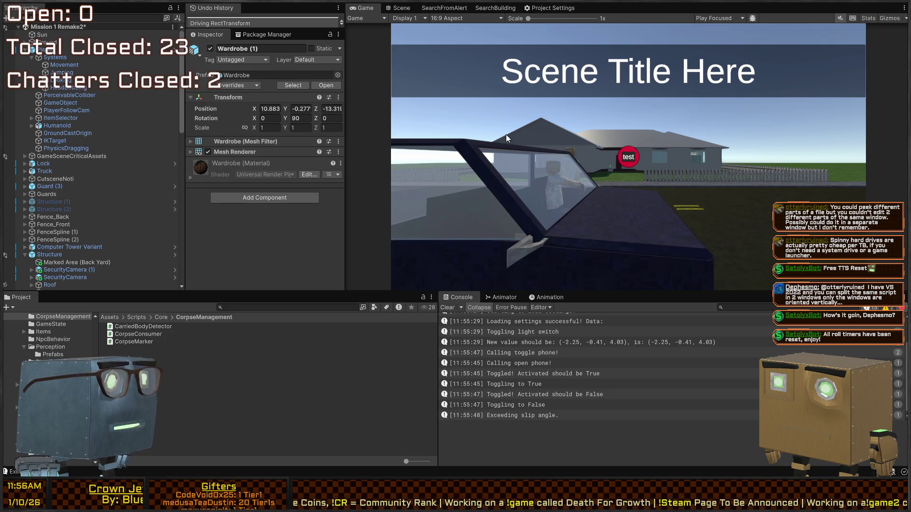
pyautogui.hotkey('shift', 'space')
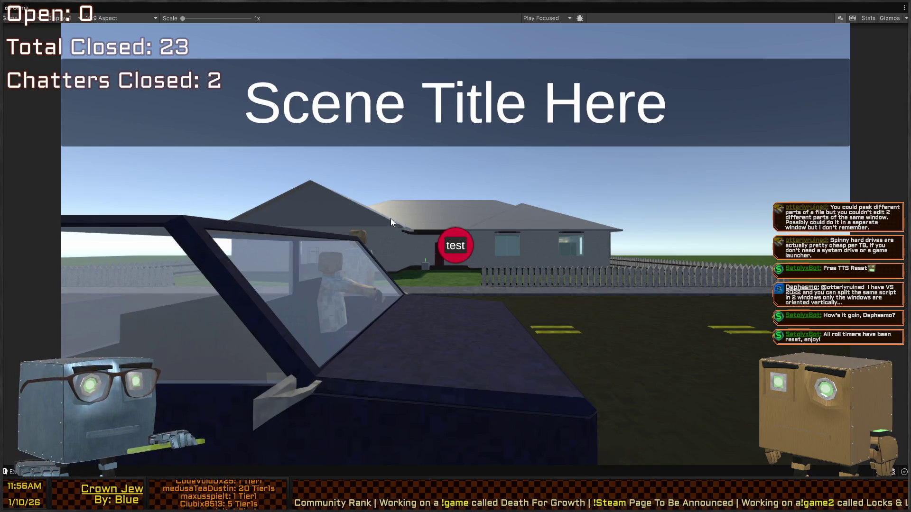
pyautogui.hotkey('shift', 'space')
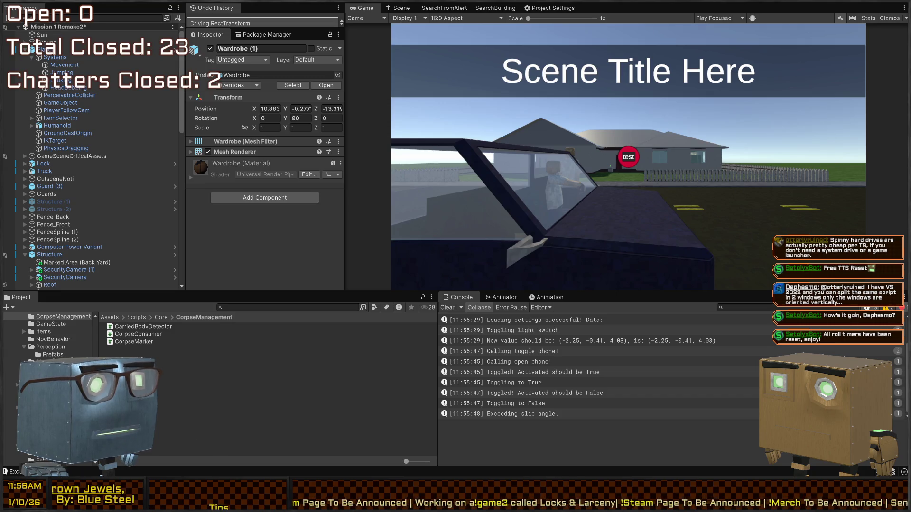
pyautogui.hotkey('ctrl', 'shift', 't')
pyautogui.click(278, 352)
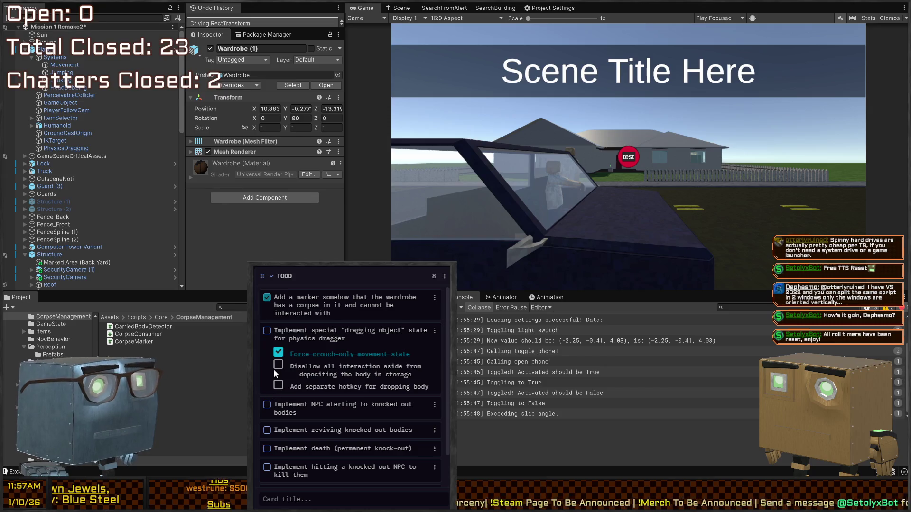
pyautogui.click(278, 353)
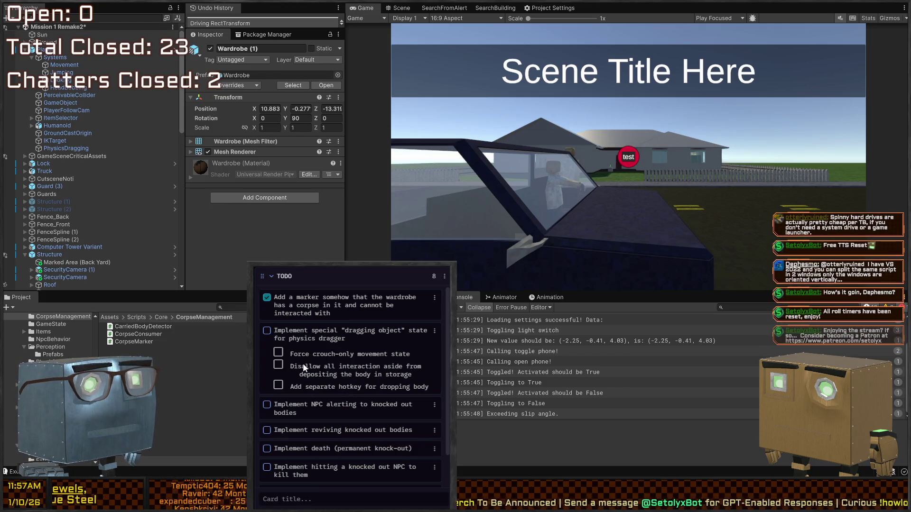
pyautogui.scroll(-10, 61, 220)
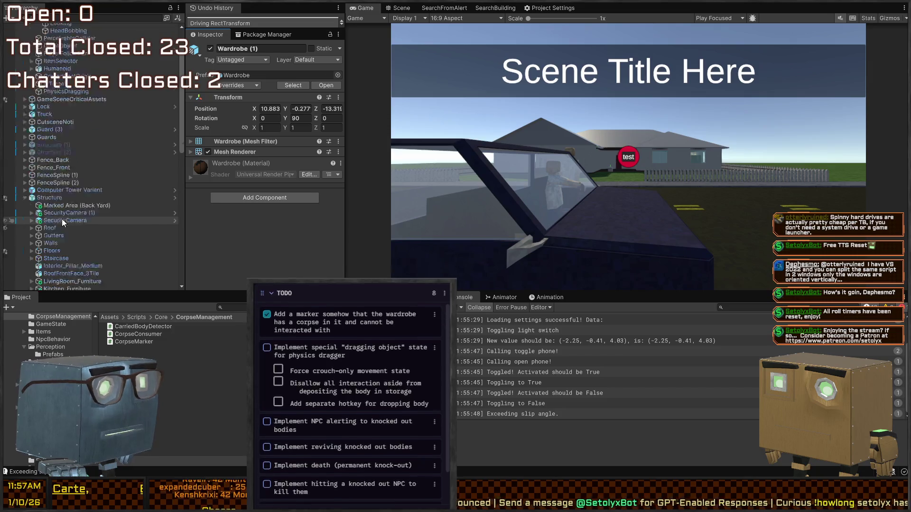
pyautogui.scroll(15, 70, 278)
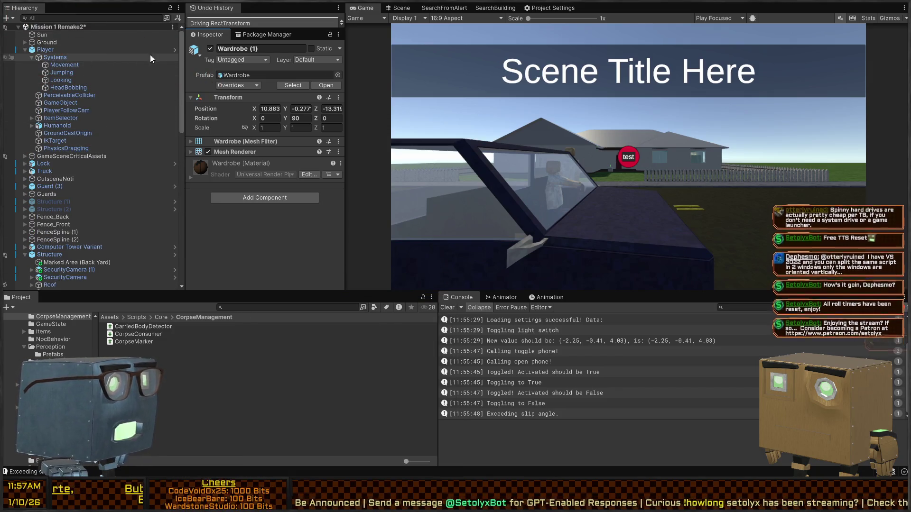
pyautogui.click(175, 50)
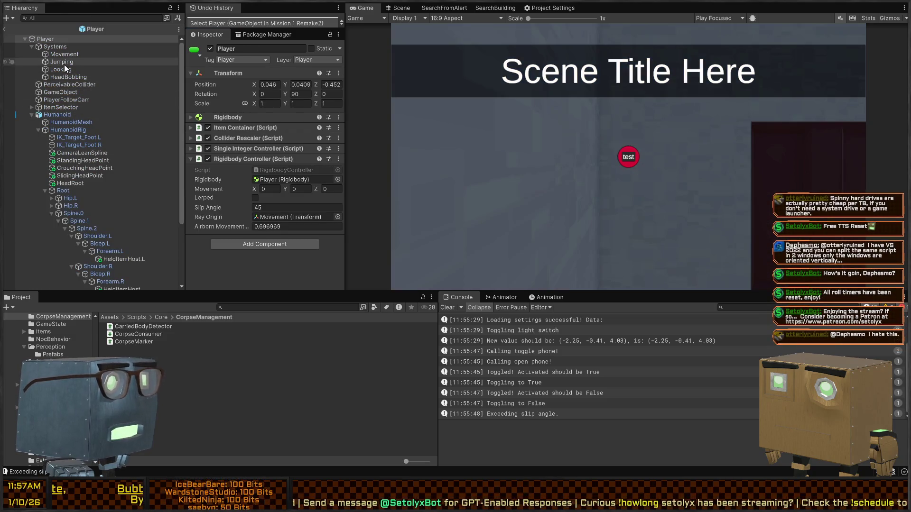
# Move PhysicsDragging under Systems after HeadBobbing and start assigning the Physics Dragger's Left Arm.
pyautogui.scroll(-5, 93, 102)
pyautogui.click(60, 284)
pyautogui.moveTo(59, 284)
pyautogui.mouseDown()
pyautogui.moveTo(67, 99)
pyautogui.moveTo(52, 38)
pyautogui.moveTo(57, 46)
pyautogui.mouseUp()
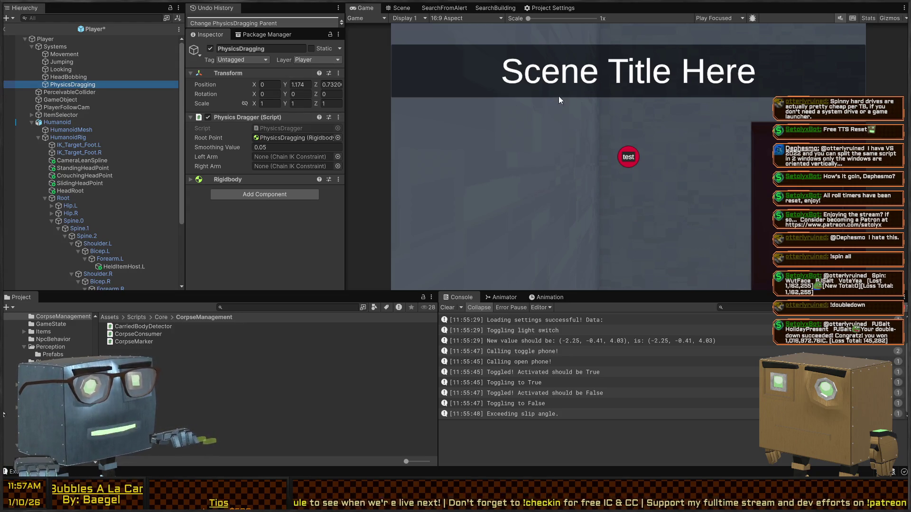
pyautogui.click(454, 47)
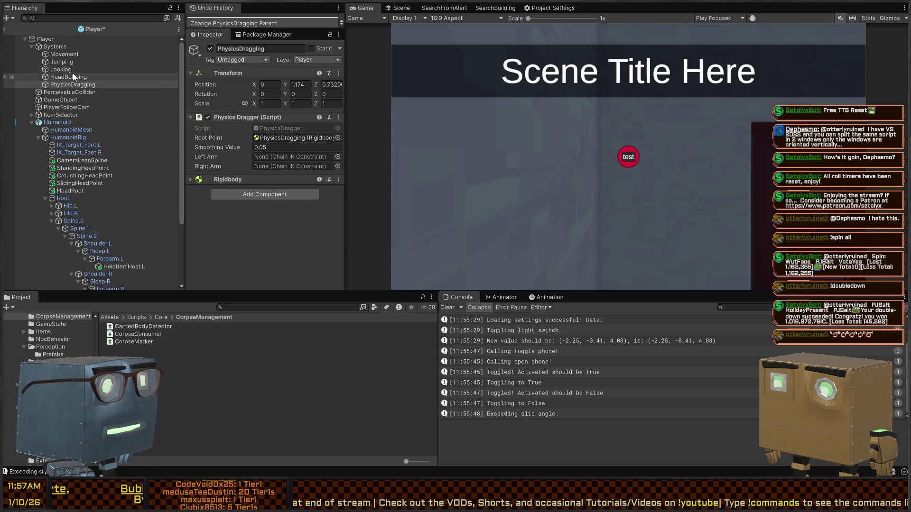
pyautogui.click(337, 159)
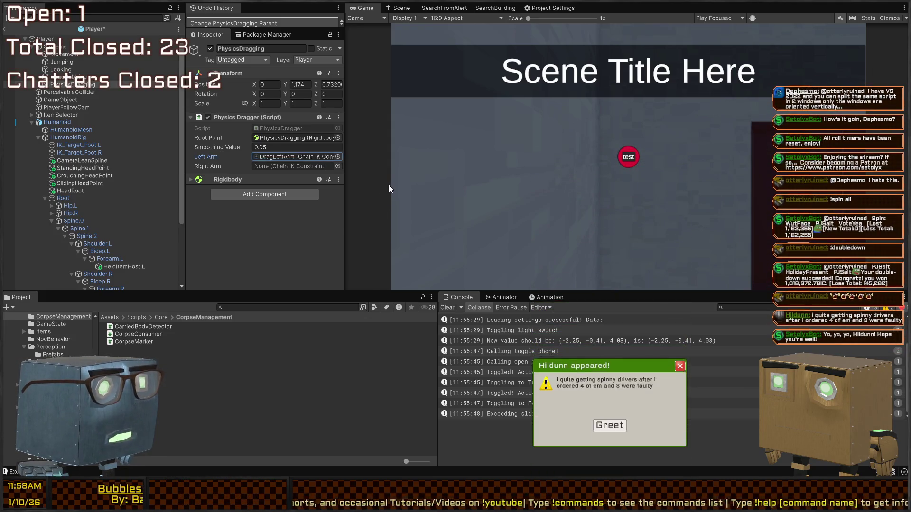
# Set the Physics Dragger's Left Arm to DragLeftArm and Right Arm to DragRightArm.
pyautogui.click(338, 169)
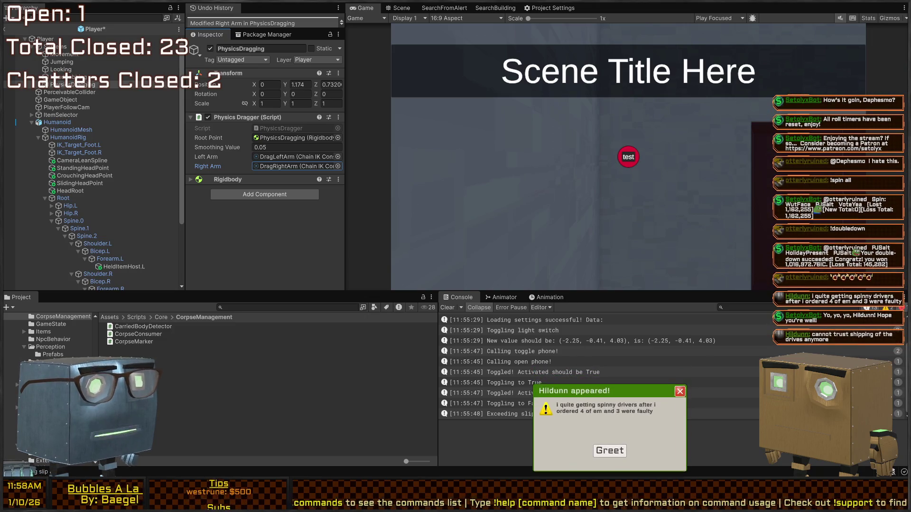
pyautogui.click(610, 452)
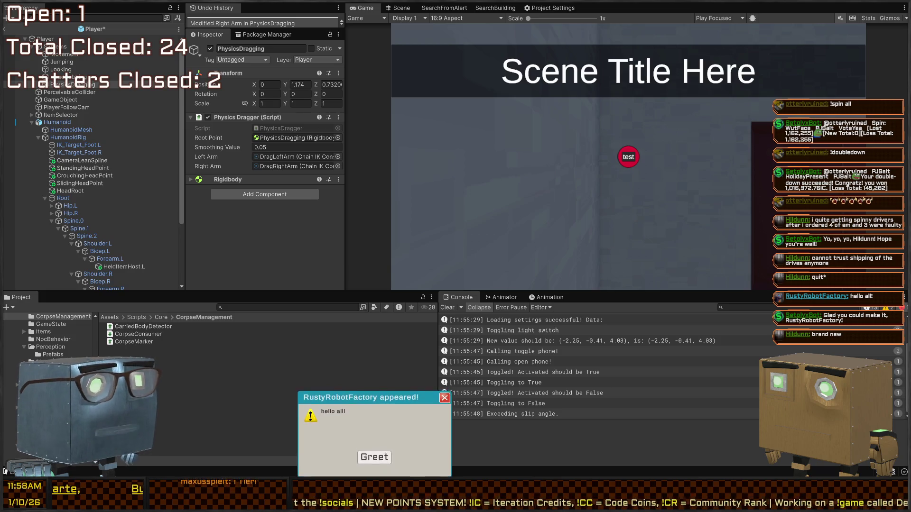
pyautogui.click(375, 455)
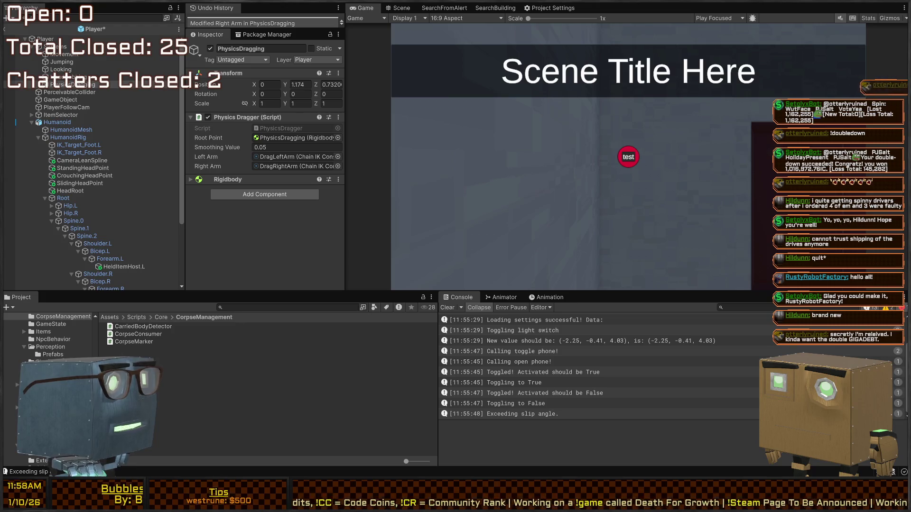
pyautogui.click(498, 217)
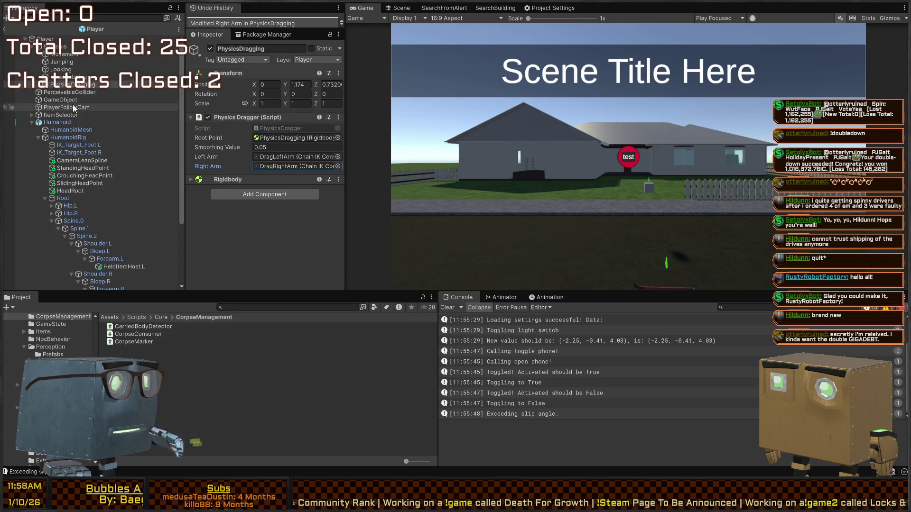
# Open the PhysicsDragger script in Visual Studio from the Inspector.
pyautogui.click(401, 8)
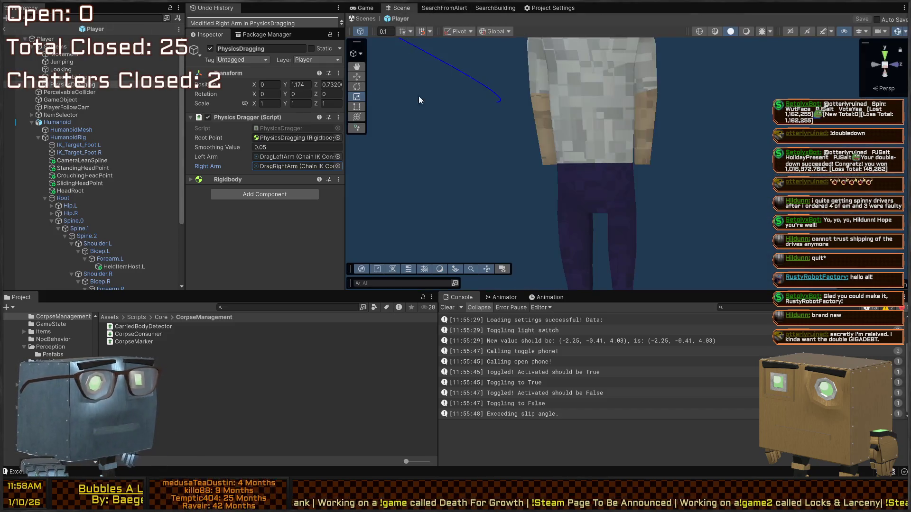
pyautogui.scroll(-5, 475, 123)
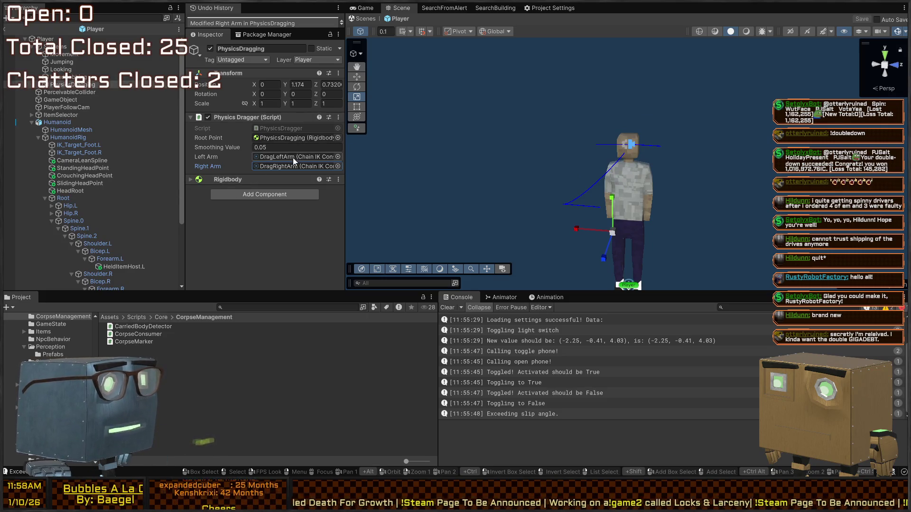
pyautogui.doubleClick(270, 128)
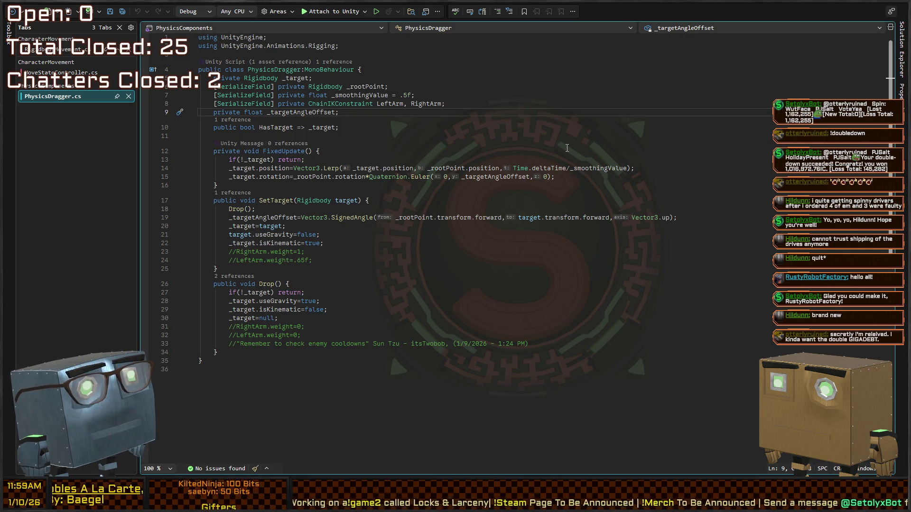
# Declare public UnityEvents OnStartDrag and OnStopDrag below the target-offset field.
pyautogui.press('Return')
pyautogui.write('public UnityEvent')
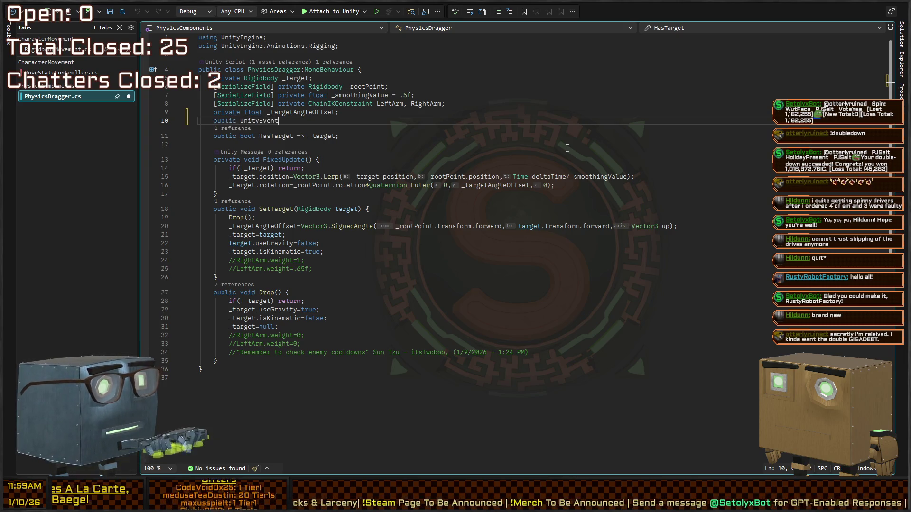
pyautogui.write('OnS')
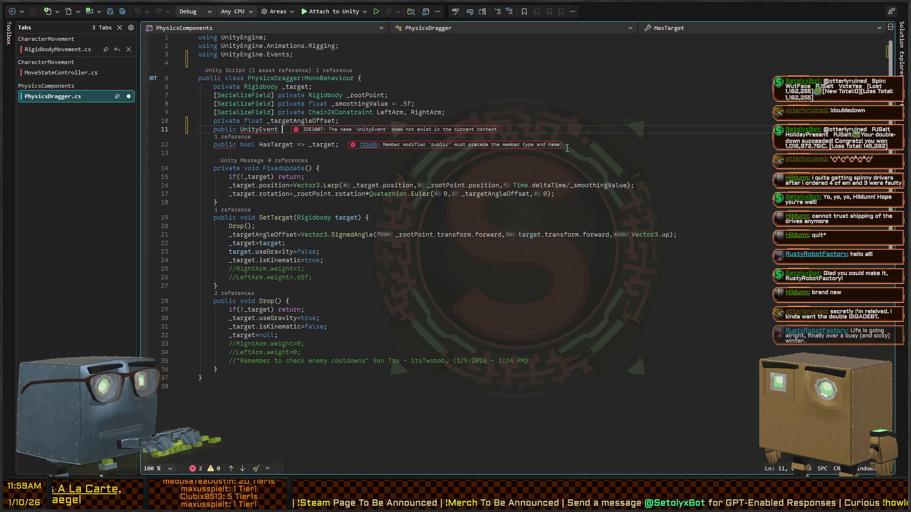
pyautogui.write('tartDrag, OnS')
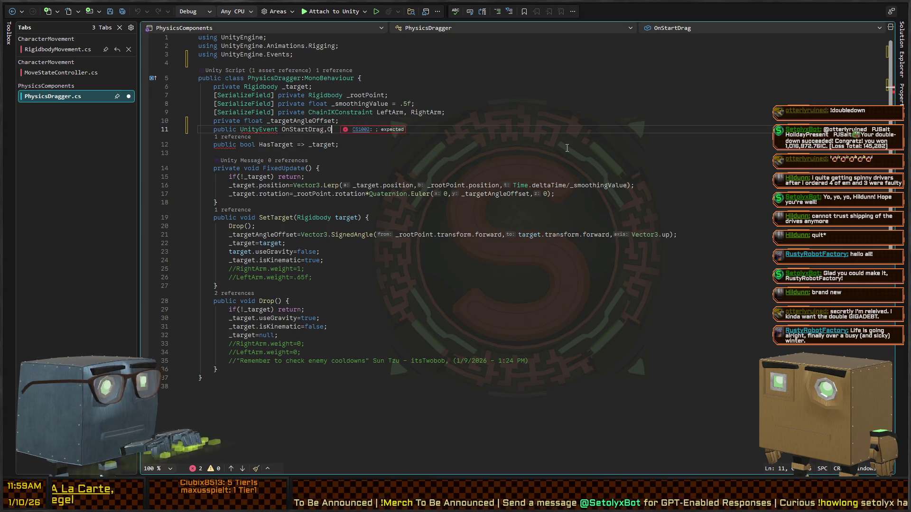
pyautogui.write('topDrag;')
pyautogui.press('Down')
pyautogui.press('Down')
pyautogui.press('Down')
pyautogui.press('Down')
pyautogui.press('Down')
pyautogui.press('Down')
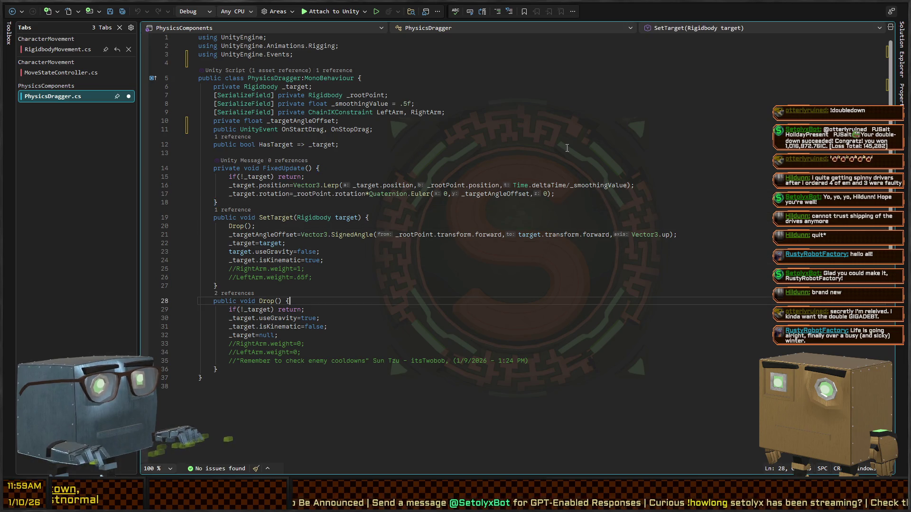
# Invoke OnStartDrag in SetTarget and OnStopDrag?.Invoke() in Drop, then return to Unity.
pyautogui.press('Up')
pyautogui.press('Up')
pyautogui.hotkey('ctrl', 'Return')
pyautogui.write('OnS')
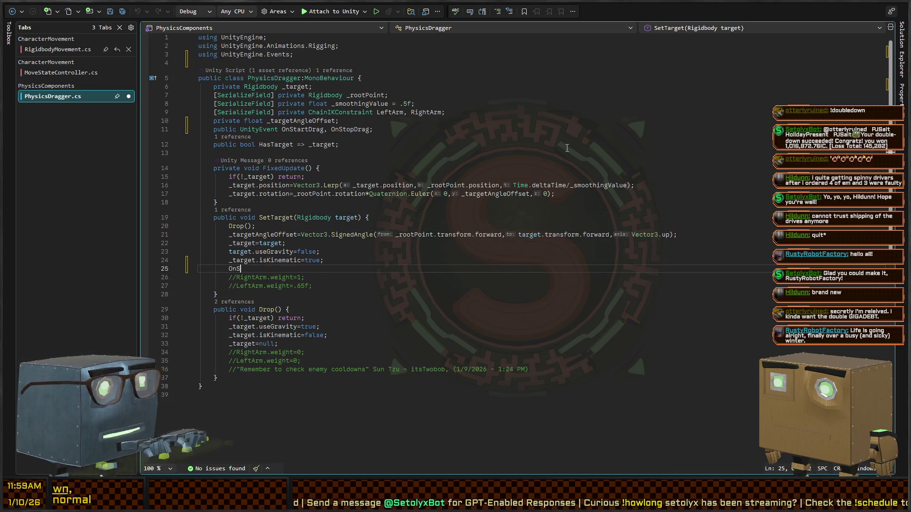
pyautogui.write('Invoke')
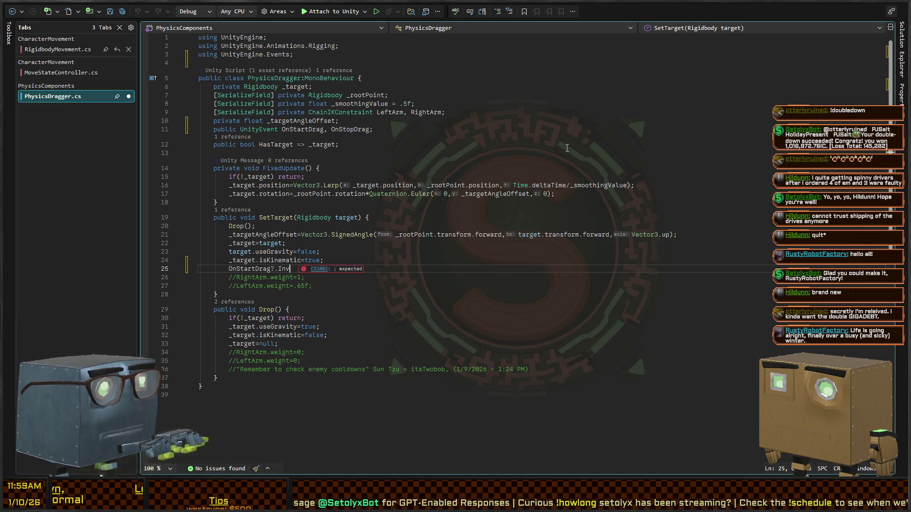
pyautogui.press('Down')
pyautogui.press('Down')
pyautogui.press('Down')
pyautogui.hotkey('ctrl', 'Return')
pyautogui.write('?.Invoke();')
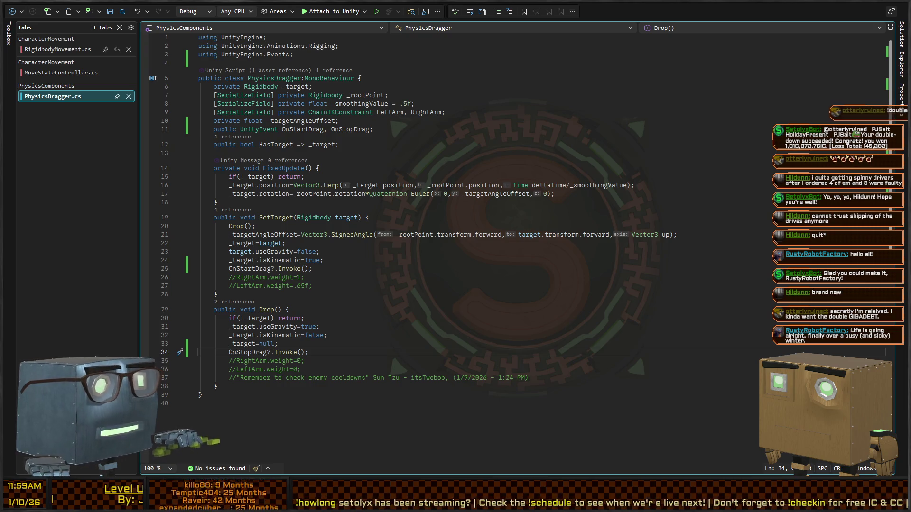
pyautogui.hotkey('alt', 'Tab')
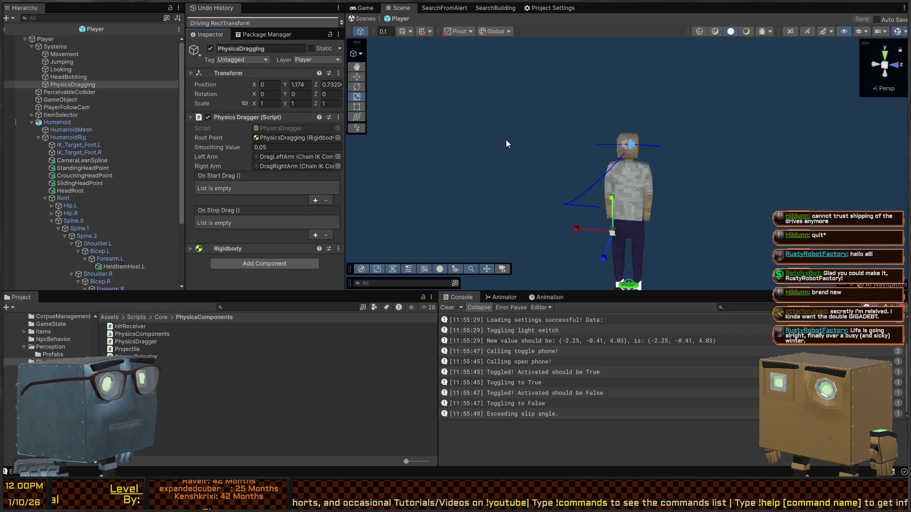
# Wire Jumping's InputSource.StopListen to On Start Drag and paste the Jumping listener into On Stop Drag.
pyautogui.moveTo(496, 144)
pyautogui.mouseDown()
pyautogui.moveTo(460, 147)
pyautogui.moveTo(468, 138)
pyautogui.moveTo(441, 147)
pyautogui.mouseUp()
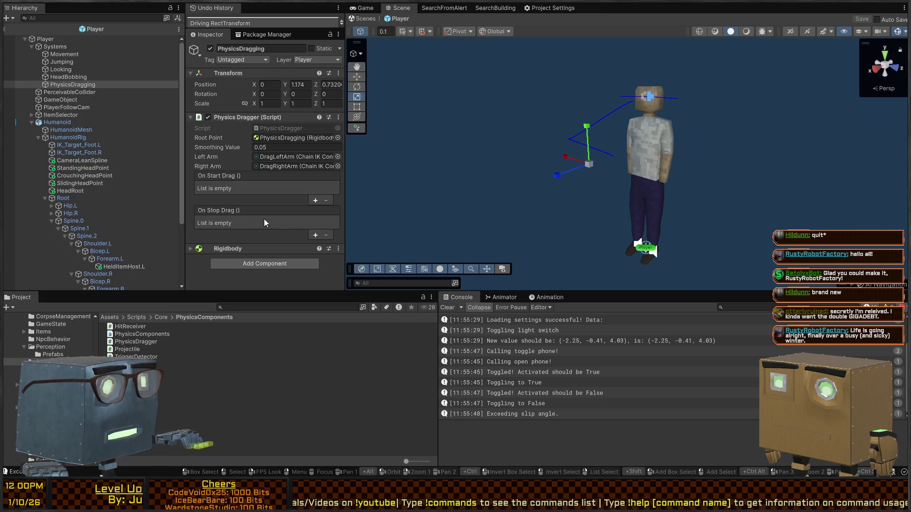
pyautogui.click(315, 200)
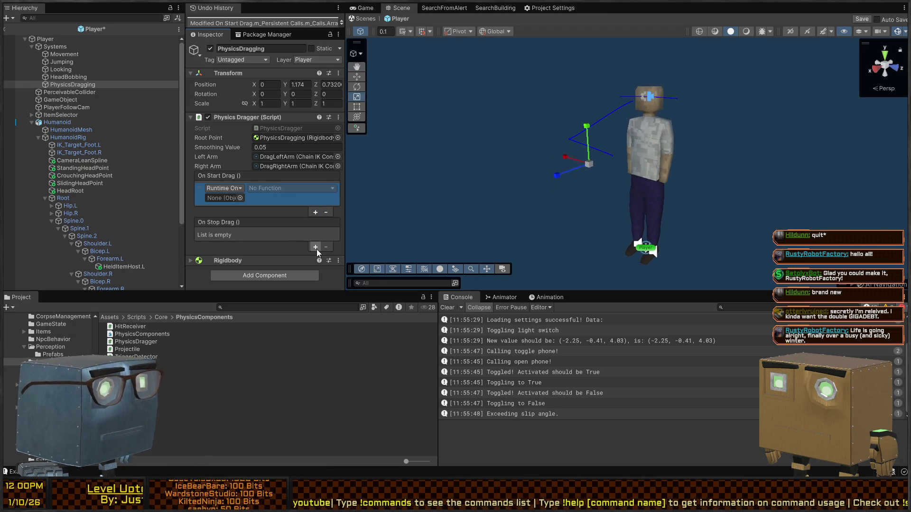
pyautogui.click(315, 247)
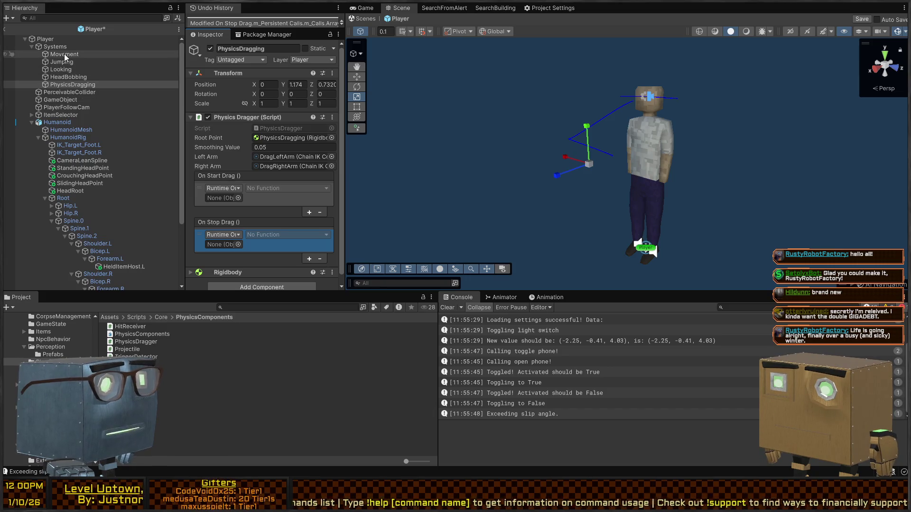
pyautogui.moveTo(71, 84); pyautogui.dragTo(220, 202)
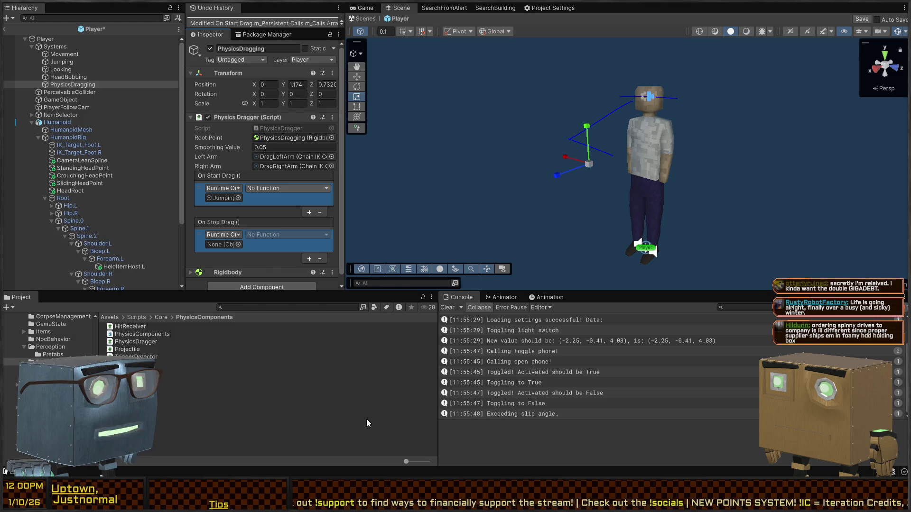
pyautogui.hotkey('ctrl', 'y')
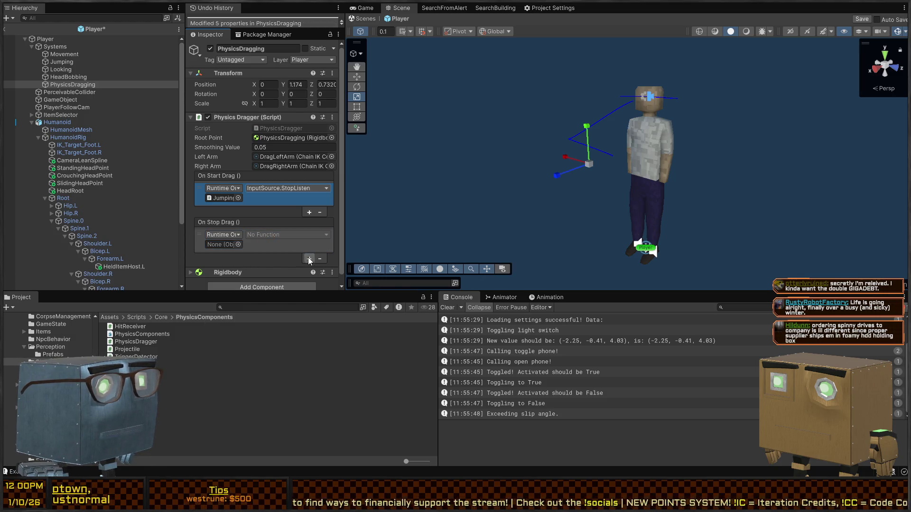
pyautogui.click(308, 259)
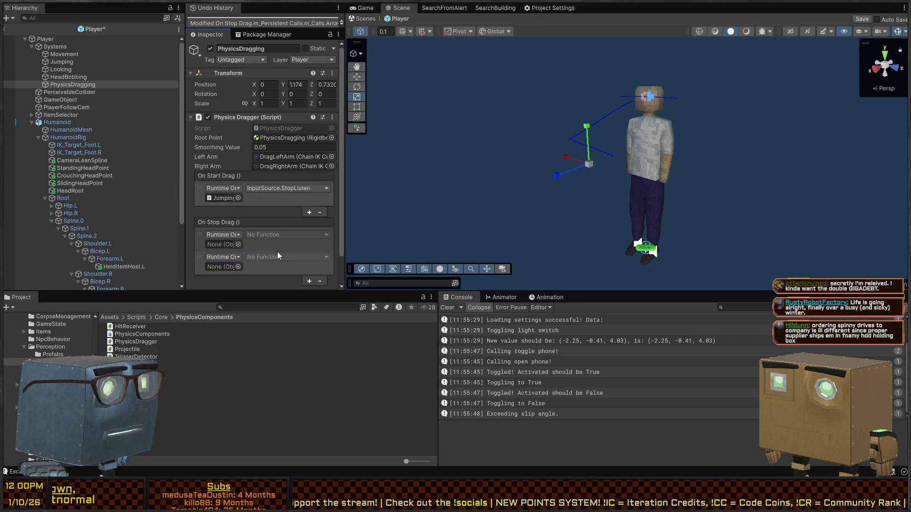
pyautogui.hotkey('ctrl', 'v')
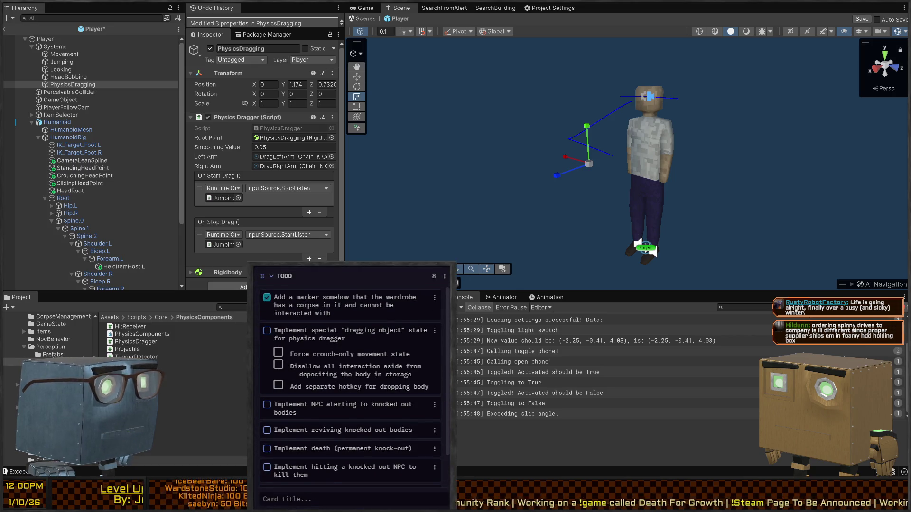
# Add second listeners on both drag events targeting Movement, with On Start Drag calling ToggleCrouchLock.
pyautogui.click(309, 213)
pyautogui.scroll(-2, 315, 210)
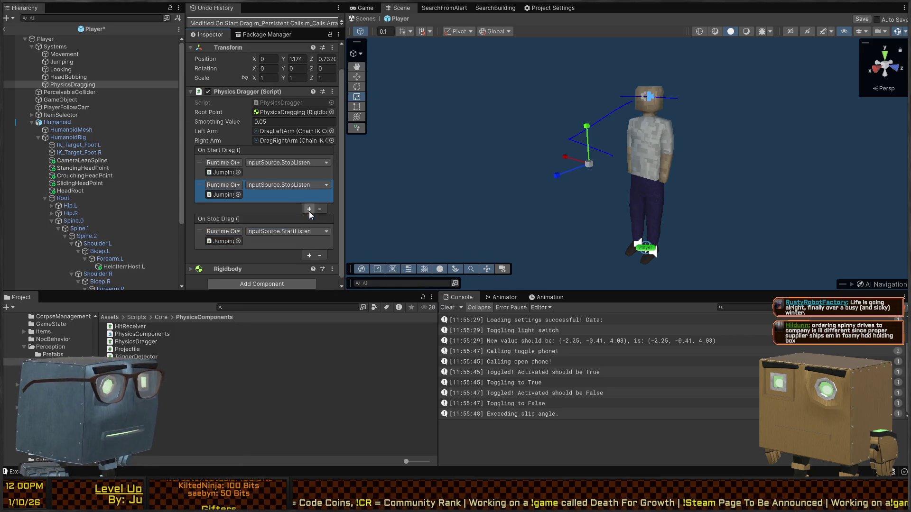
pyautogui.click(309, 250)
pyautogui.moveTo(58, 56); pyautogui.dragTo(223, 190)
pyautogui.moveTo(54, 57); pyautogui.dragTo(221, 257)
pyautogui.click(304, 187)
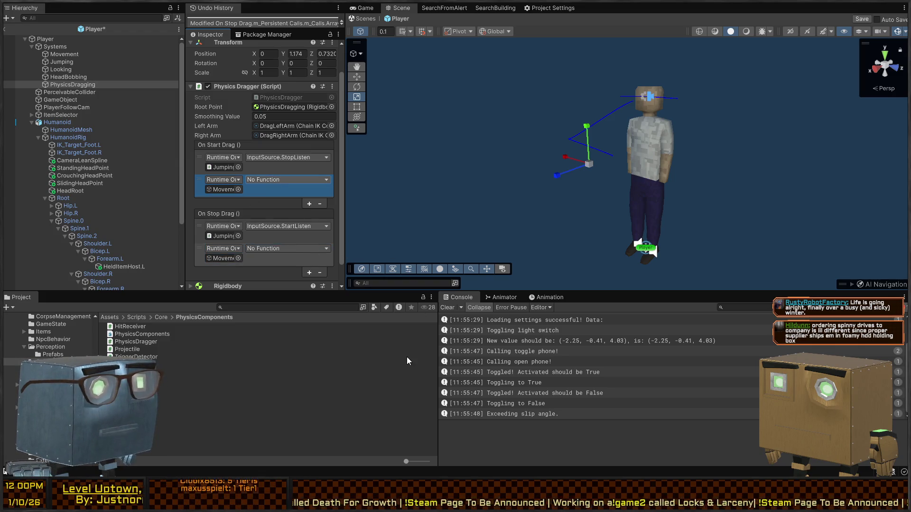
pyautogui.click(374, 400)
pyautogui.click(285, 257)
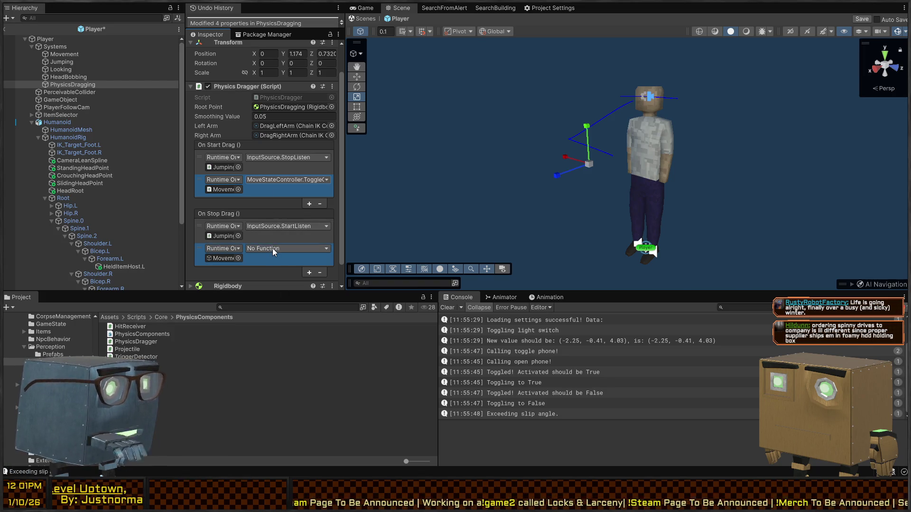
pyautogui.hotkey('alt', 'Tab')
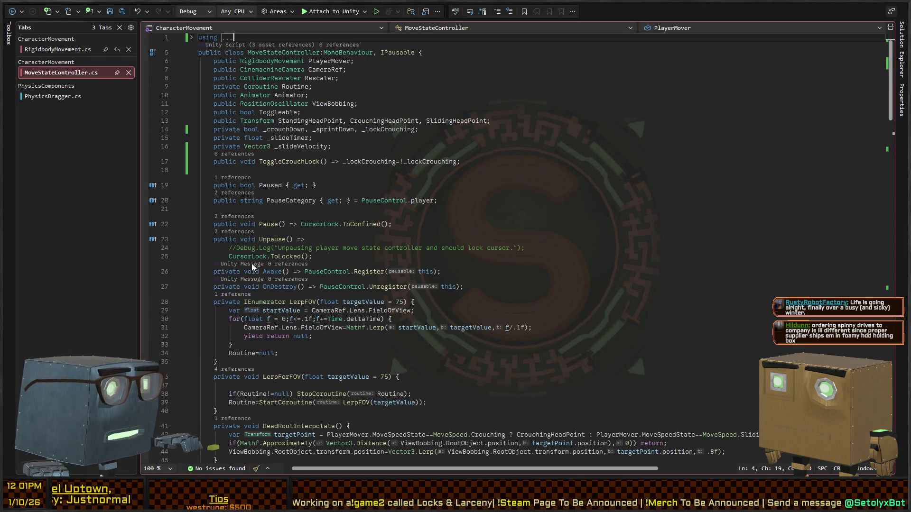
# Replace ToggleCrouchLock with 'public void SetCrouchLock(bool value) => _lockCrouching = value;' and save.
pyautogui.click(441, 169)
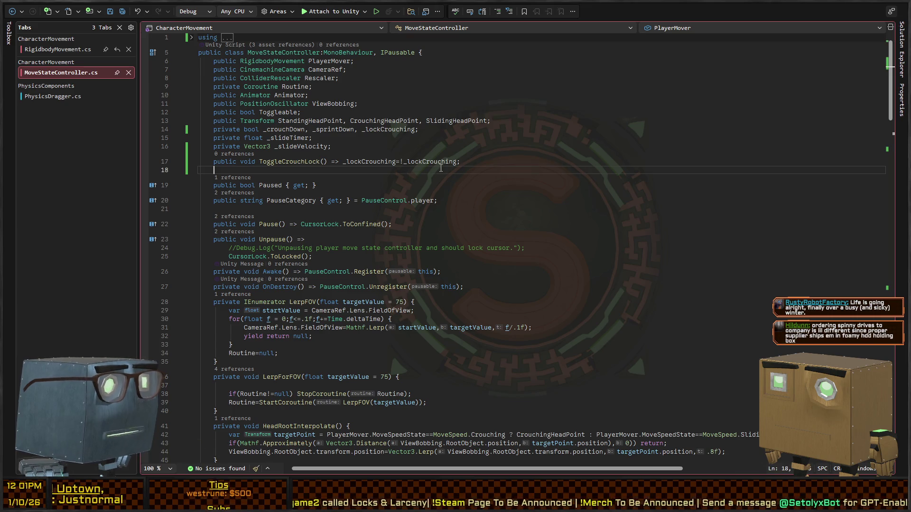
pyautogui.hotkey('shift', 'Up')
pyautogui.press('Delete')
pyautogui.press('Down')
pyautogui.press('Down')
pyautogui.press('Down')
pyautogui.press('Return')
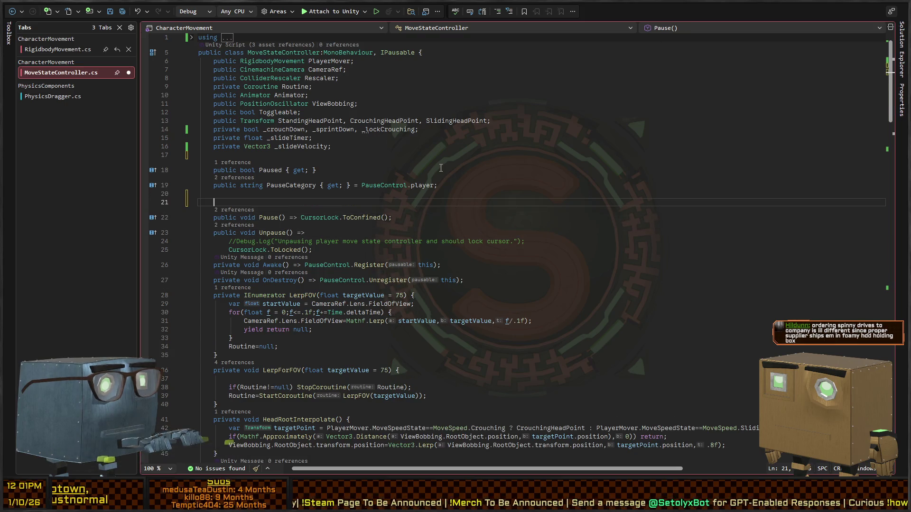
pyautogui.write('public void SetCr')
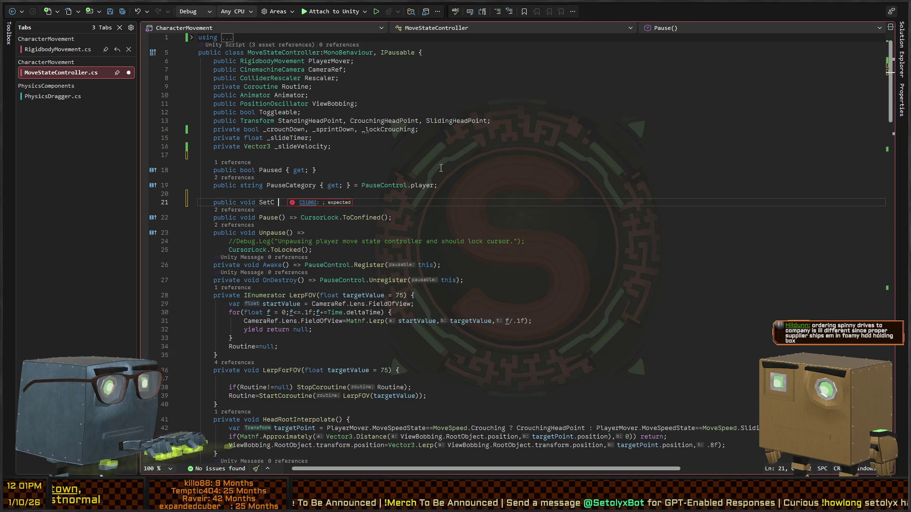
pyautogui.write('ouchL')
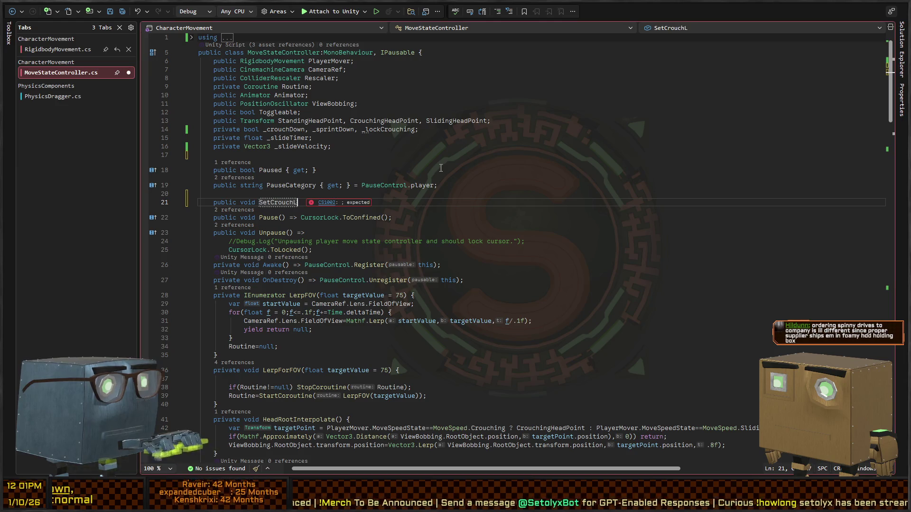
pyautogui.write('ock(bool value) => L')
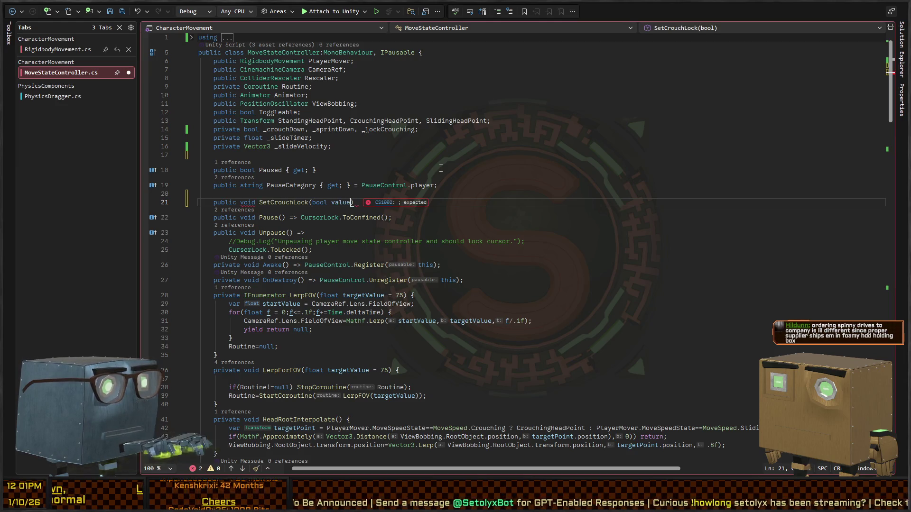
pyautogui.press('BackSpace')
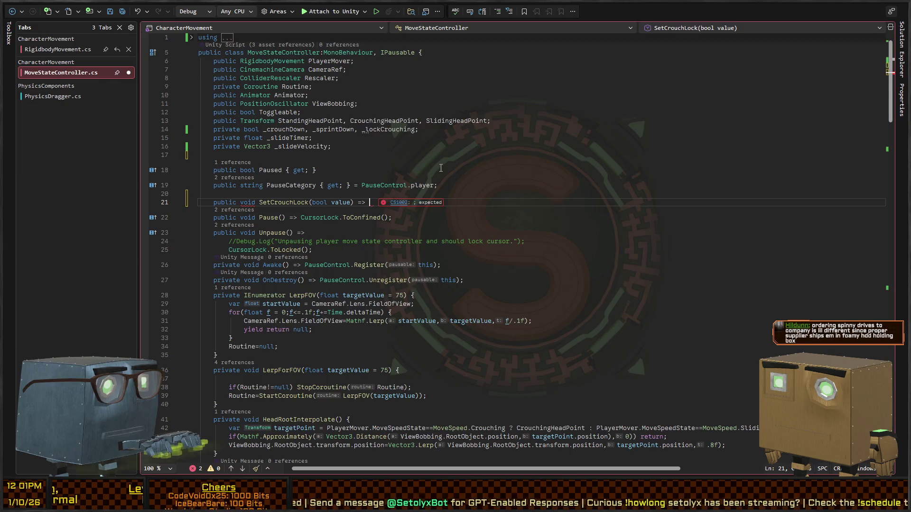
pyautogui.write('_lockCrouching = va')
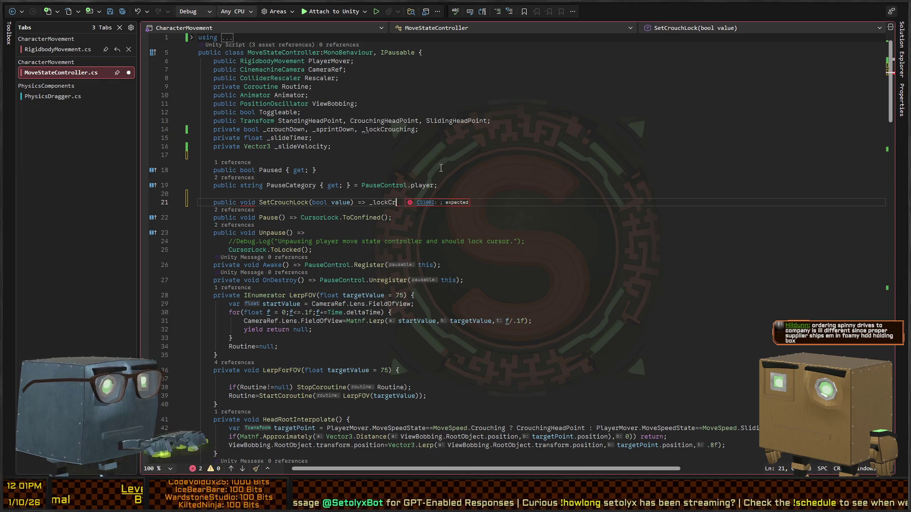
pyautogui.write('lue;')
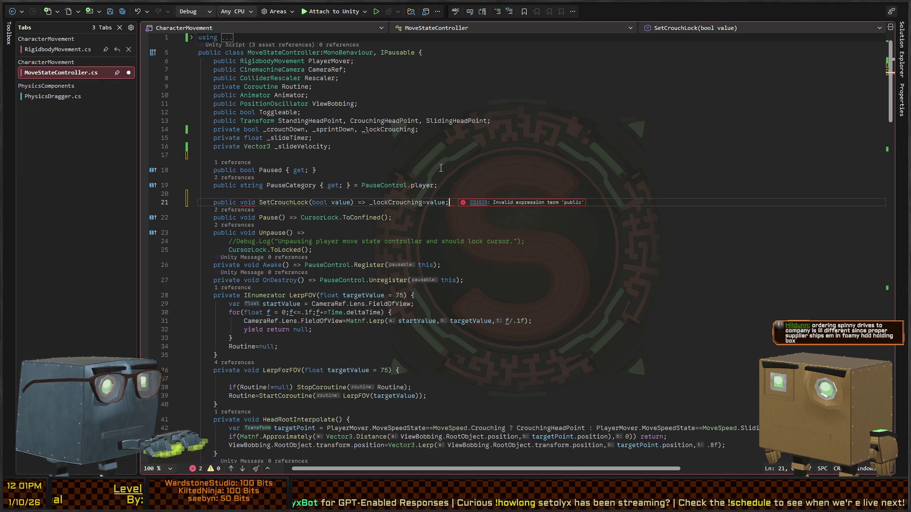
pyautogui.hotkey('ctrl', 's')
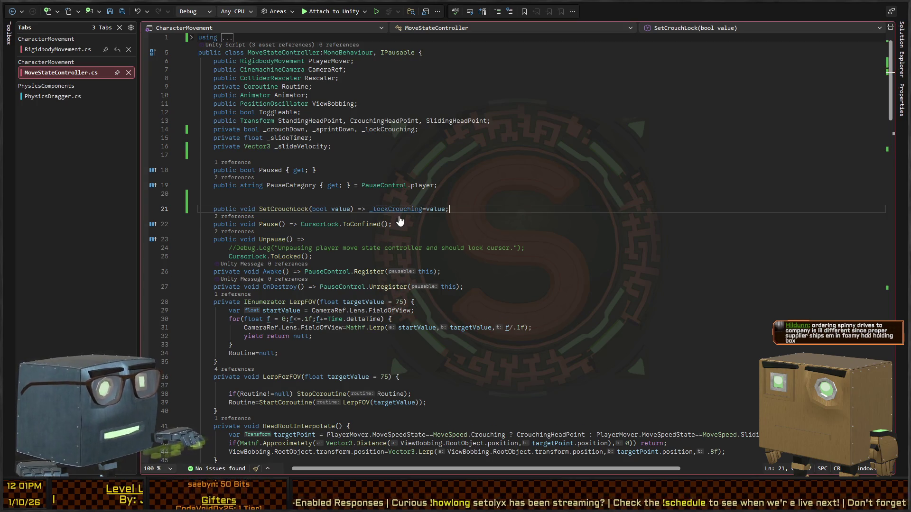
# Rename _lockCrouching to LockCrouching as 'public bool LockCrouching { get; private set; }'.
pyautogui.click(374, 131)
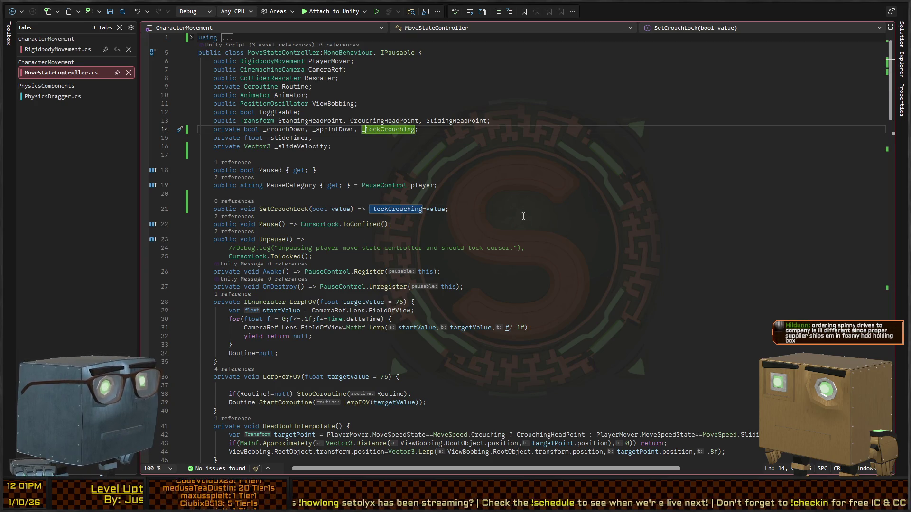
pyautogui.hotkey('ctrl', 'shift', 'Right')
pyautogui.hotkey('shift', 'alt', '.')
pyautogui.hotkey('shift', 'alt', '.')
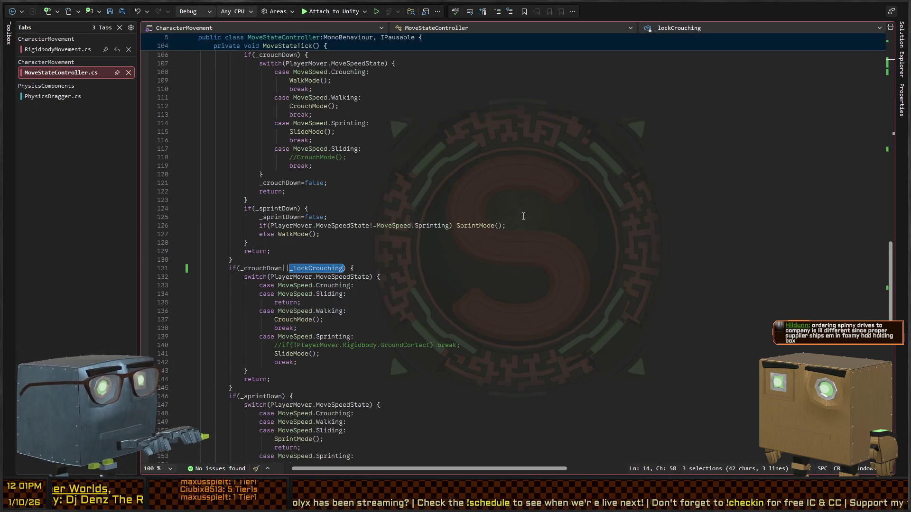
pyautogui.write('LockCrouching')
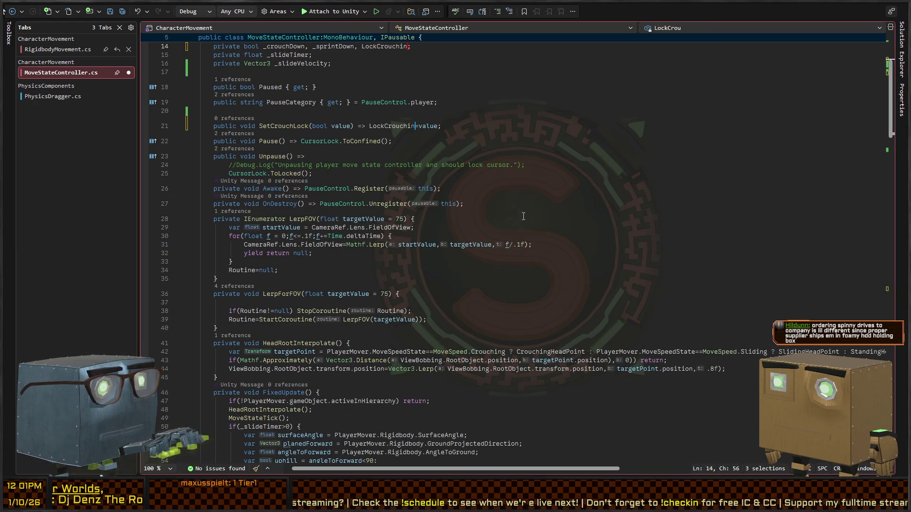
pyautogui.scroll(4, 523, 216)
pyautogui.hotkey('ctrl', 'Left')
pyautogui.press('BackSpace')
pyautogui.press('BackSpace')
pyautogui.write(';')
pyautogui.press('Return')
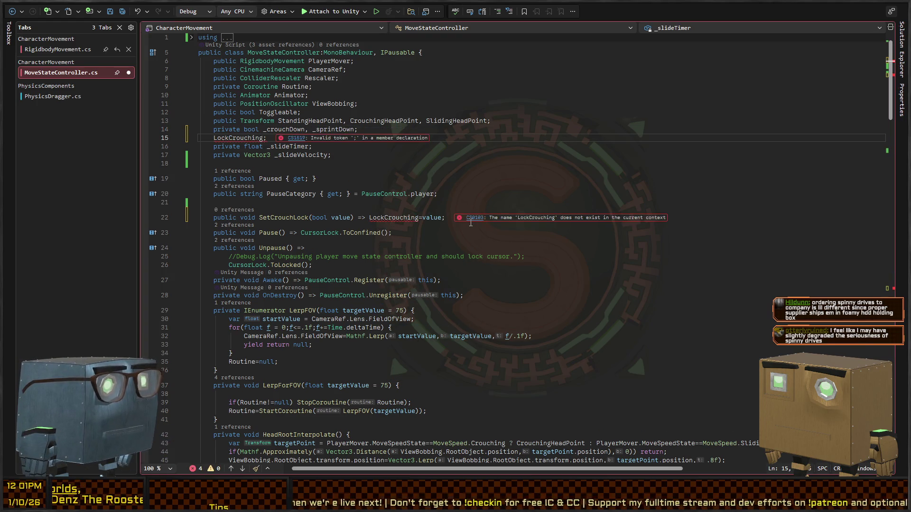
pyautogui.write('public bool')
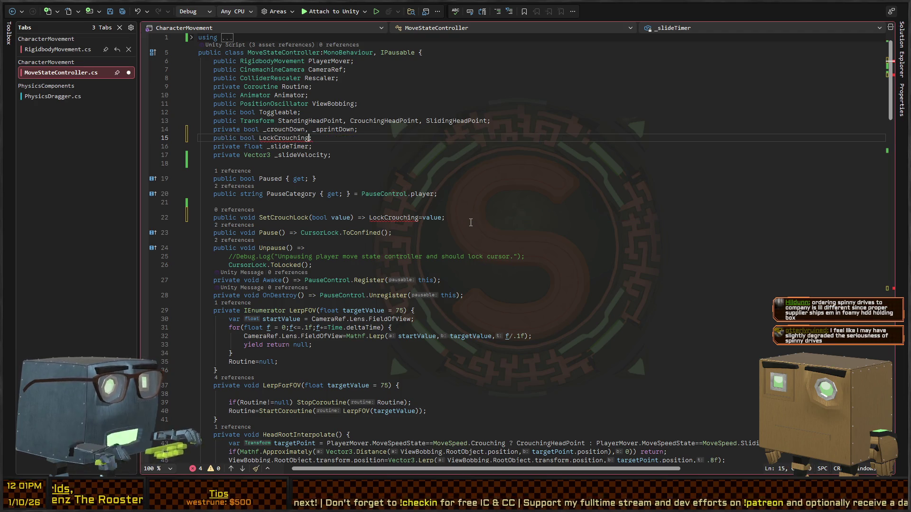
pyautogui.press('Delete')
pyautogui.write('{ get; private set; }')
pyautogui.press('Down')
pyautogui.press('Down')
pyautogui.press('Down')
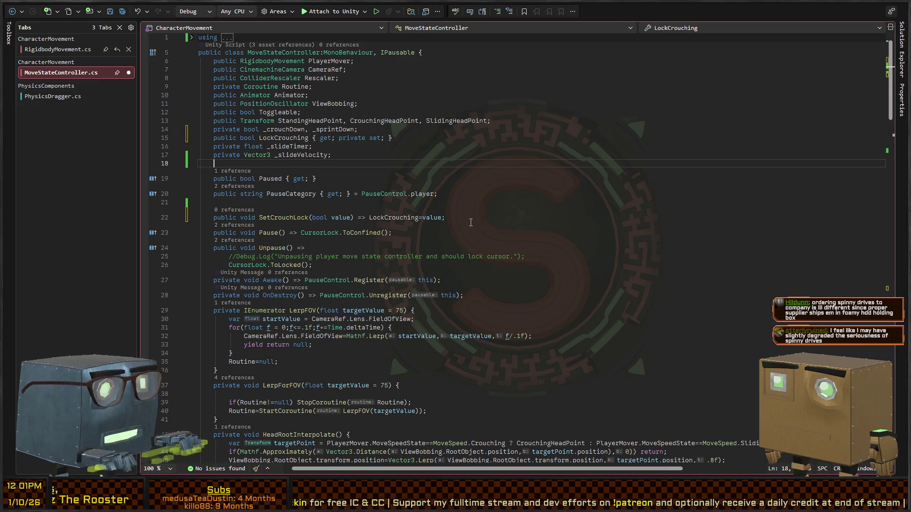
# Delete the SetCrouchLock method line.
pyautogui.click(471, 223)
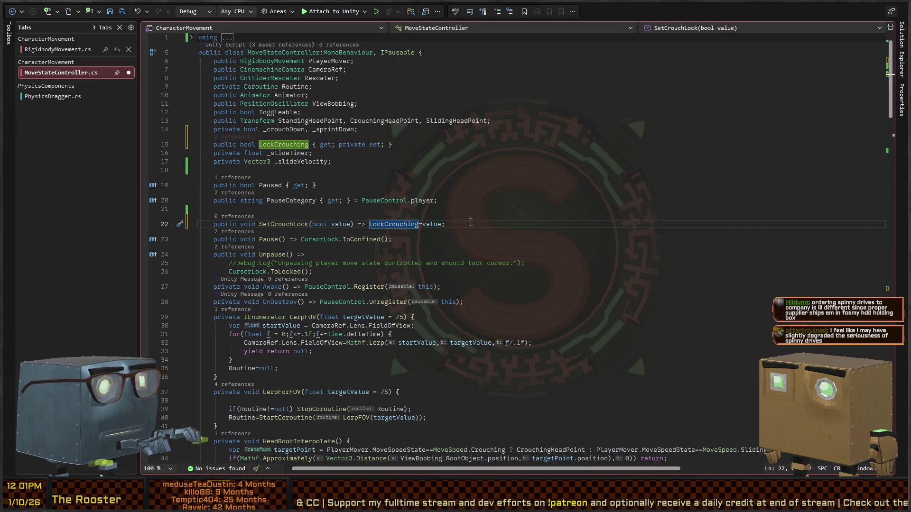
pyautogui.press('End')
pyautogui.hotkey('shift', 'Home')
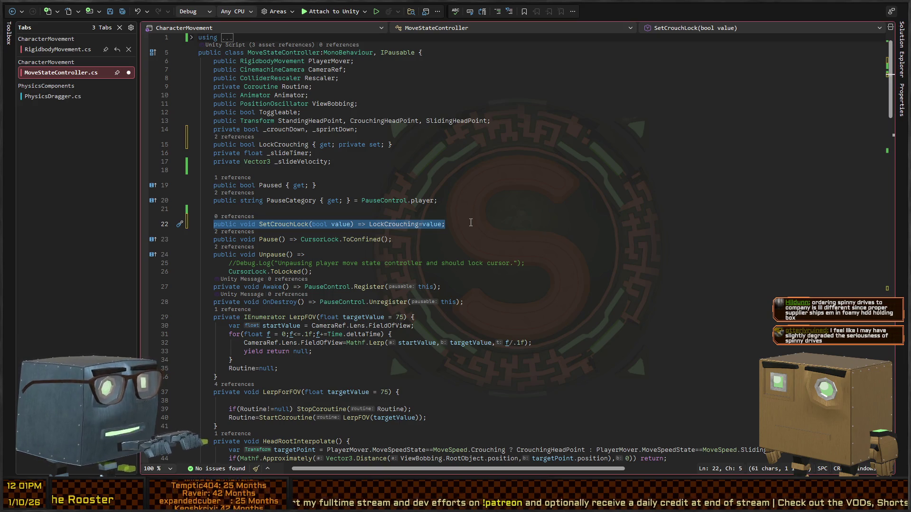
pyautogui.press('BackSpace')
pyautogui.press('BackSpace')
pyautogui.press('BackSpace')
pyautogui.press('BackSpace')
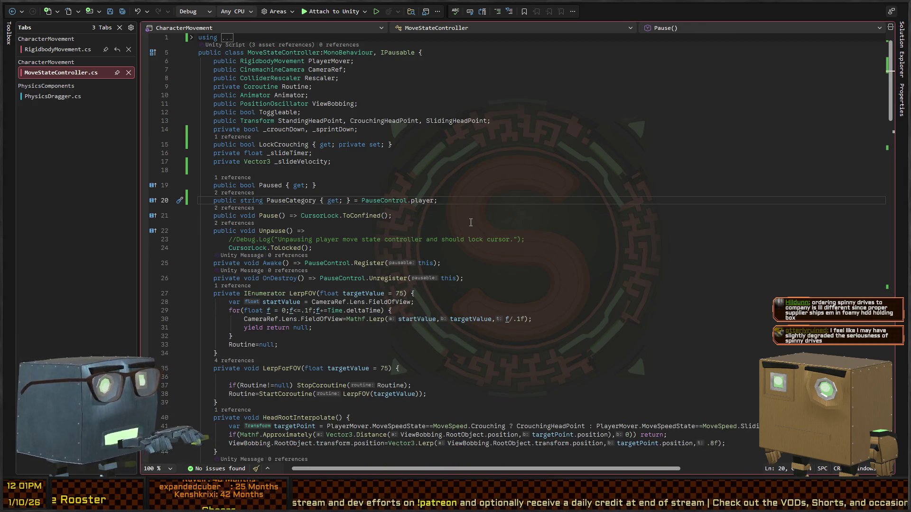
pyautogui.hotkey('alt', 'Tab')
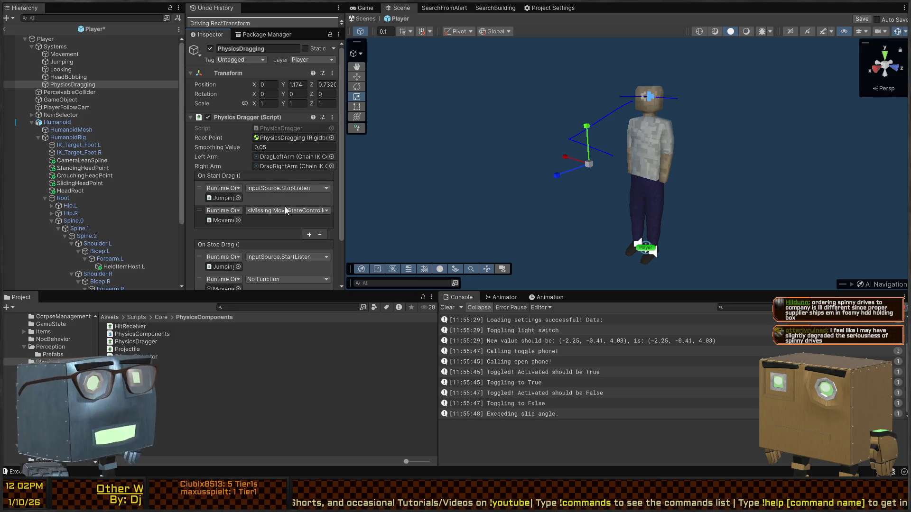
# Point both second drag listeners at MoveStateController.LockCrouching, checked on start and unchecked on stop.
pyautogui.scroll(-2, 266, 214)
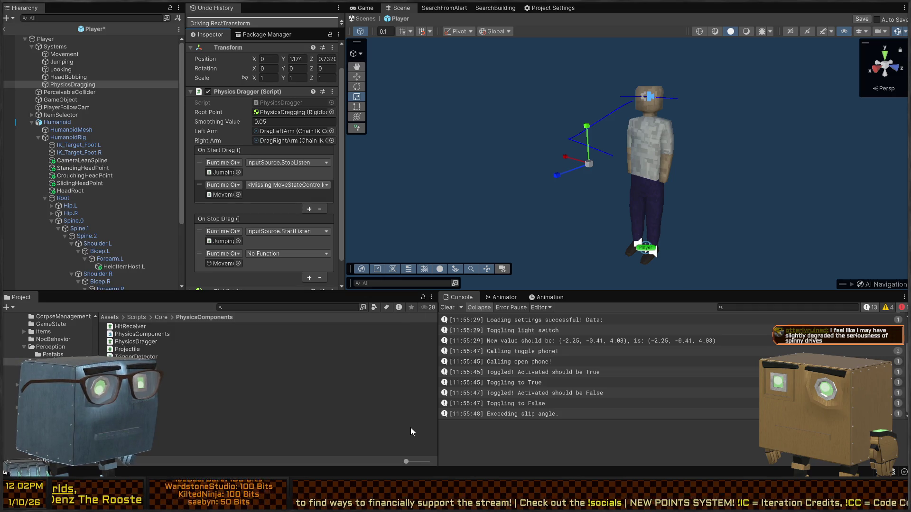
pyautogui.hotkey('alt', 'Tab')
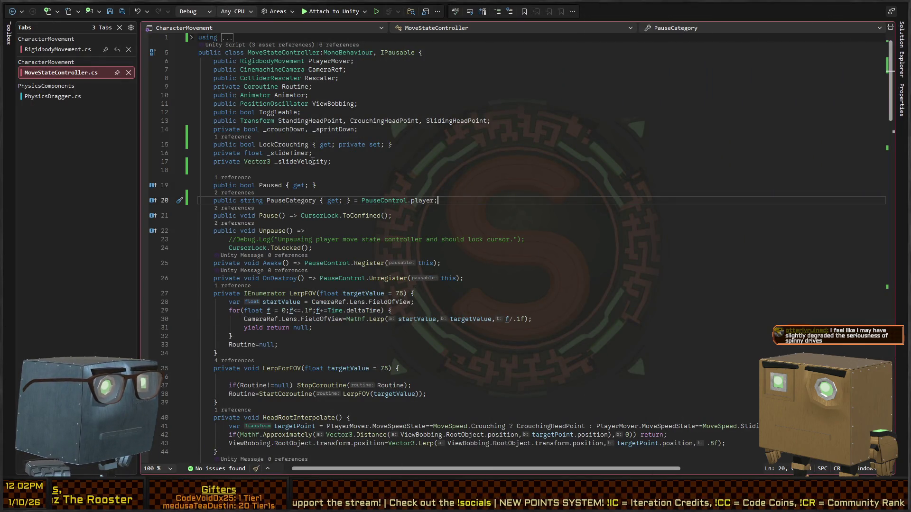
pyautogui.hotkey('alt', 'Tab')
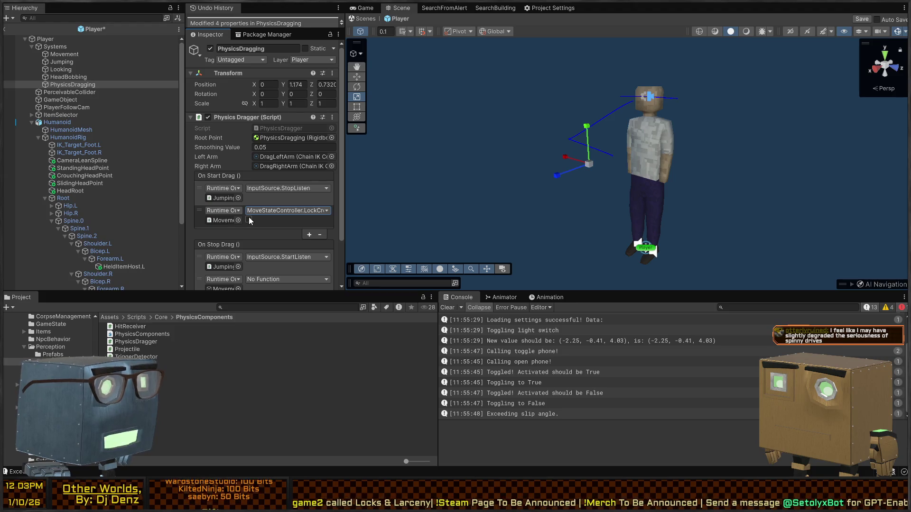
pyautogui.click(248, 220)
pyautogui.scroll(-3, 278, 245)
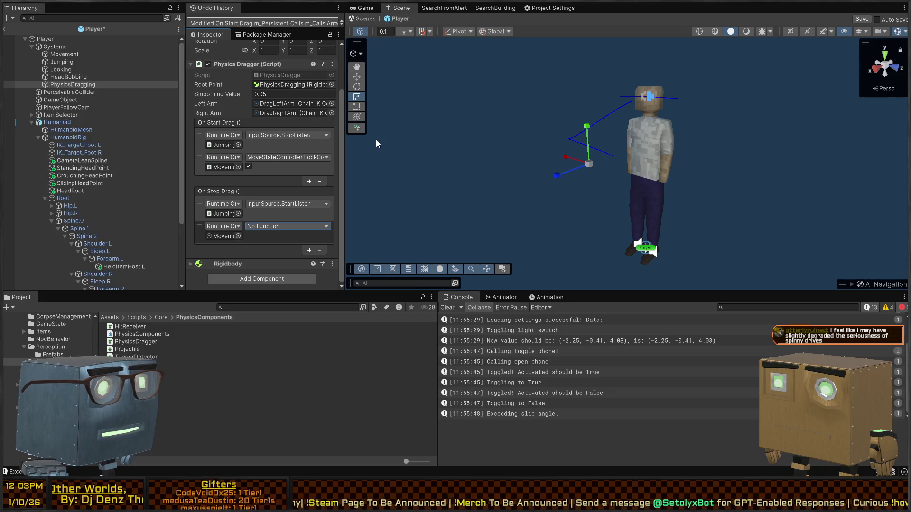
pyautogui.hotkey('ctrl', 'v')
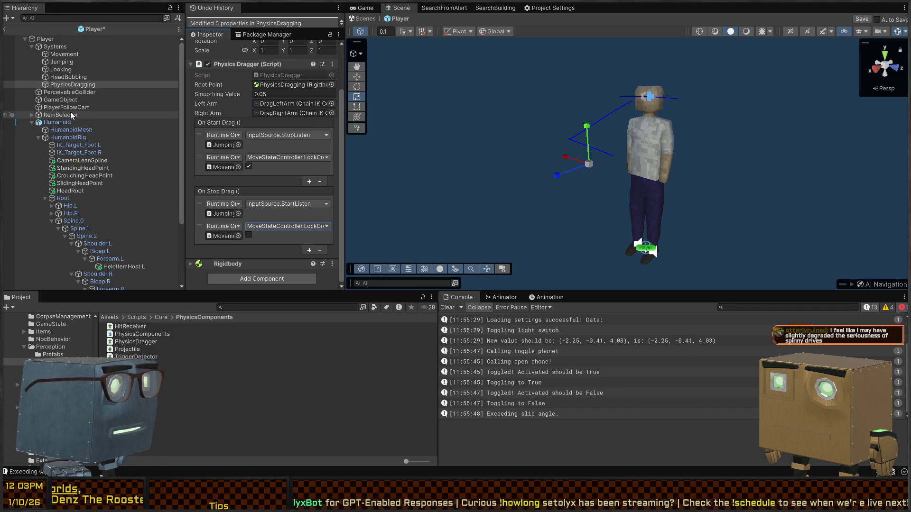
# Add new entries to both drag events and assign PlayerFollowCam to the On Start Drag one.
pyautogui.click(60, 107)
pyautogui.scroll(-6, 248, 158)
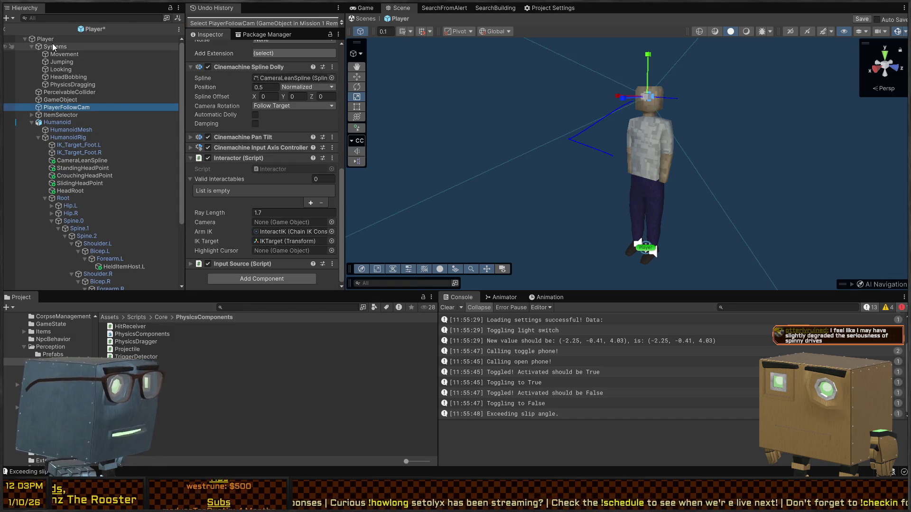
pyautogui.click(60, 84)
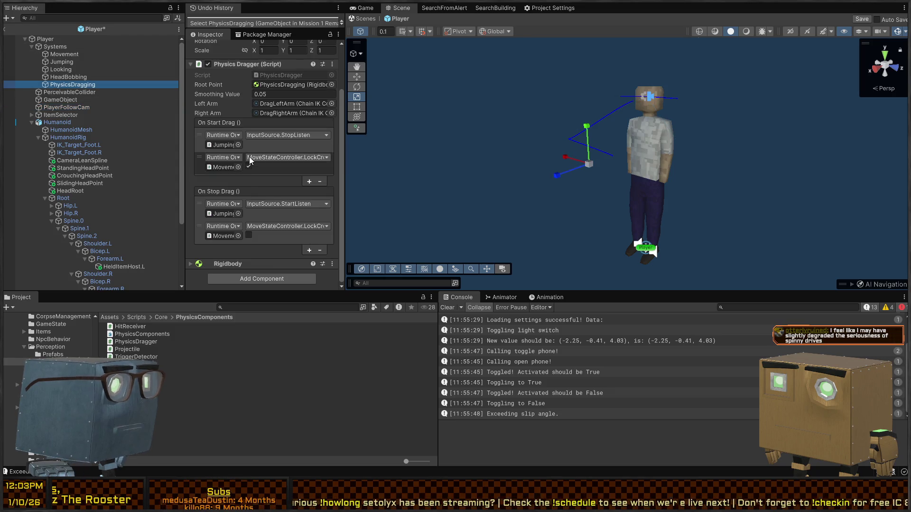
pyautogui.click(309, 182)
pyautogui.click(309, 272)
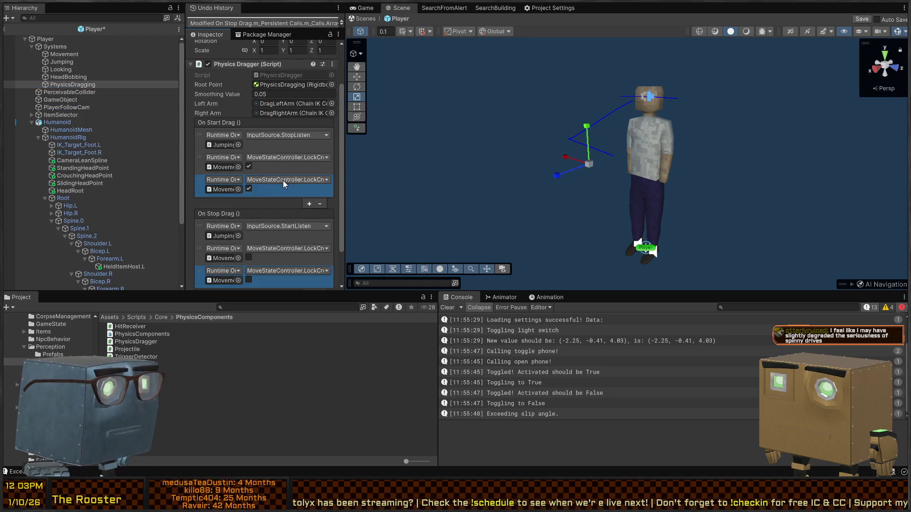
pyautogui.moveTo(53, 107); pyautogui.dragTo(223, 189)
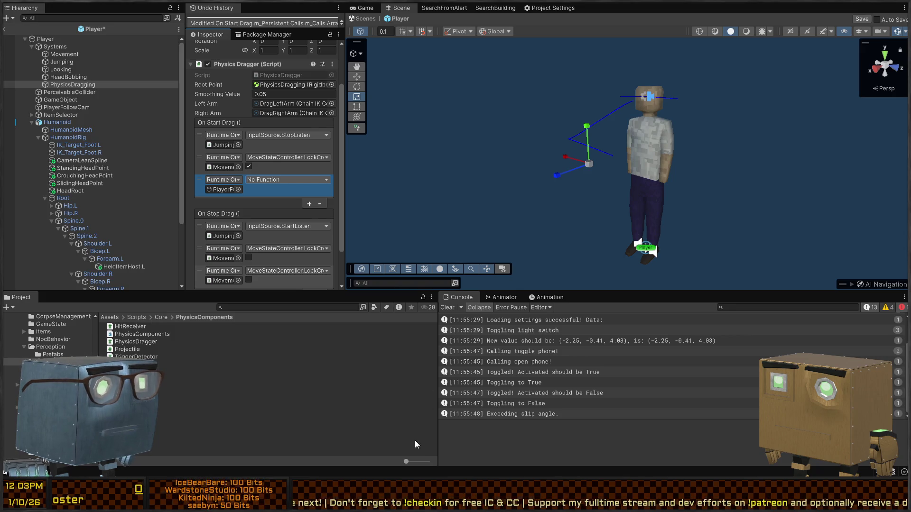
# Set the new On Stop Drag entry to PlayerFollowCam's InputSource.StartListen and save the Player prefab.
pyautogui.scroll(-2, 272, 208)
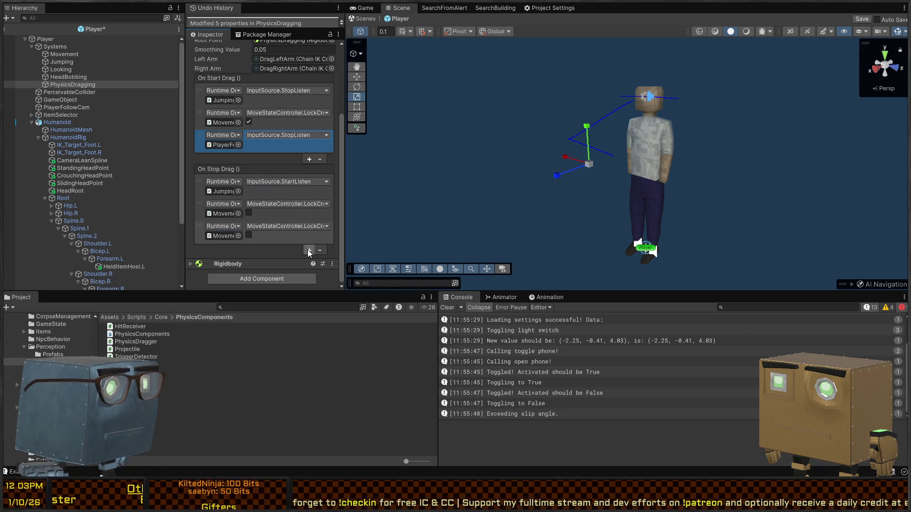
pyautogui.click(280, 240)
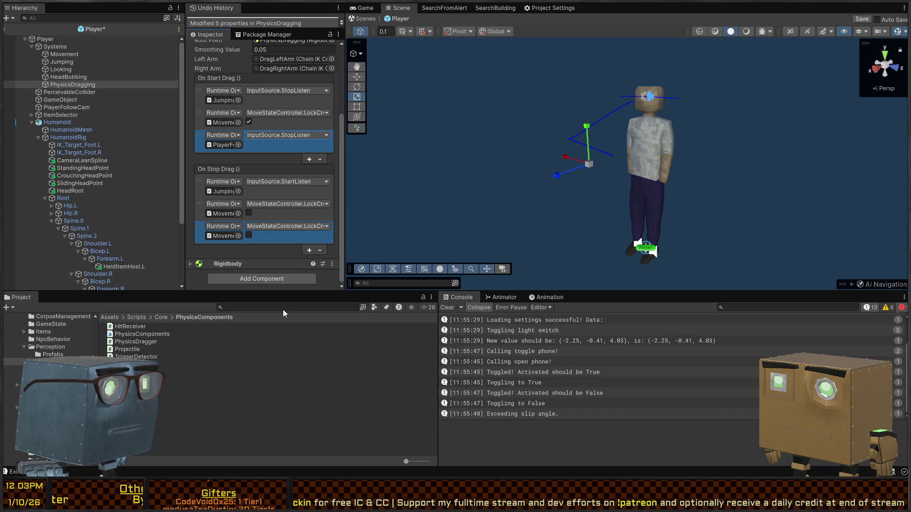
pyautogui.click(61, 108)
pyautogui.moveTo(60, 110); pyautogui.dragTo(219, 238)
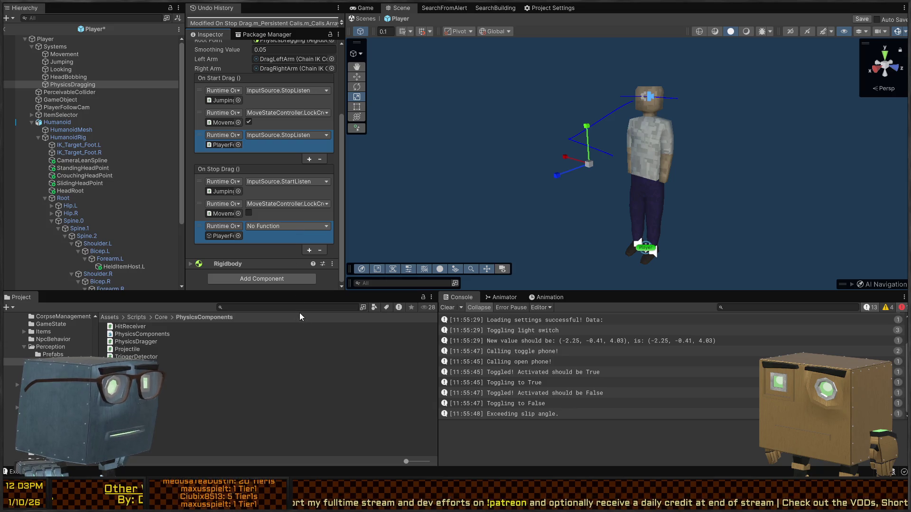
pyautogui.click(287, 226)
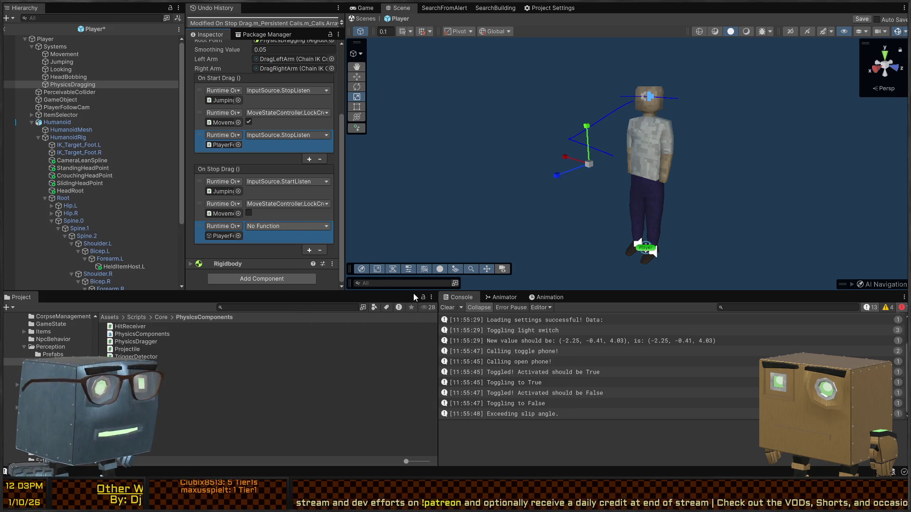
pyautogui.click(267, 247)
pyautogui.hotkey('ctrl', 's')
pyautogui.hotkey('alt', 'Tab')
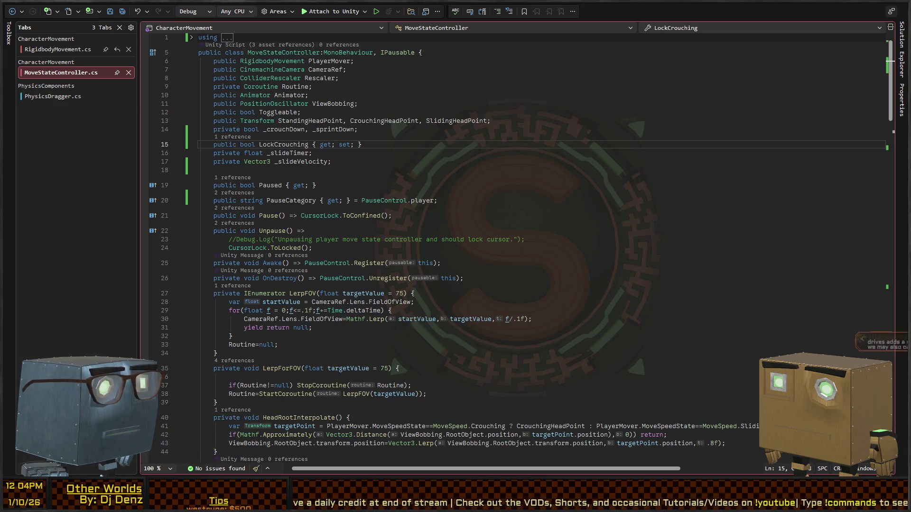
# Tick off 'Force crouch-only movement state' and leave the 'Disallow all interaction…' subtask unchecked.
pyautogui.click(279, 353)
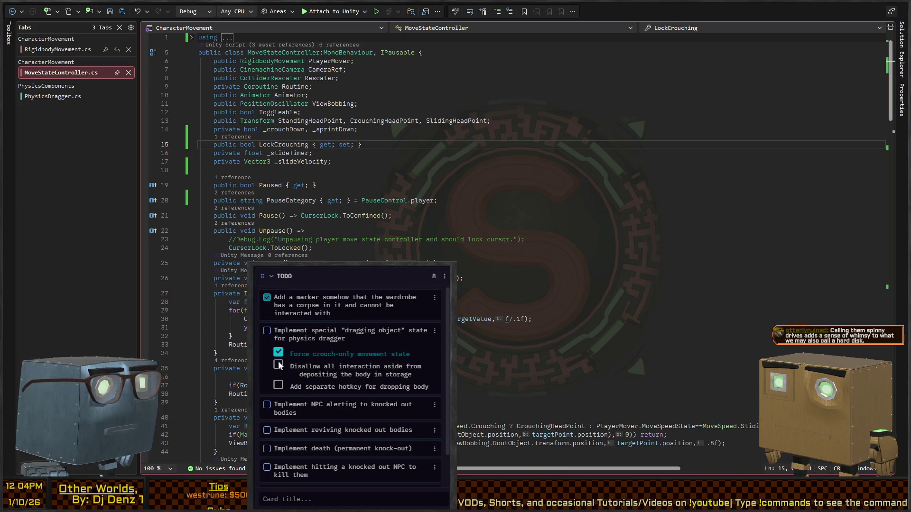
pyautogui.click(278, 365)
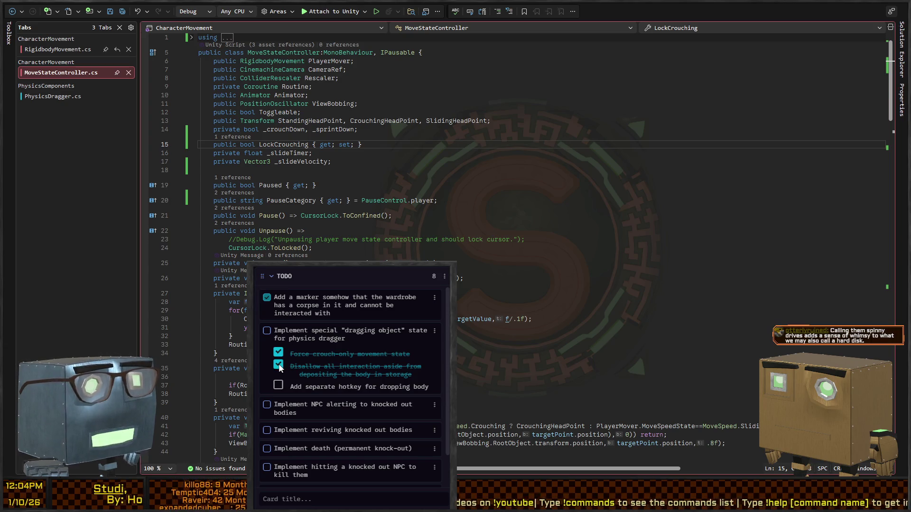
pyautogui.click(278, 364)
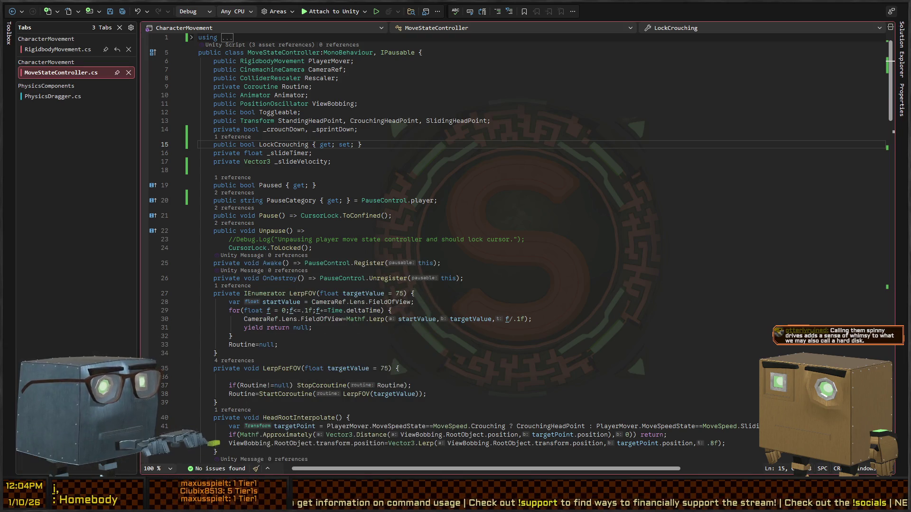
pyautogui.hotkey('alt', 'Tab')
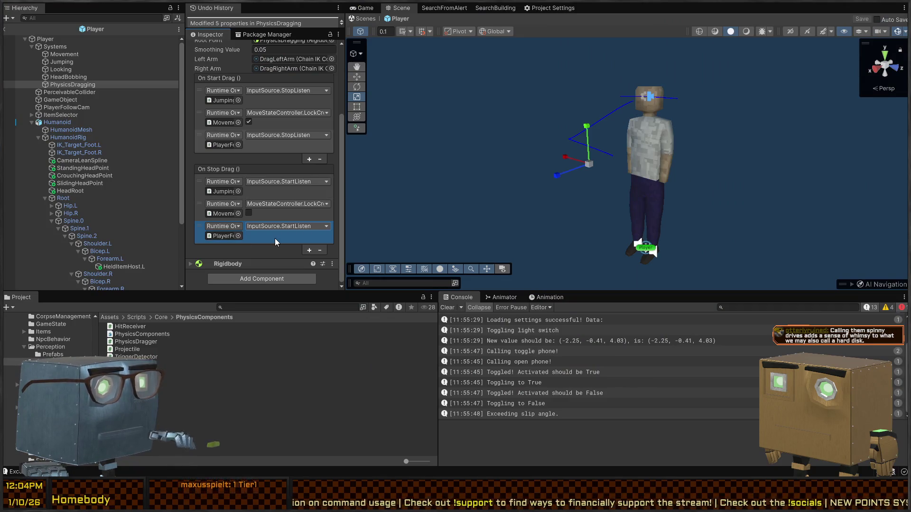
# Review the On Start Drag and On Stop Drag listener entries without changing them.
pyautogui.click(240, 135)
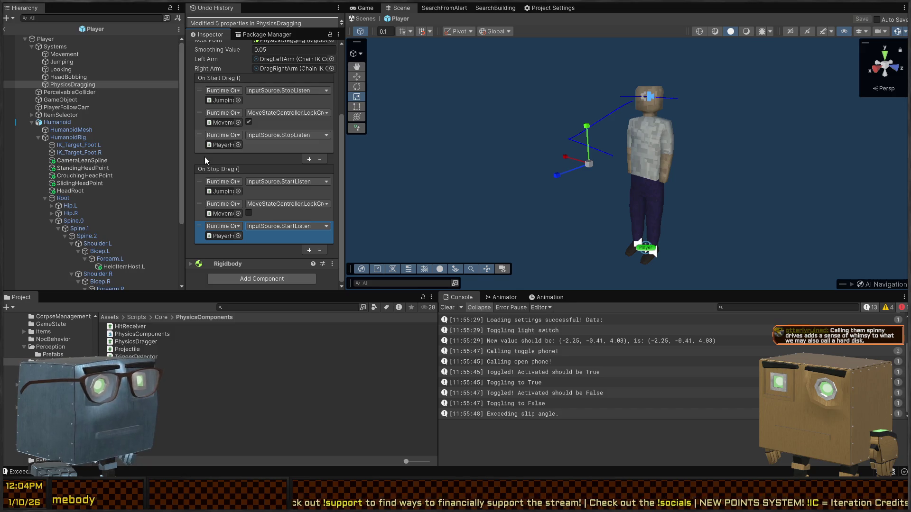
pyautogui.click(216, 147)
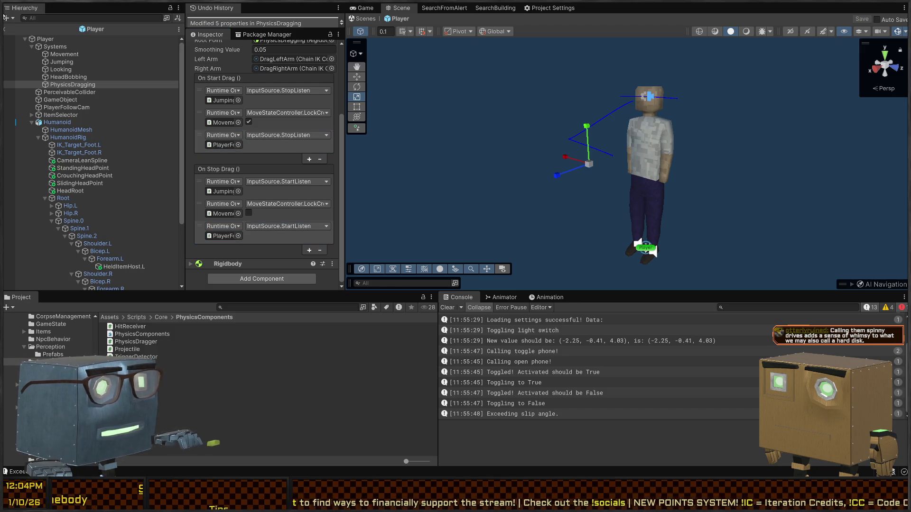
pyautogui.hotkey('alt', 'Tab')
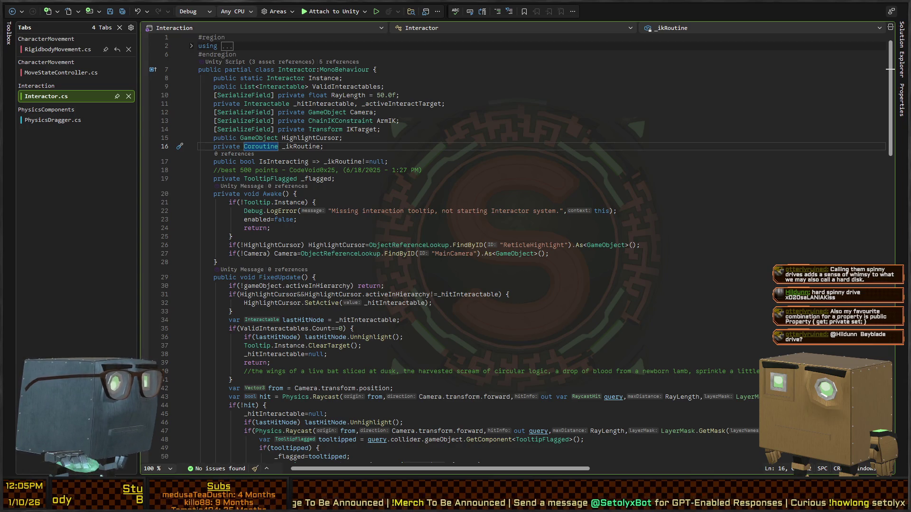
# In Interactable, add 'public string OptionalCategory = string.Empty;' below the TooltipFlag field.
pyautogui.press('End')
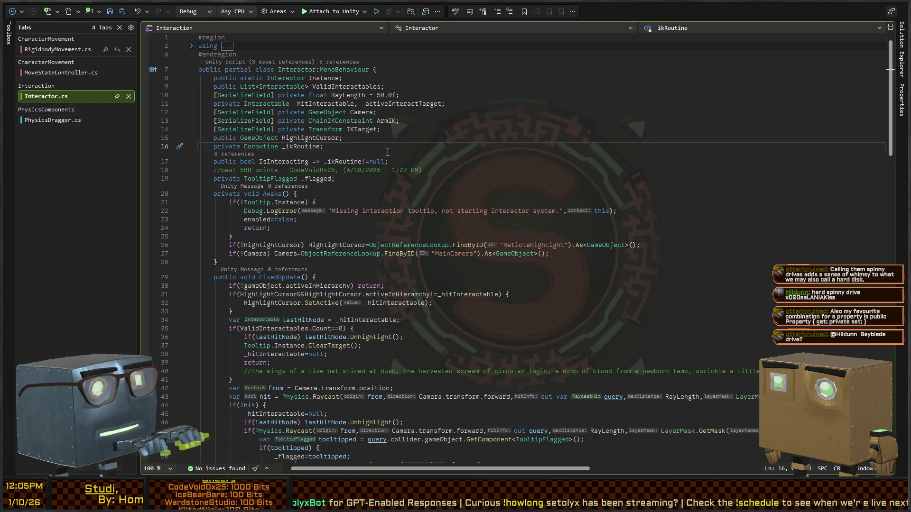
pyautogui.hotkey('ctrl', '-')
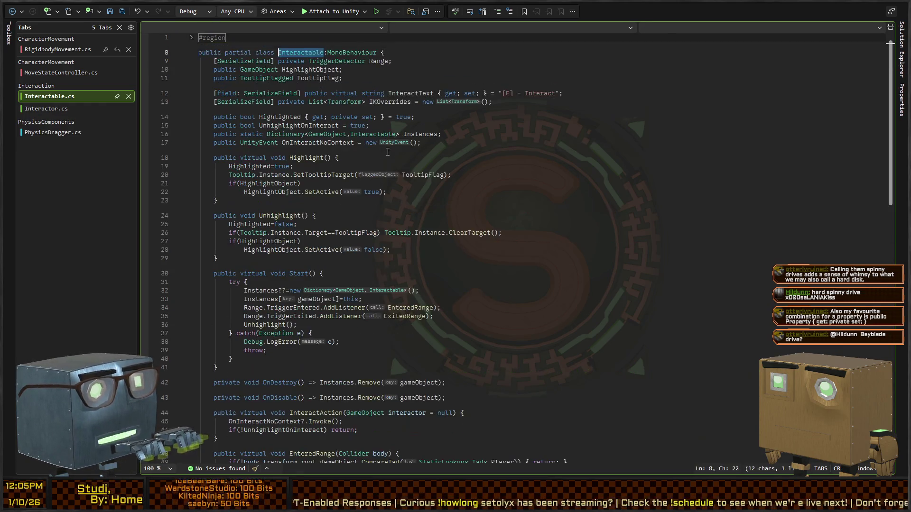
pyautogui.press('Down')
pyautogui.press('Down')
pyautogui.press('Down')
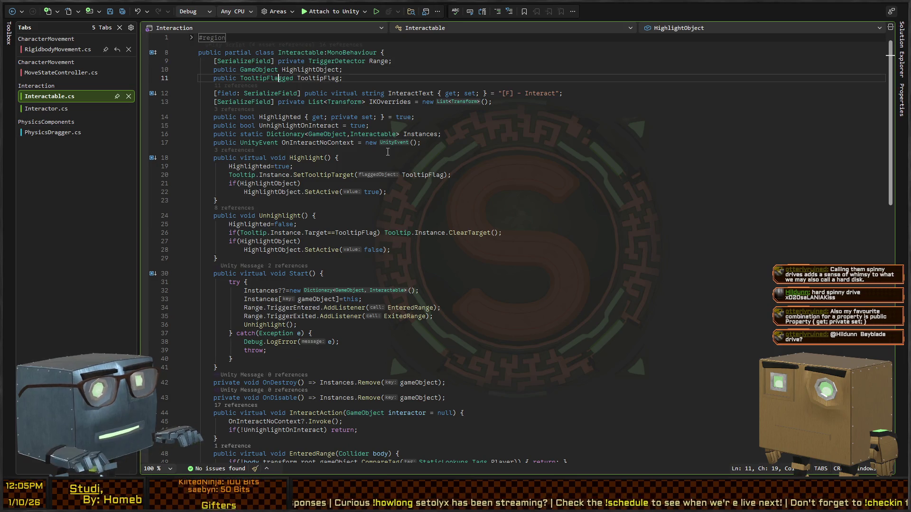
pyautogui.press('End')
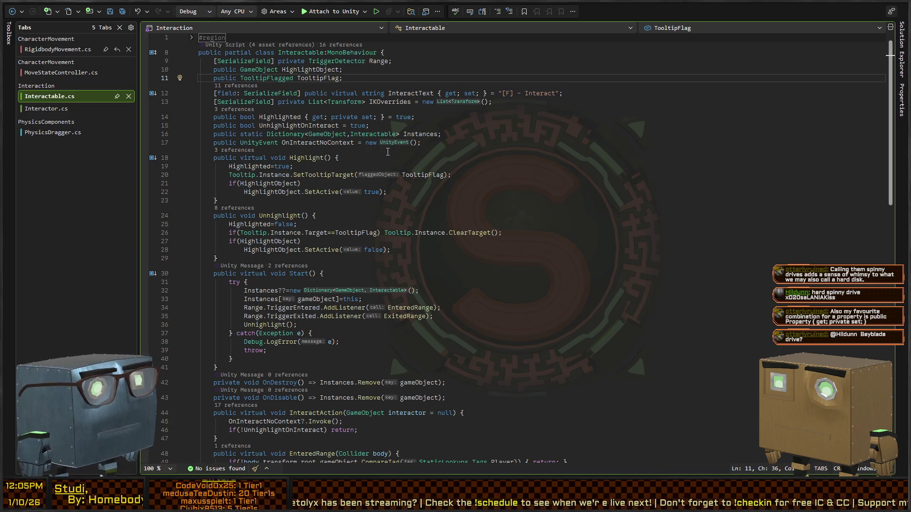
pyautogui.press('Return')
pyautogui.write('public string OptionalCategory')
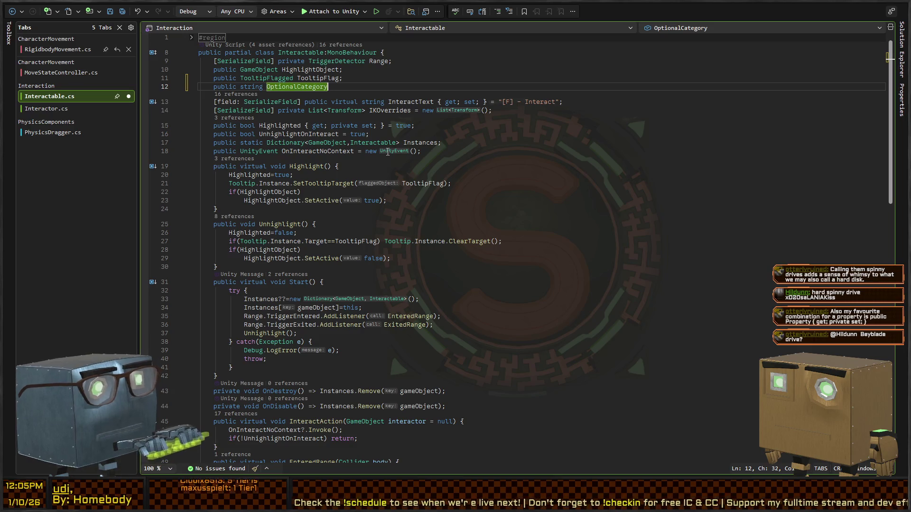
pyautogui.hotkey('ctrl', 'BackSpace')
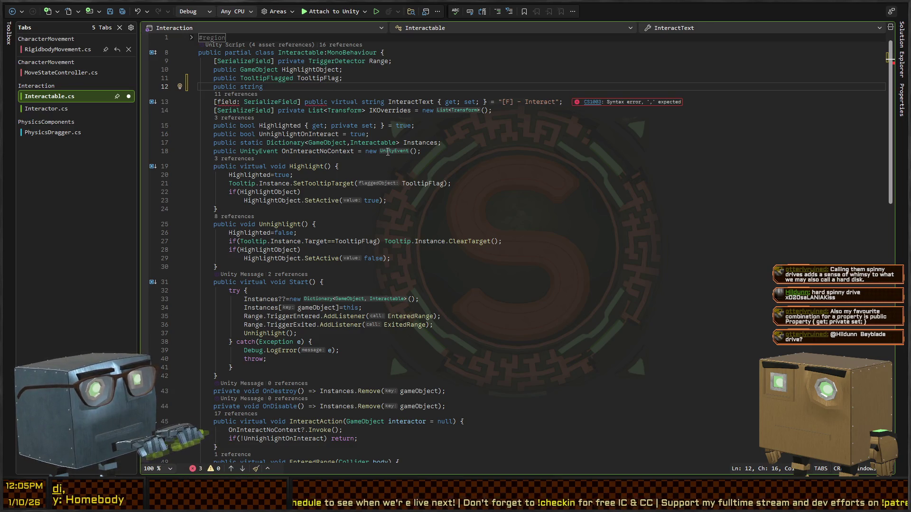
pyautogui.write('OptionalCategory;')
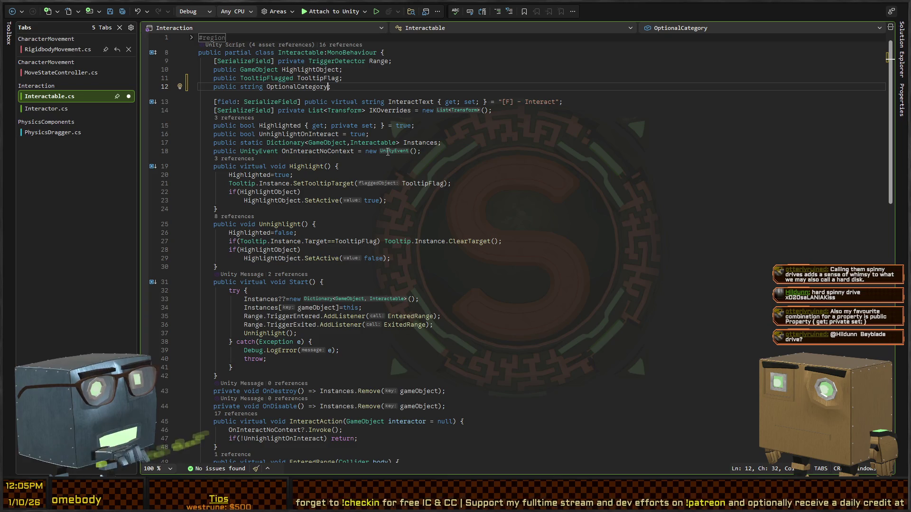
pyautogui.press('Left')
pyautogui.write('= string.em')
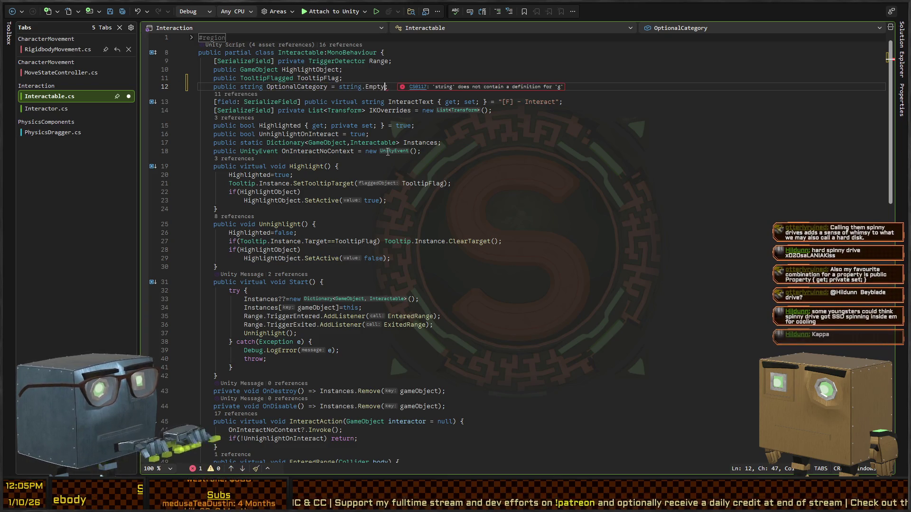
pyautogui.hotkey('ctrl', 'space')
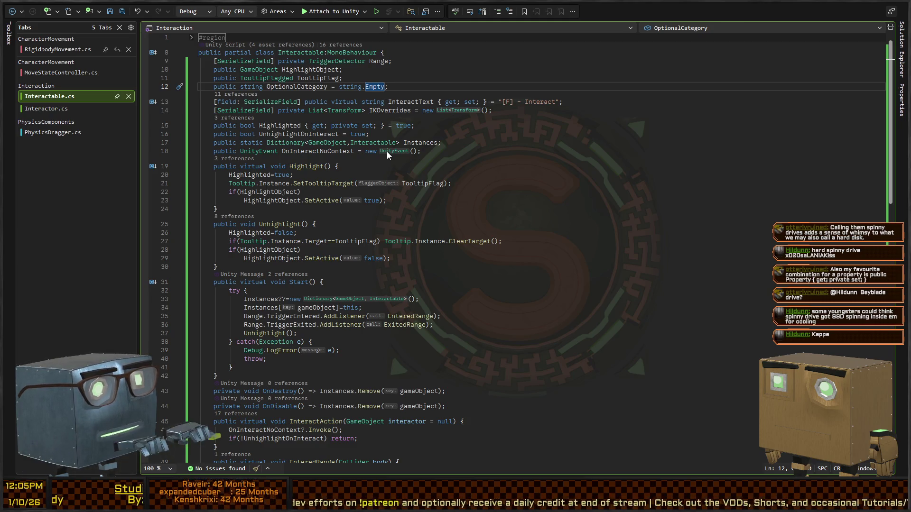
pyautogui.hotkey('ctrl', 'Tab')
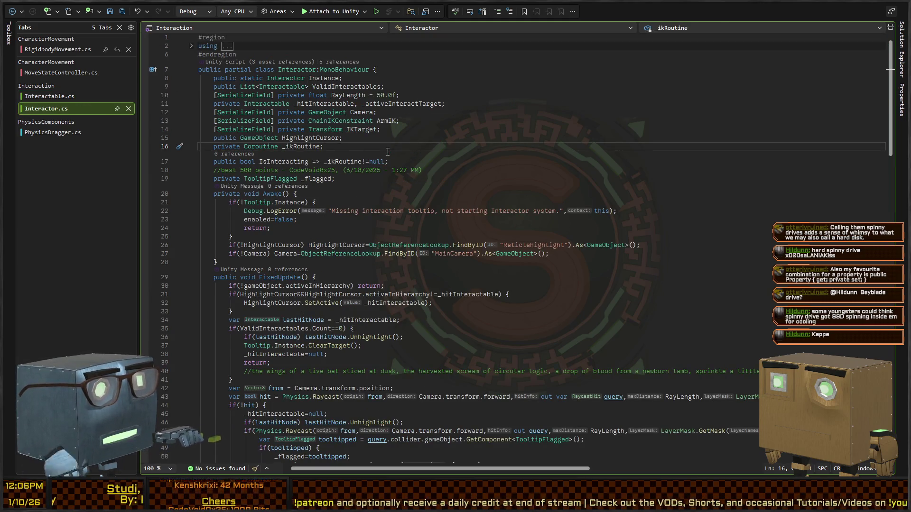
# Declare 'private List<string> _optionalInteractionWhitelist = new();' under the _ikRoutine field.
pyautogui.scroll(-15, 388, 152)
pyautogui.scroll(9, 356, 190)
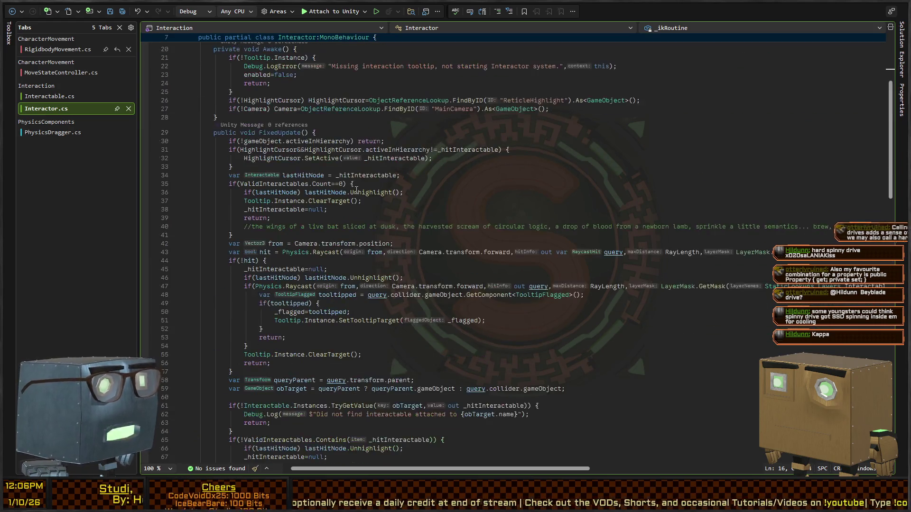
pyautogui.scroll(6, 356, 190)
pyautogui.press('Return')
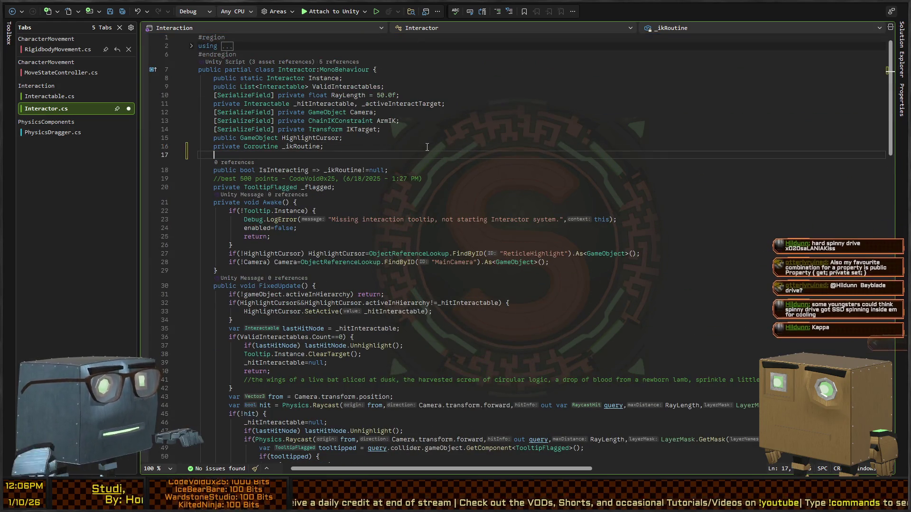
pyautogui.write('private List')
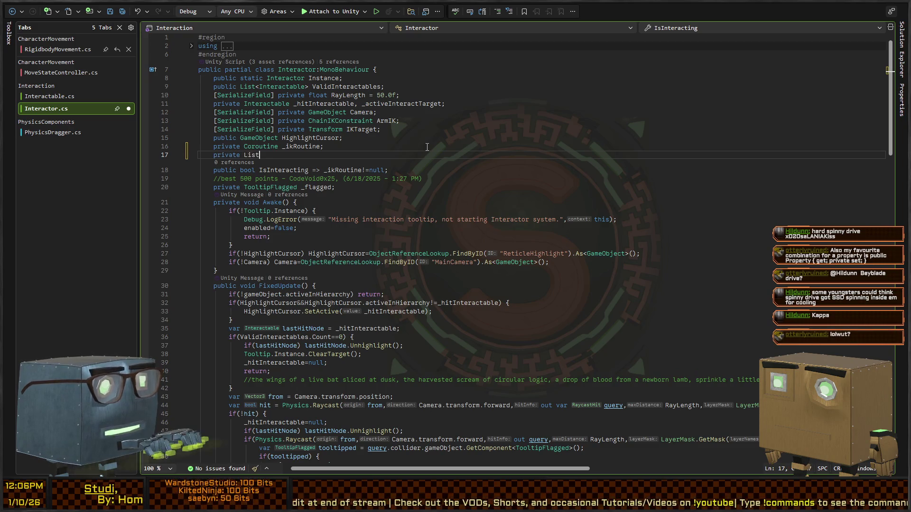
pyautogui.write('<string> Intera')
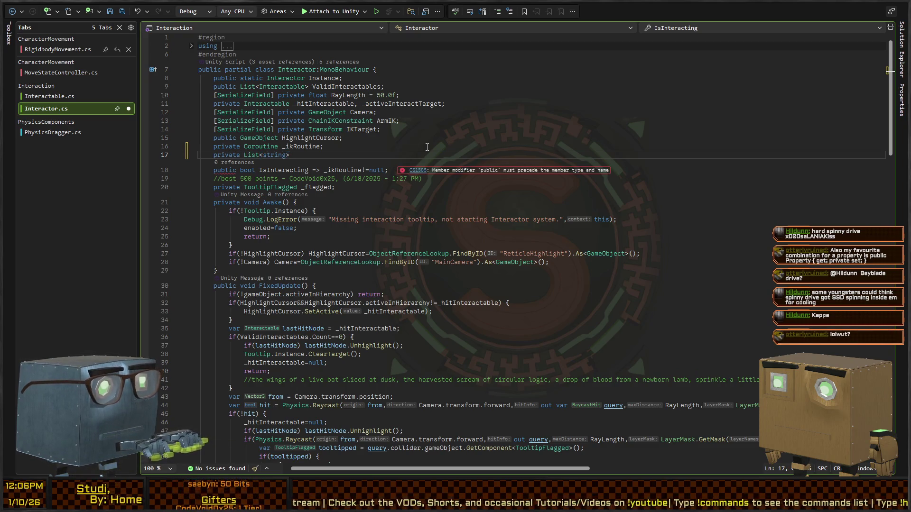
pyautogui.write('ctionWhite')
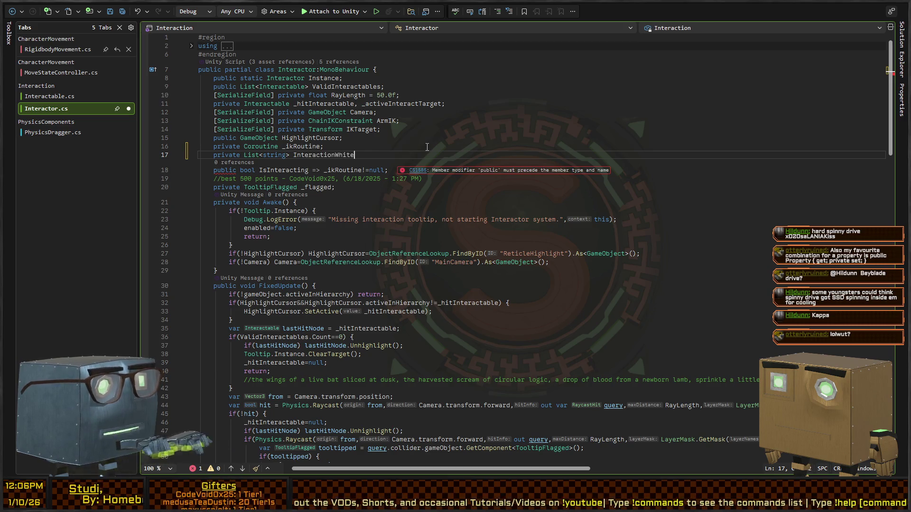
pyautogui.write('list = new();')
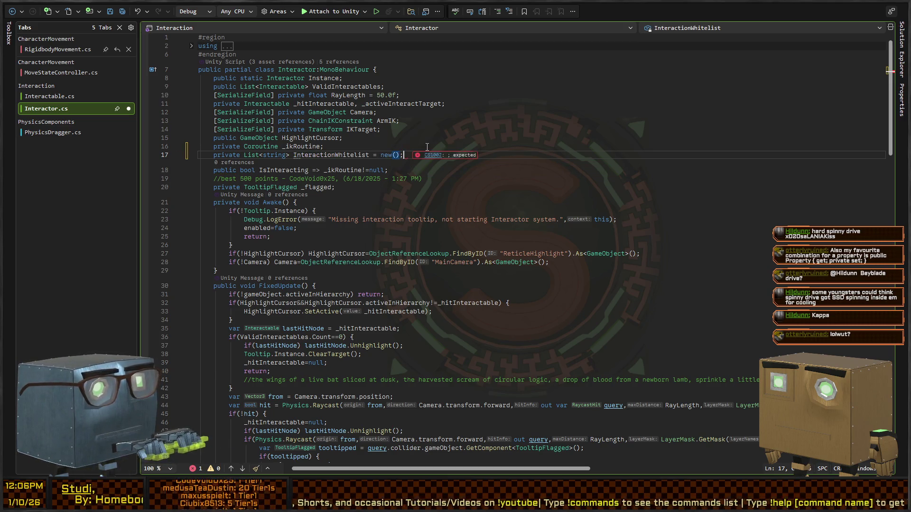
pyautogui.hotkey('ctrl', 'Left')
pyautogui.hotkey('ctrl', 'Left')
pyautogui.hotkey('ctrl', 'Left')
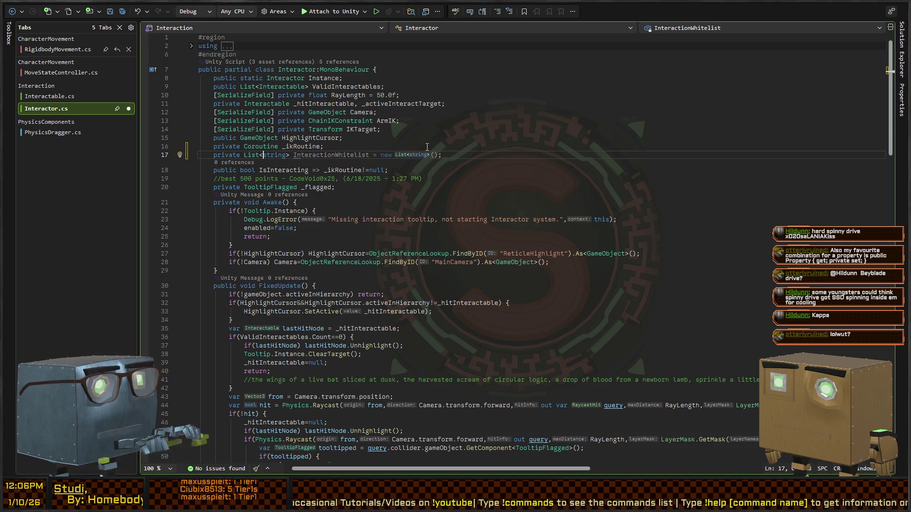
pyautogui.hotkey('ctrl', 'Right')
pyautogui.hotkey('ctrl', 'Right')
pyautogui.write('_optional')
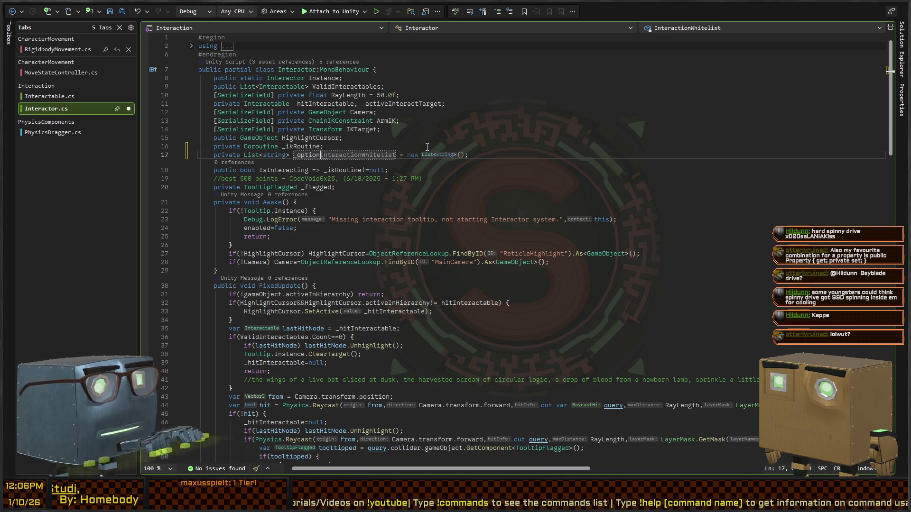
pyautogui.press('Up')
# Begin a /// summary comment above it explaining the whitelist's label-matching rule.
pyautogui.press('End')
pyautogui.press('Return')
pyautogui.write('///')
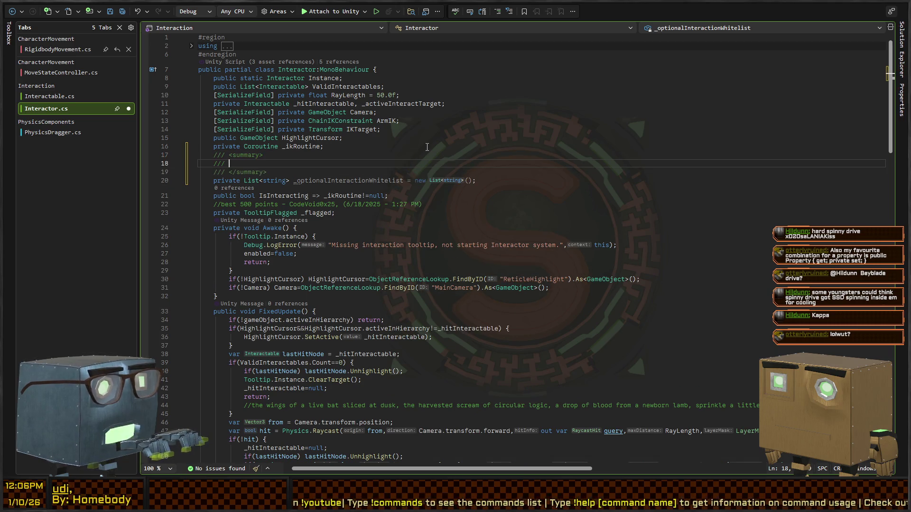
pyautogui.write(' If ')
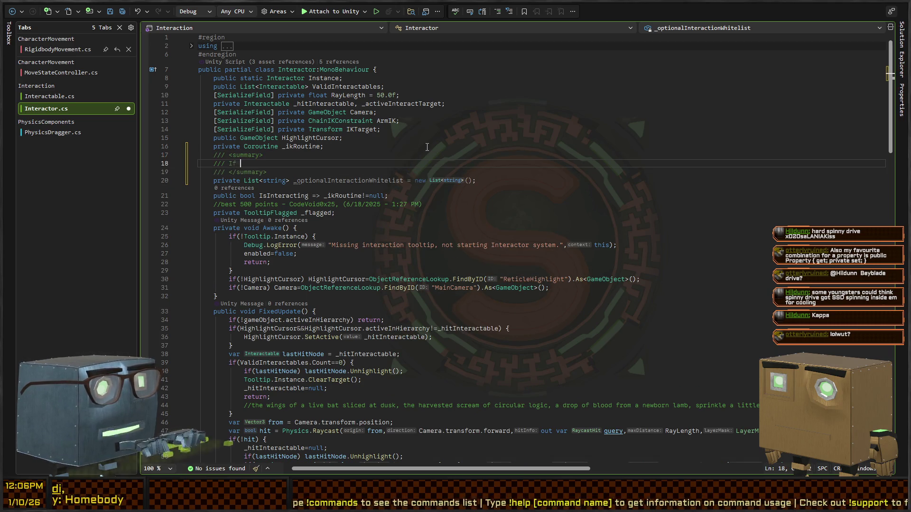
pyautogui.write('this list has any')
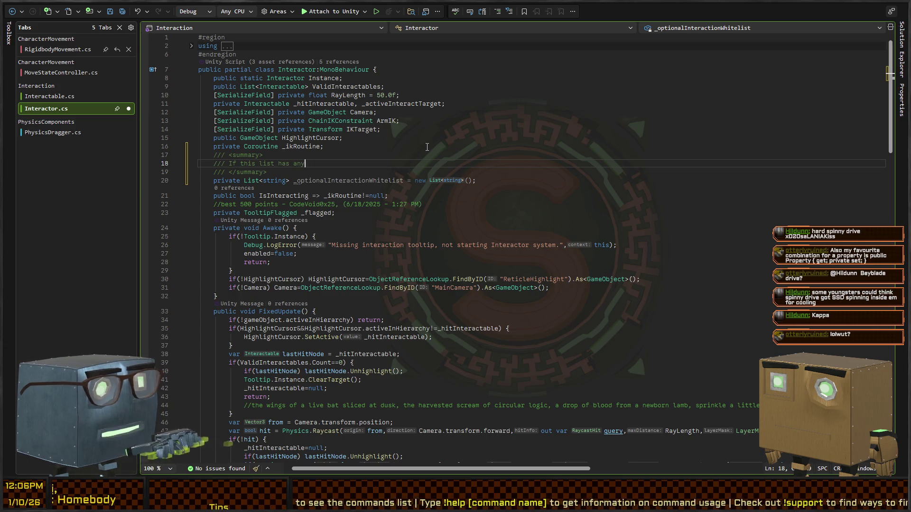
pyautogui.write(' contents, then the')
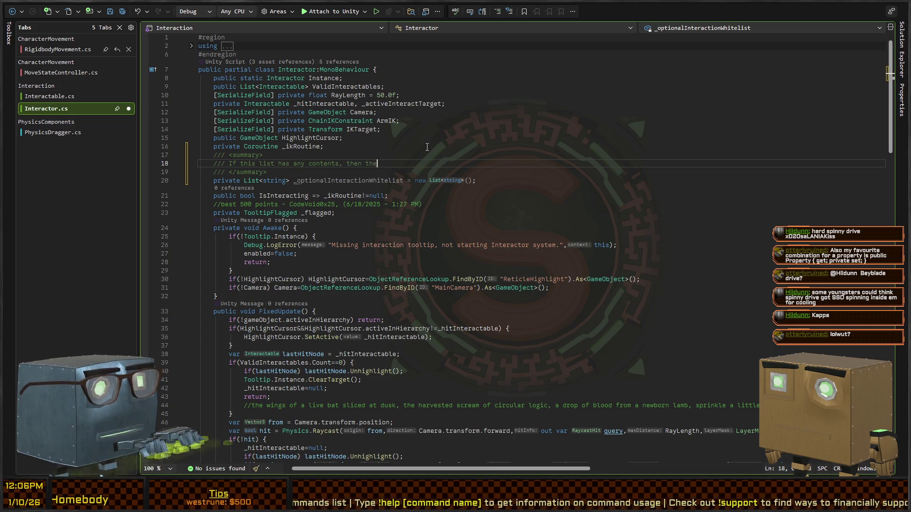
pyautogui.write(' only items that ')
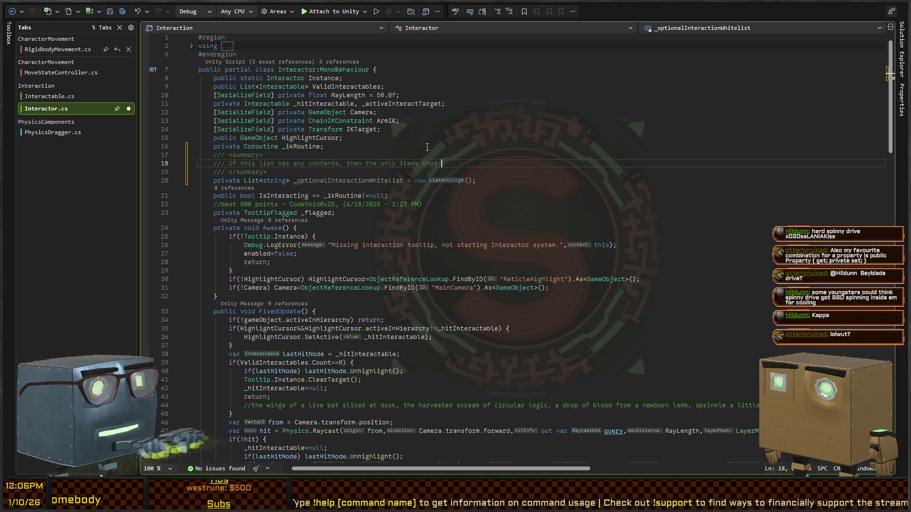
pyautogui.write('may be interect')
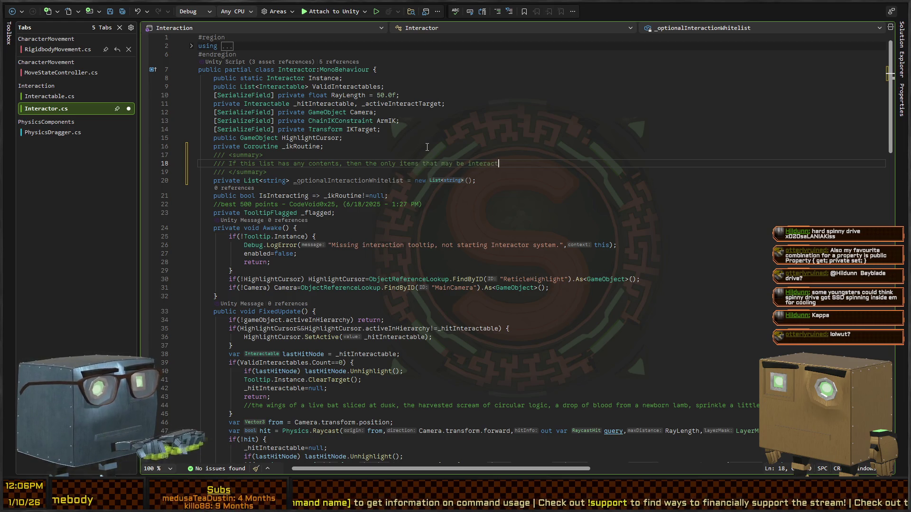
pyautogui.write('ed with are ones ')
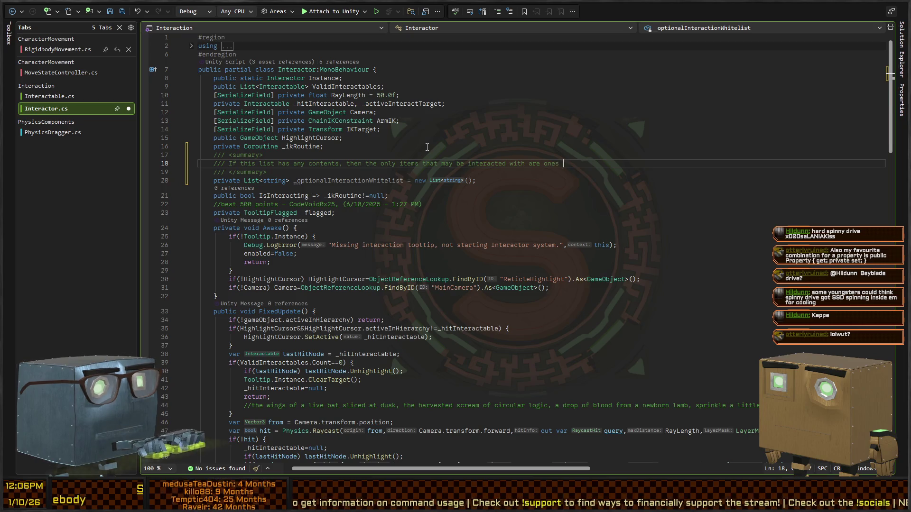
pyautogui.write('that sharebel f')
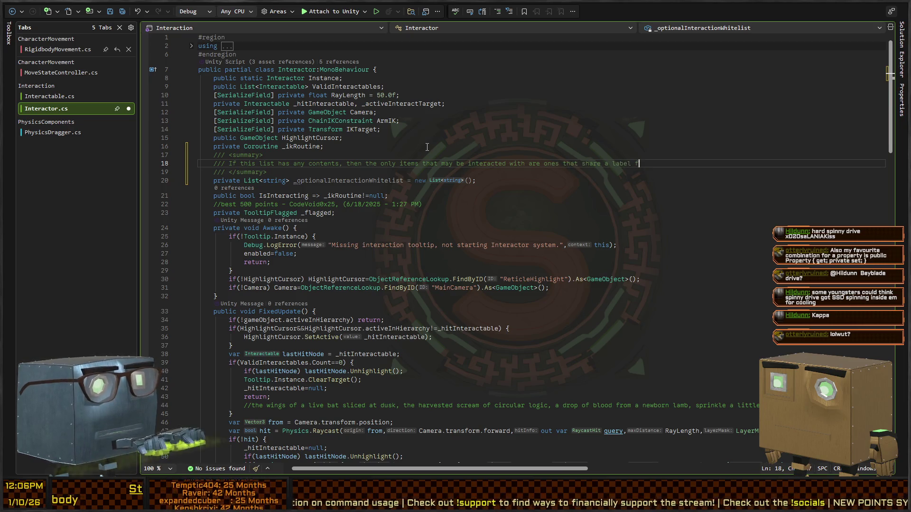
pyautogui.write('rom this collection')
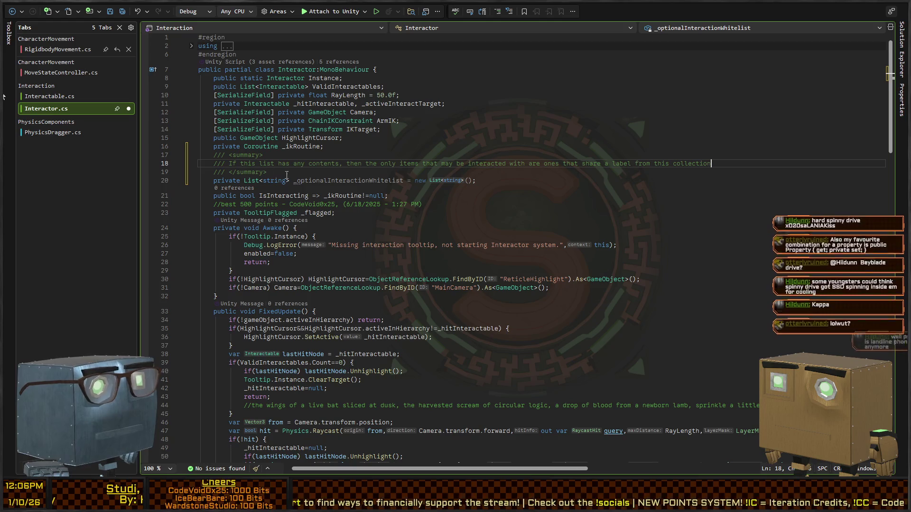
pyautogui.press('Down')
pyautogui.press('Down')
pyautogui.scroll(-10, 310, 152)
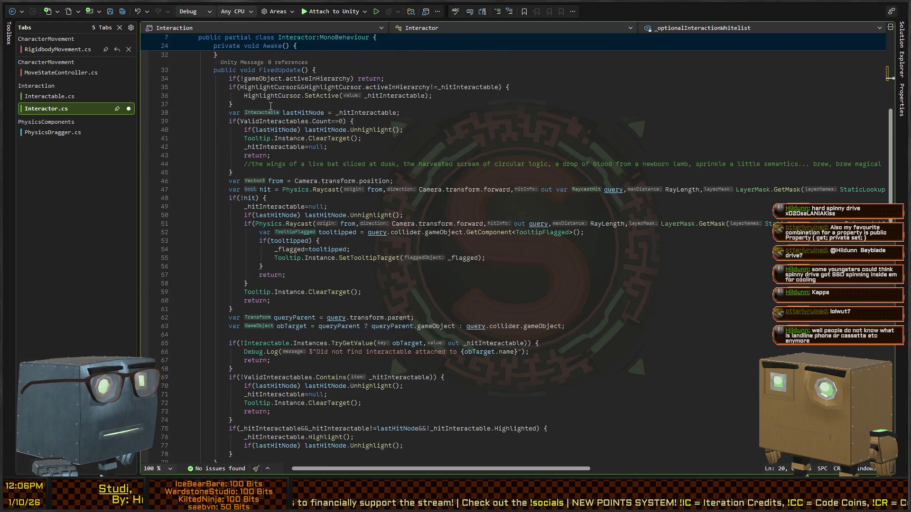
pyautogui.scroll(-13, 274, 104)
pyautogui.click(282, 167)
pyautogui.scroll(-9, 235, 190)
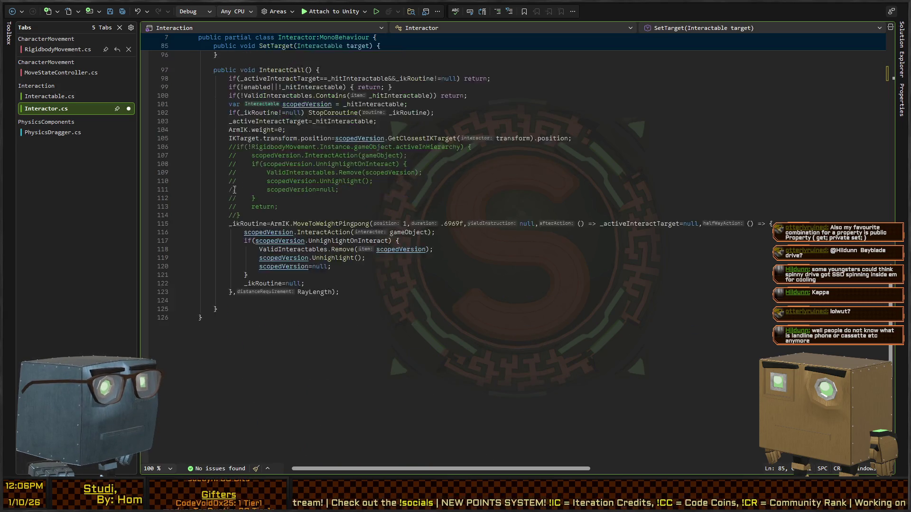
pyautogui.scroll(18, 234, 189)
pyautogui.scroll(10, 262, 275)
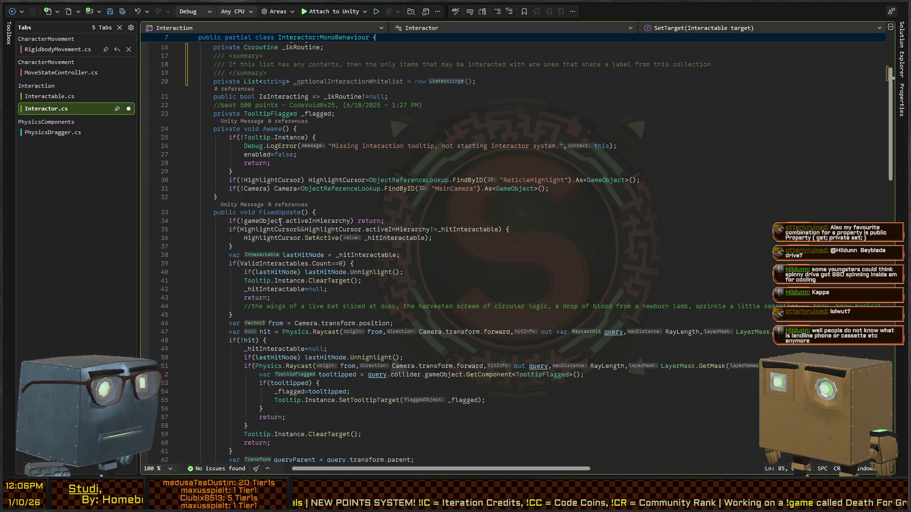
pyautogui.click(251, 238)
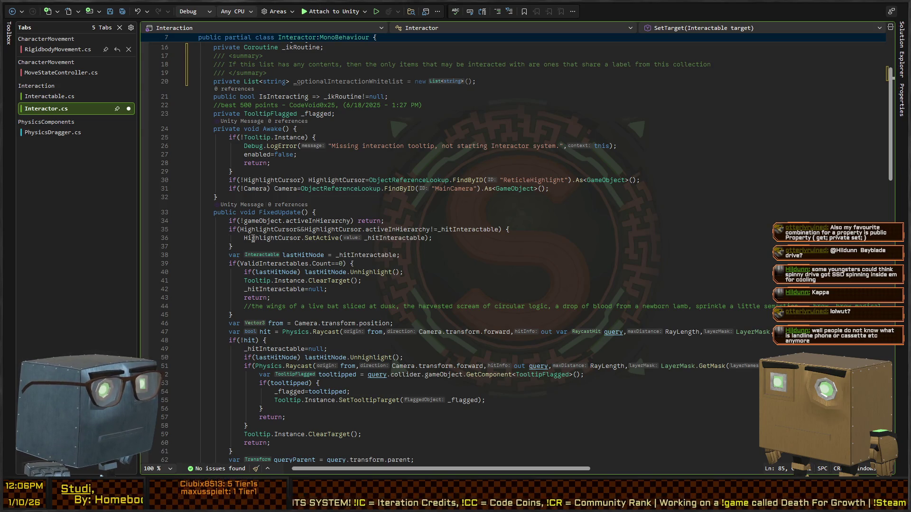
pyautogui.click(438, 229)
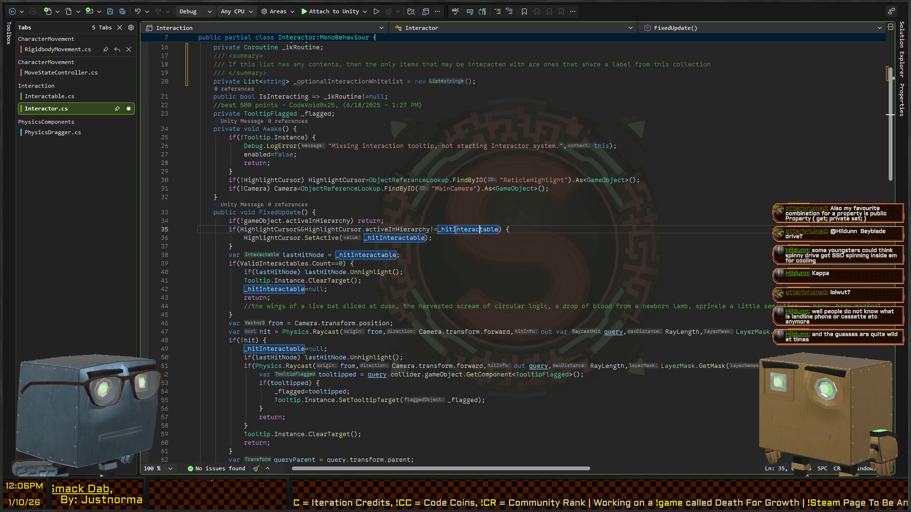
pyautogui.scroll(5, 503, 249)
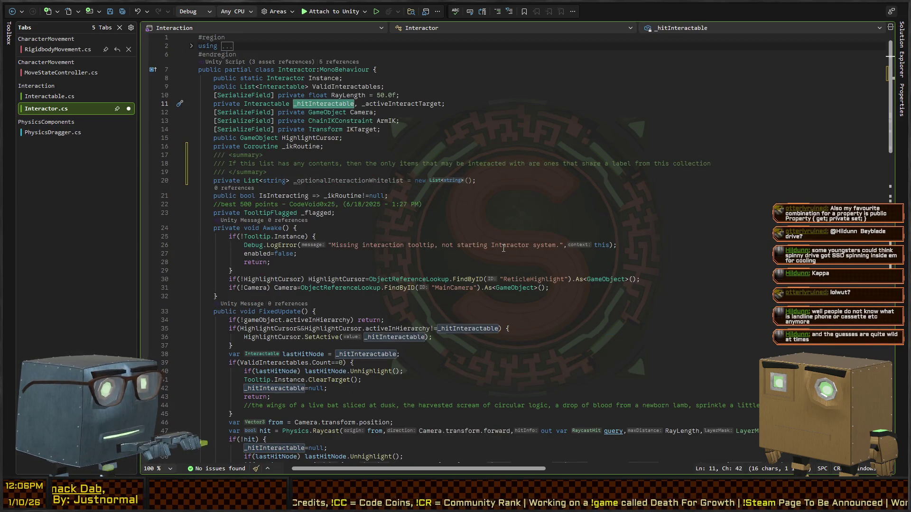
pyautogui.hotkey('ctrl', 'shift', 'Down')
pyautogui.hotkey('ctrl', 'shift', 'Down')
pyautogui.hotkey('ctrl', 'shift', 'Down')
pyautogui.hotkey('ctrl', 'shift', 'Down')
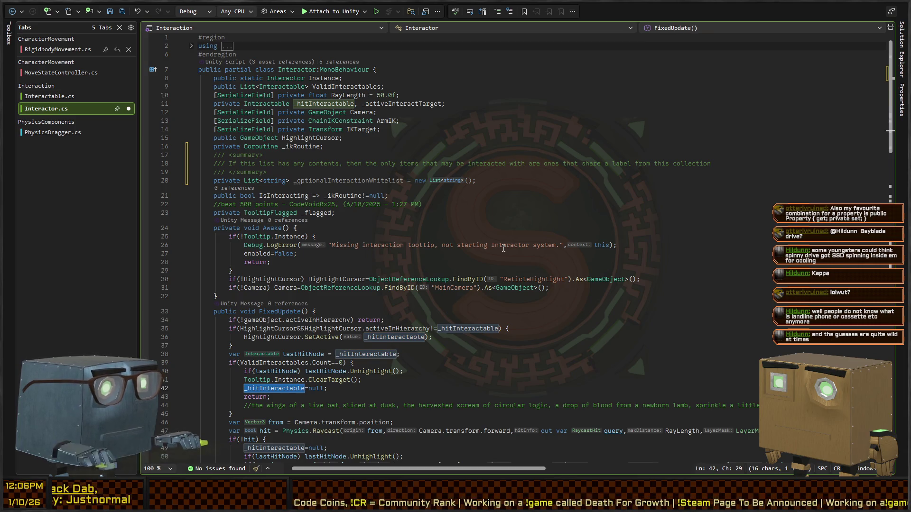
pyautogui.scroll(-7, 499, 260)
pyautogui.hotkey('ctrl', 'shift', 'Down')
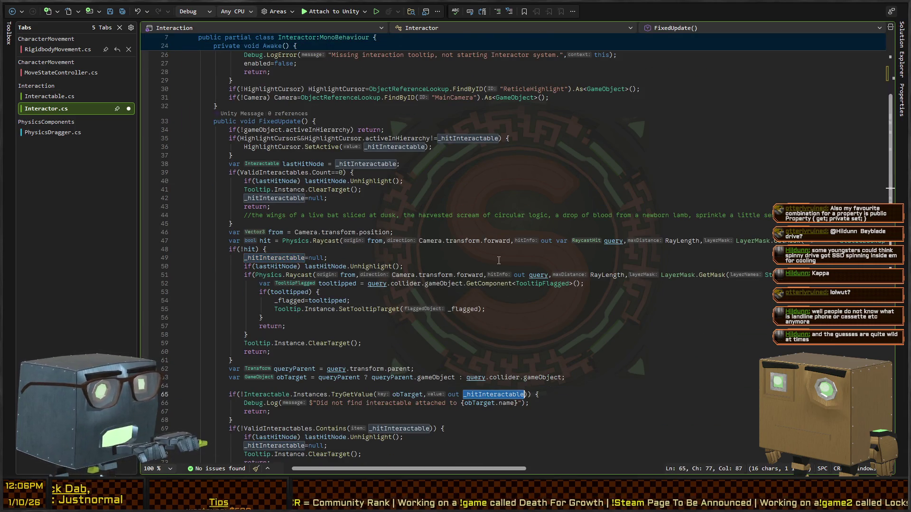
pyautogui.scroll(-8, 499, 260)
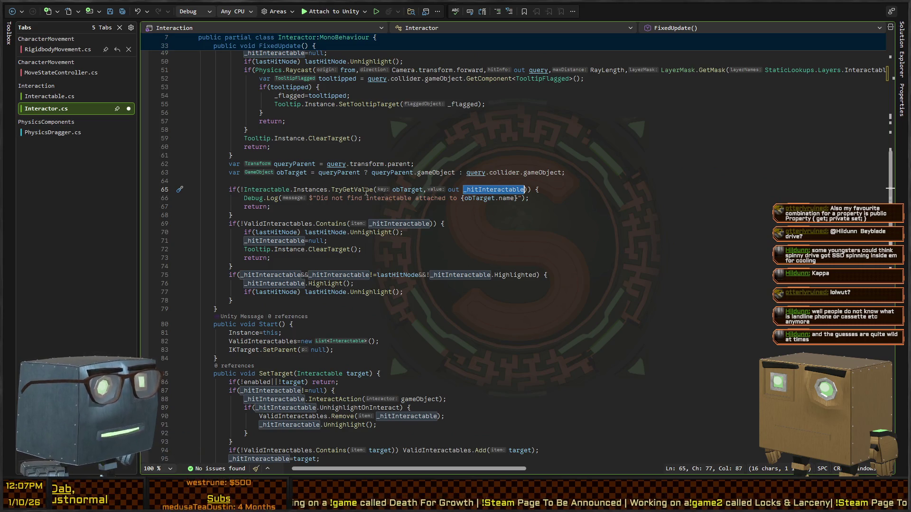
# Extend the line 65 check to bail when a non-empty whitelist lacks the target's OptionalCategory.
pyautogui.click(527, 190)
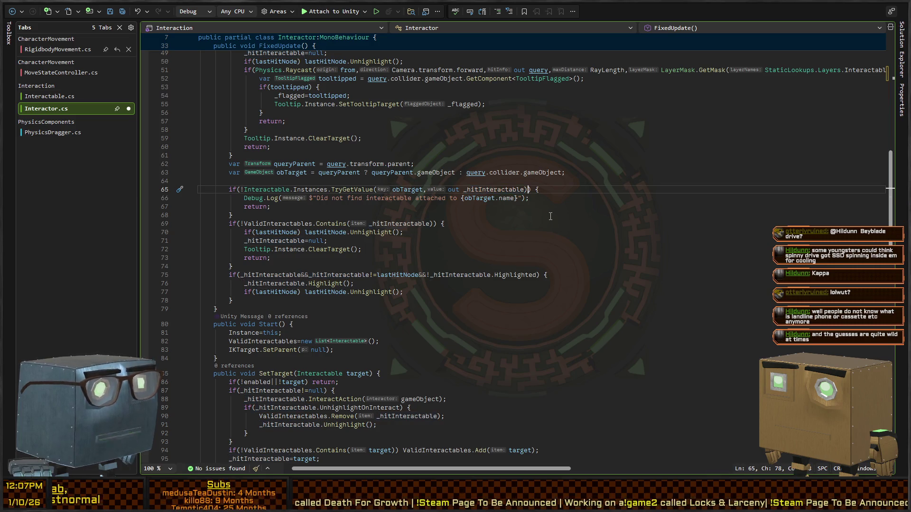
pyautogui.write('||()')
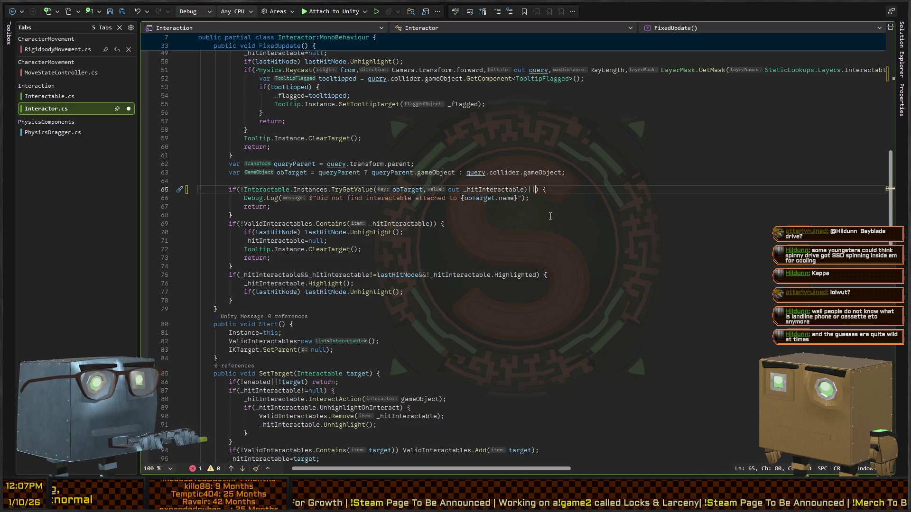
pyautogui.write('_optionalInteractionWhitelist')
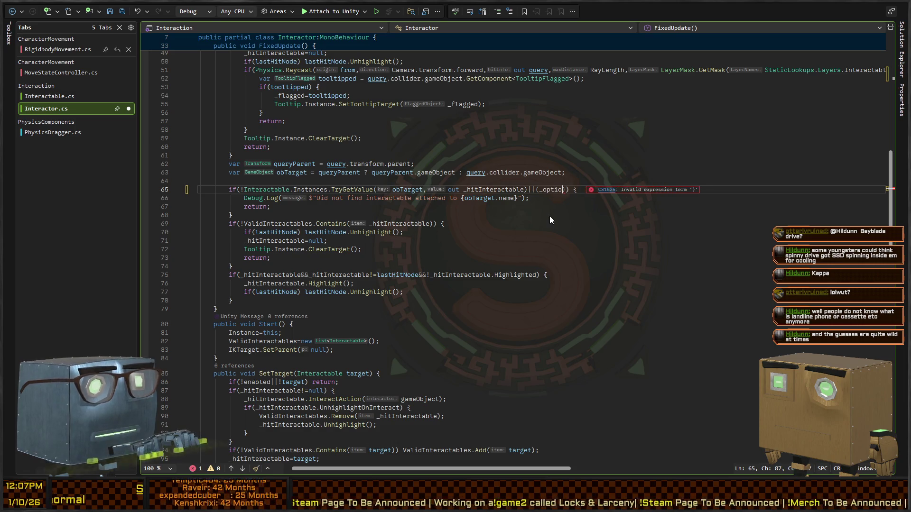
pyautogui.write('.')
pyautogui.write('Count>0&&')
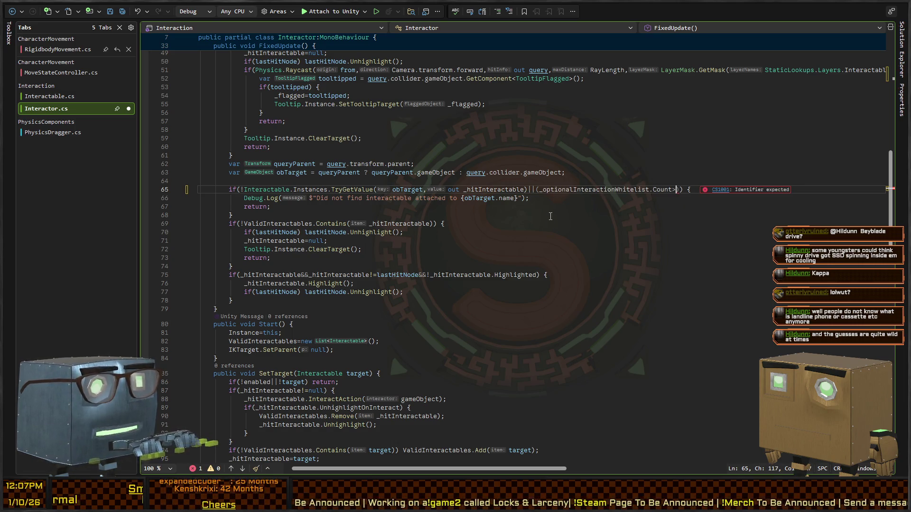
pyautogui.write('_hitInteractable')
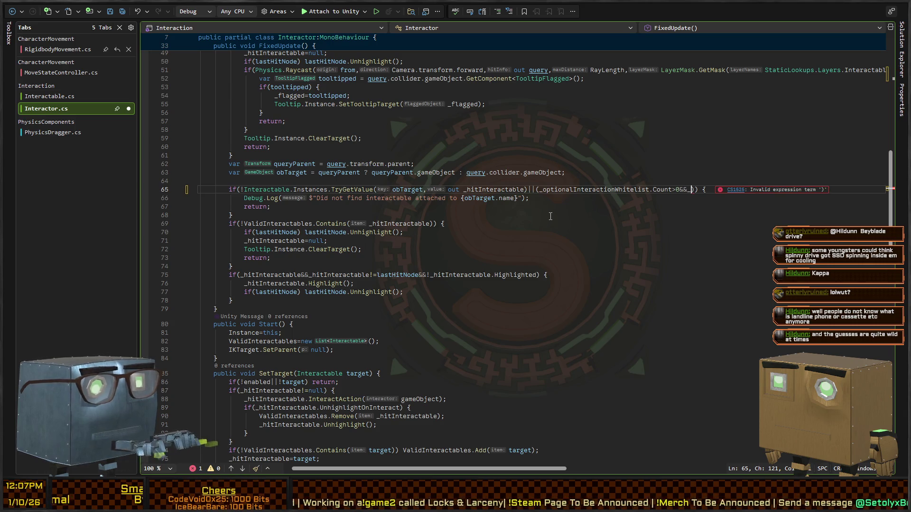
pyautogui.write('.OptionalCategory')
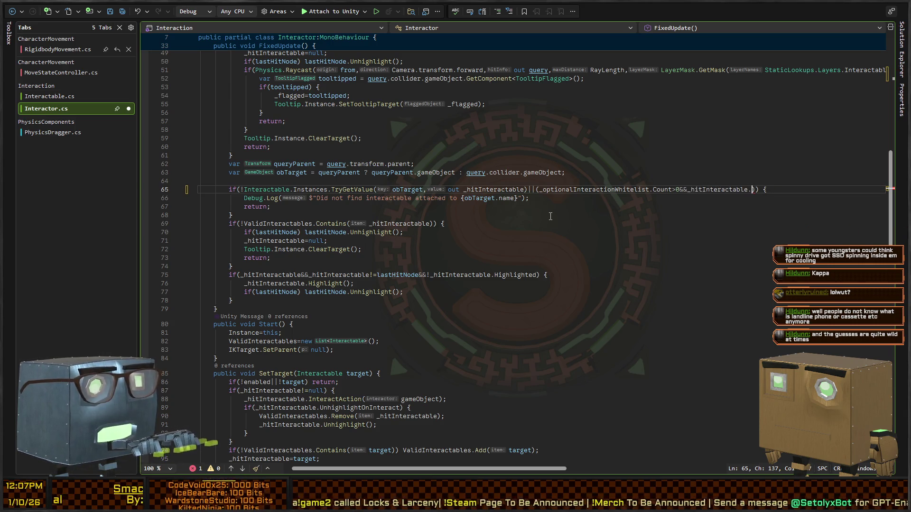
pyautogui.write('.')
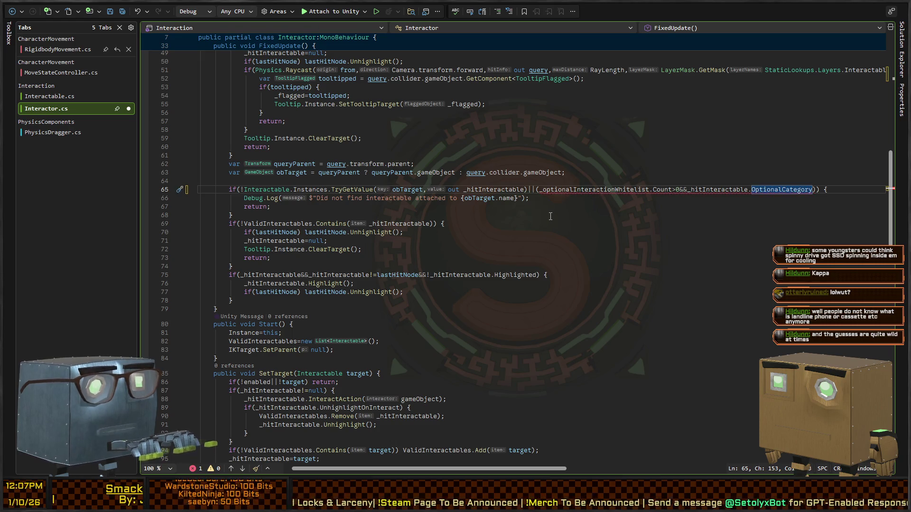
pyautogui.press('BackSpace')
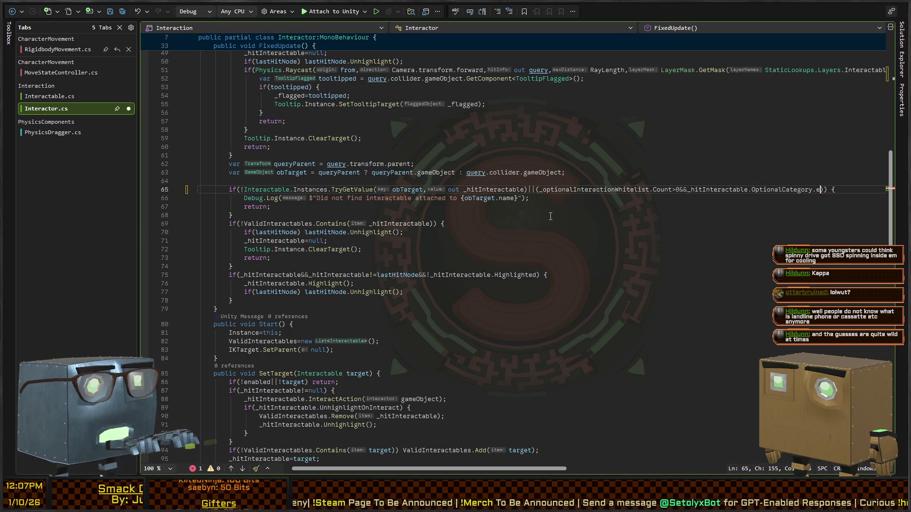
pyautogui.hotkey('ctrl', 'shift', 'Left')
pyautogui.hotkey('ctrl', 'shift', 'Left')
pyautogui.hotkey('ctrl', 'shift', 'Left')
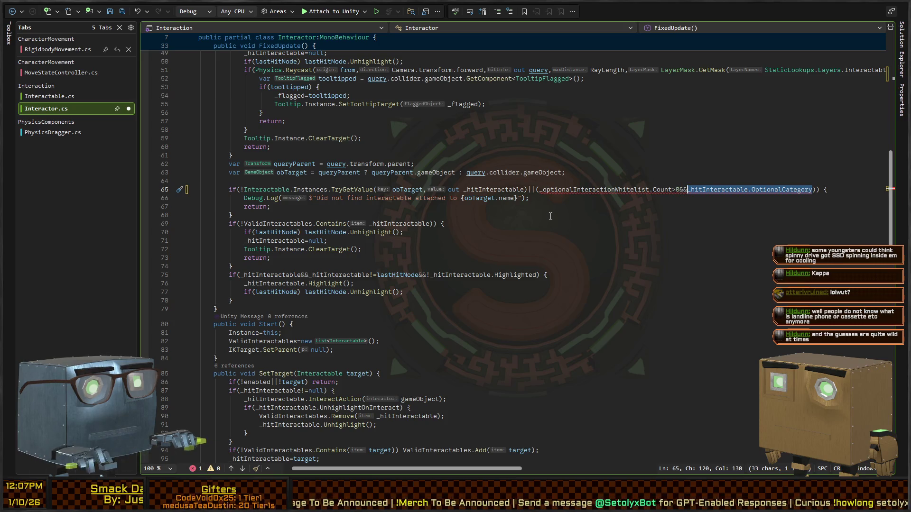
pyautogui.write('&&!(')
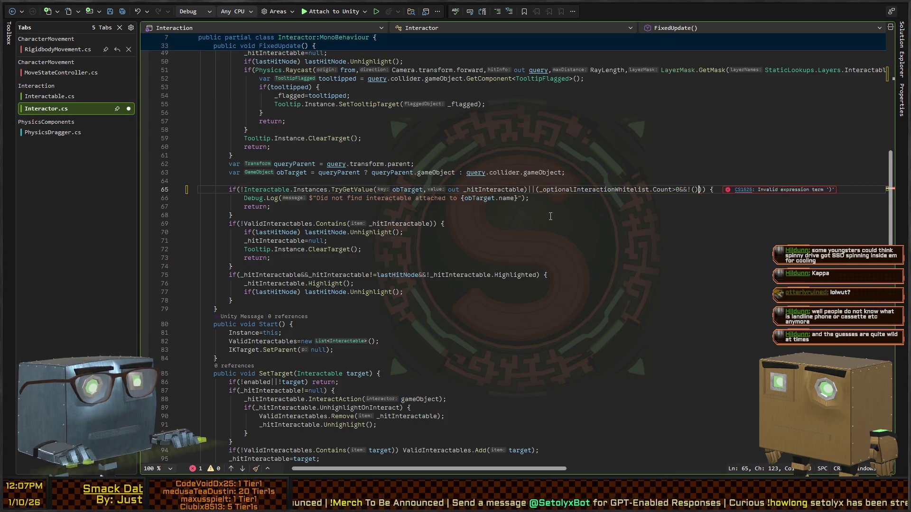
pyautogui.write('_optionalc')
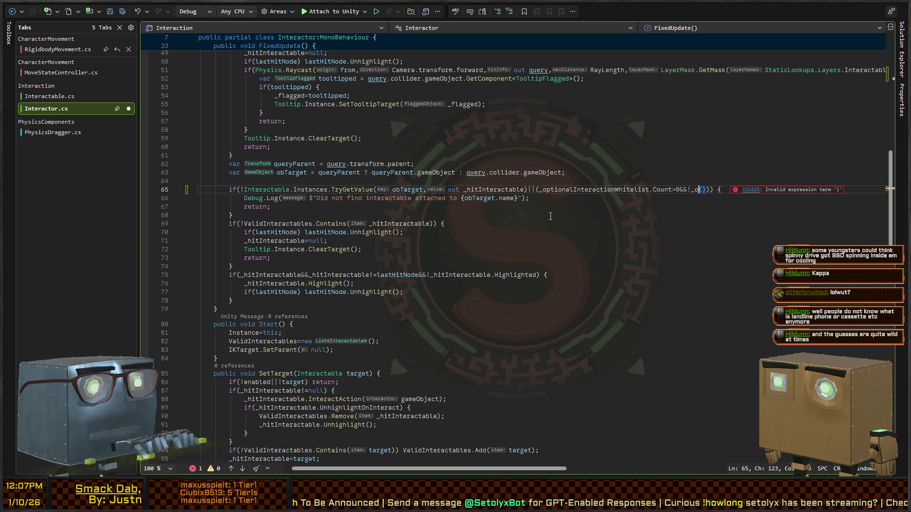
pyautogui.write('(')
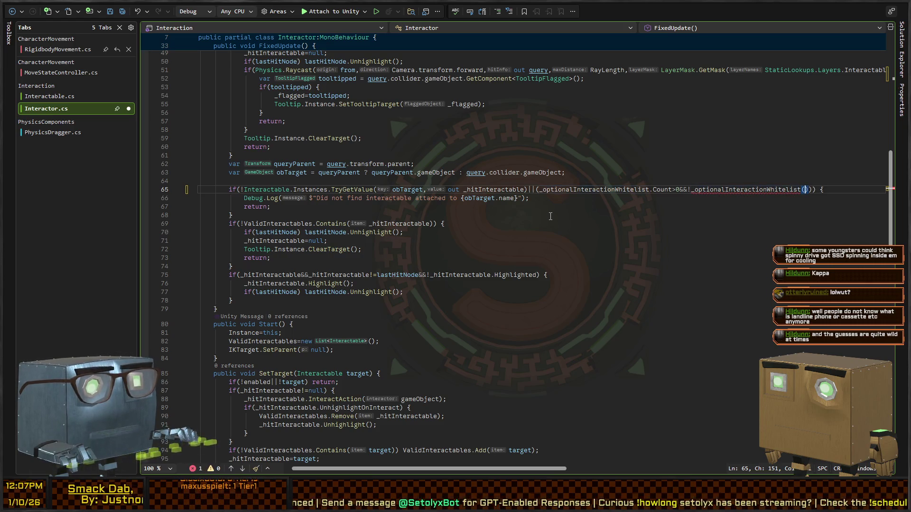
pyautogui.write('.Cont(')
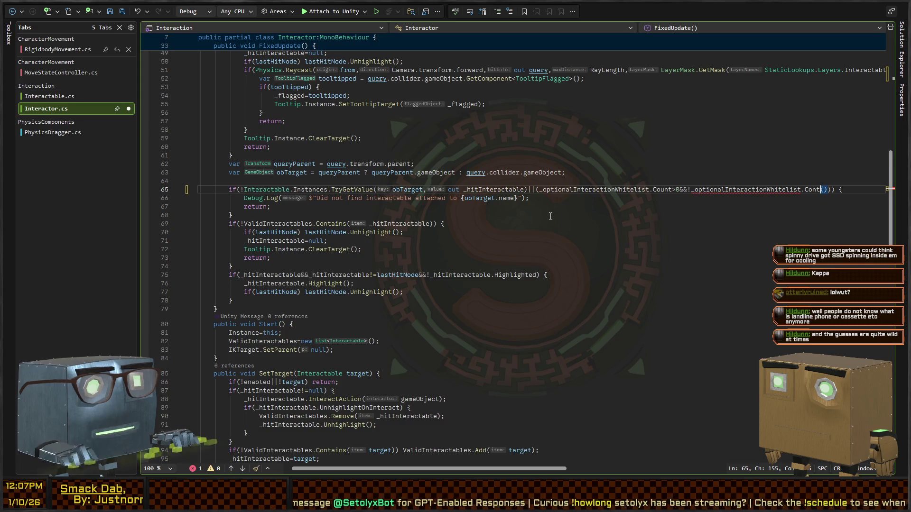
pyautogui.write('_hitInteractable.OptionalCate')
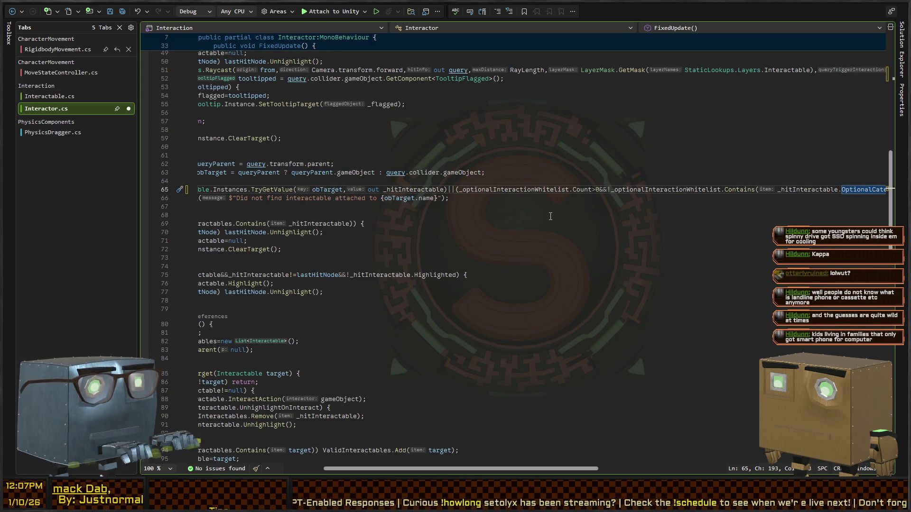
# Remove the stray '1' on line 69 so no errors remain.
pyautogui.press('Home')
pyautogui.hotkey('ctrl', 'Right')
pyautogui.hotkey('ctrl', 'Right')
pyautogui.hotkey('ctrl', 'Right')
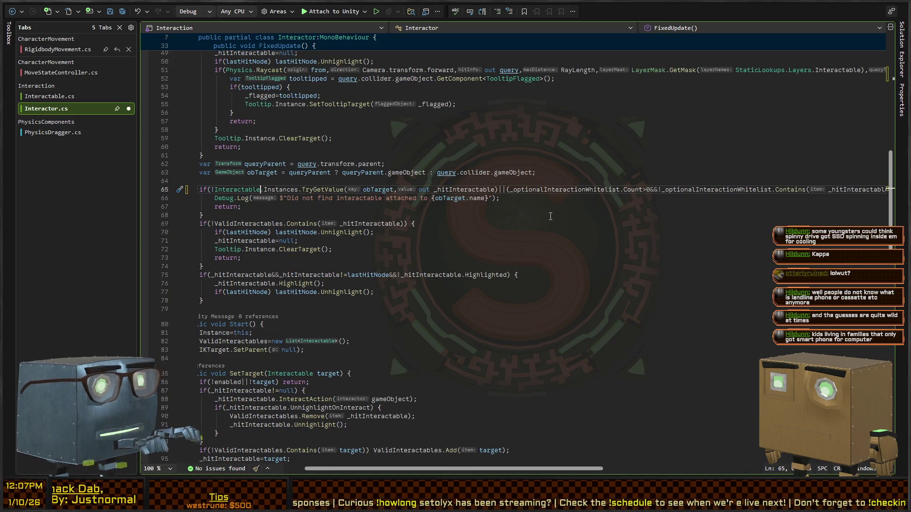
pyautogui.hotkey('ctrl', 'Right')
pyautogui.hotkey('ctrl', 'Right')
pyautogui.hotkey('ctrl', 'Right')
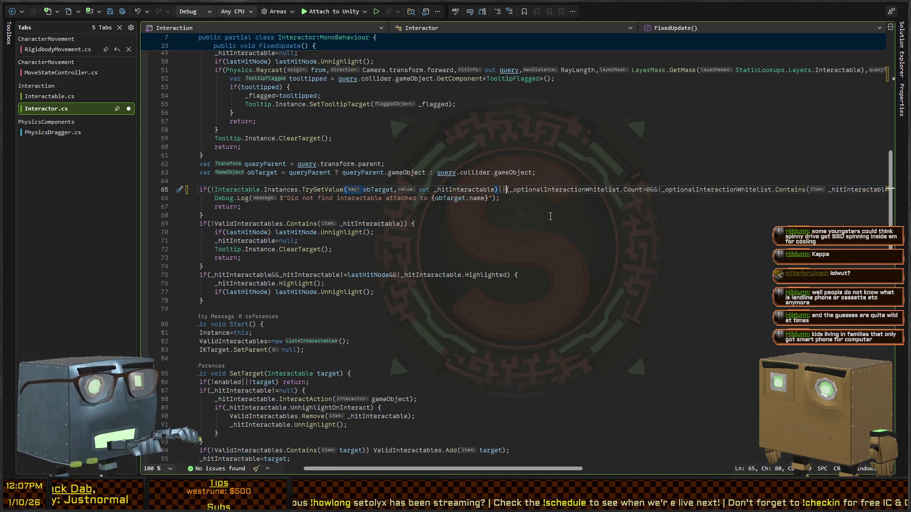
pyautogui.hotkey('shift', 'End')
pyautogui.hotkey('shift', 'Left')
pyautogui.hotkey('shift', 'Left')
pyautogui.hotkey('shift', 'Left')
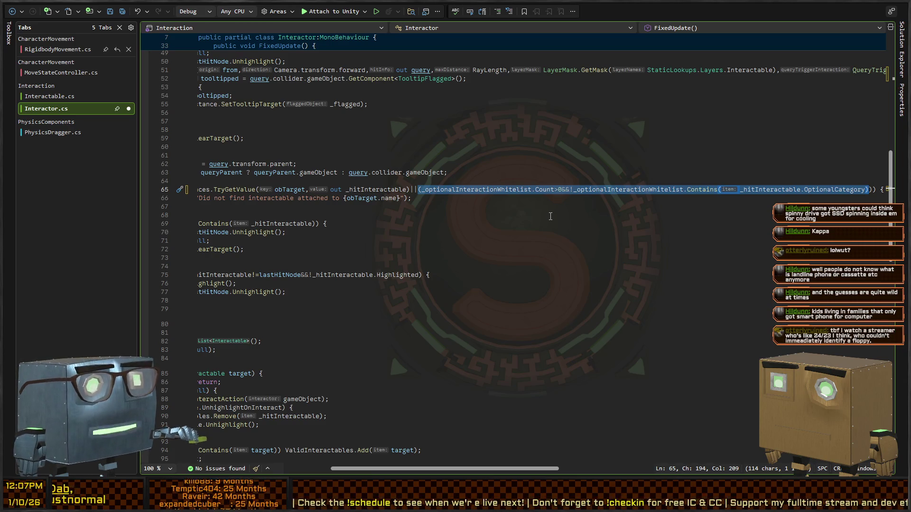
pyautogui.press('Home')
pyautogui.press('Home')
pyautogui.press('Down')
pyautogui.press('Down')
pyautogui.press('Home')
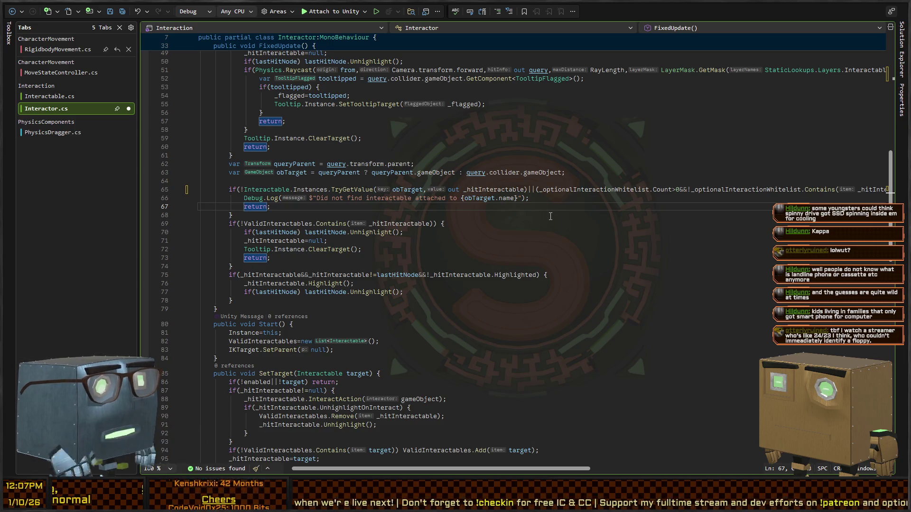
pyautogui.press('Down')
pyautogui.press('Down')
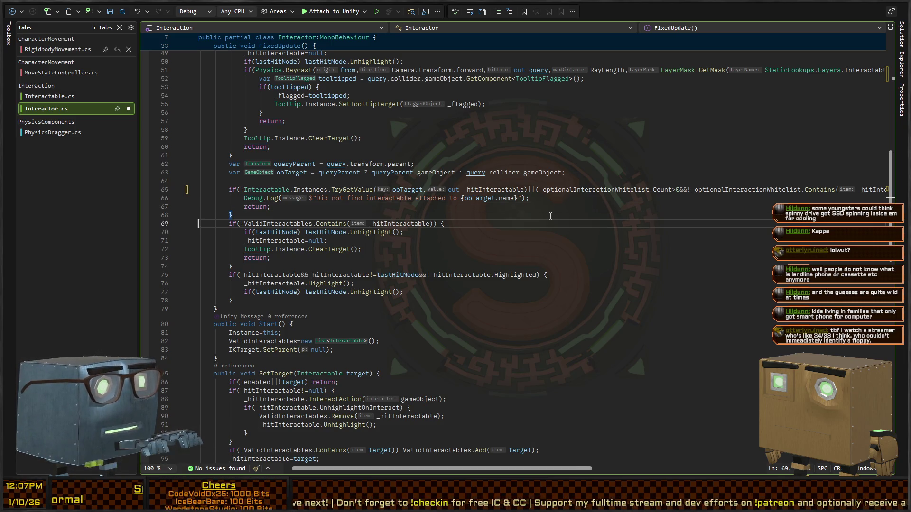
pyautogui.press('Home')
pyautogui.press('Home')
pyautogui.write('1')
pyautogui.press('BackSpace')
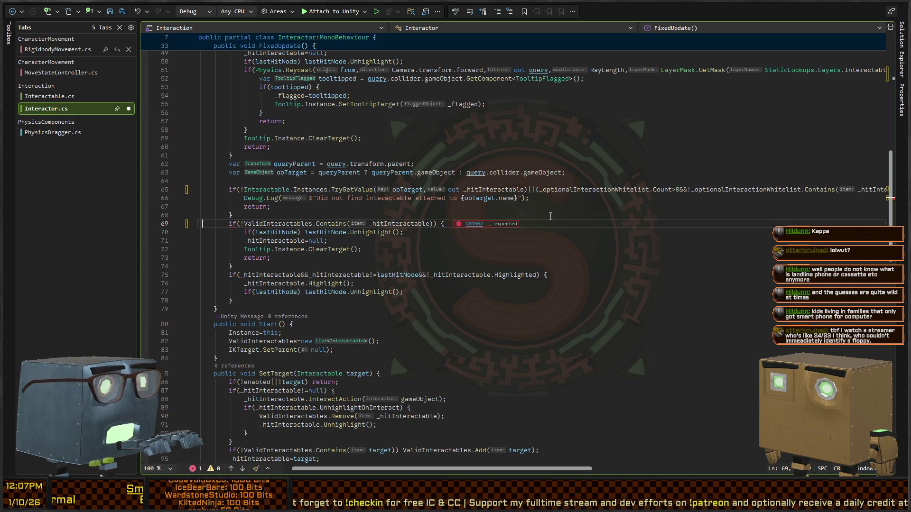
pyautogui.press('Right')
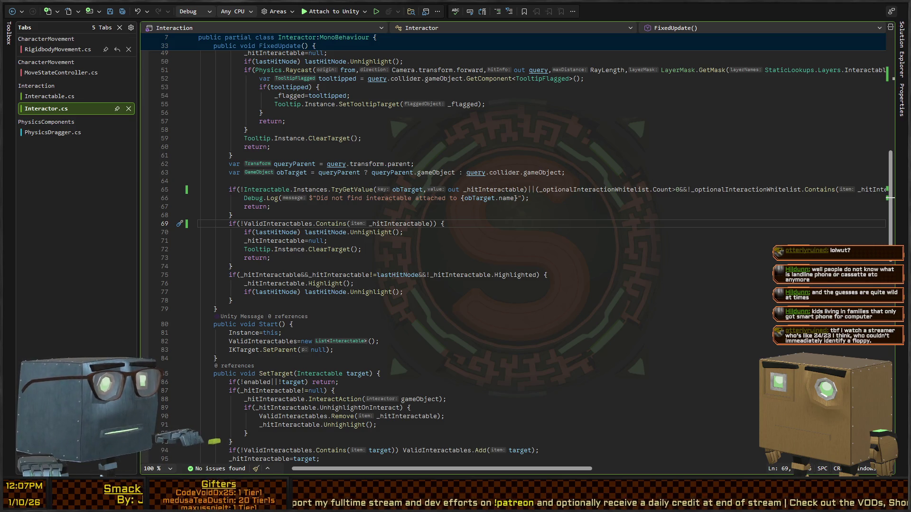
pyautogui.hotkey('alt', 'Tab')
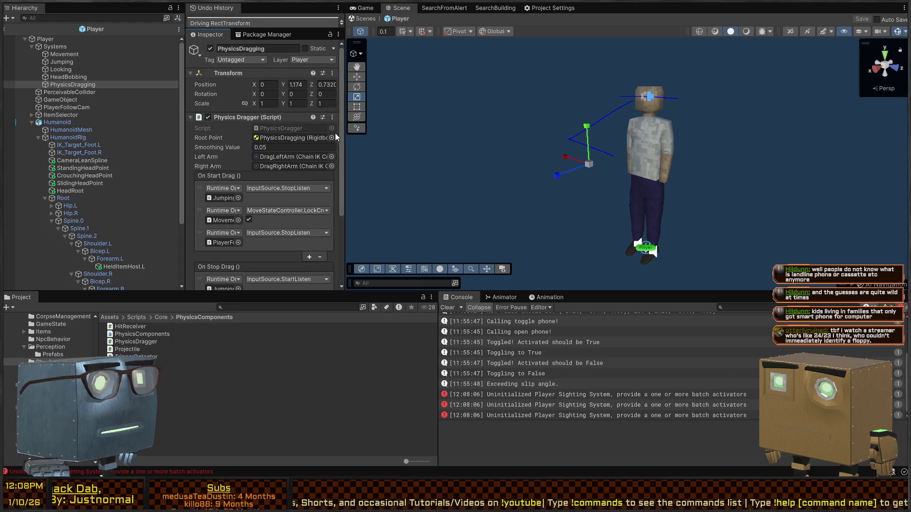
# Widen the Inspector and scroll through the On Start Drag and On Stop Drag listeners.
pyautogui.moveTo(344, 142); pyautogui.dragTo(375, 143)
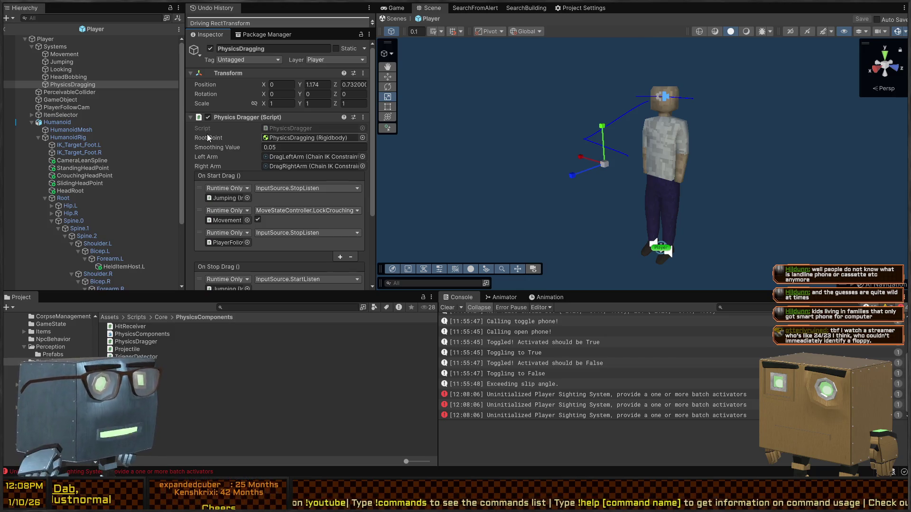
pyautogui.scroll(-5, 202, 150)
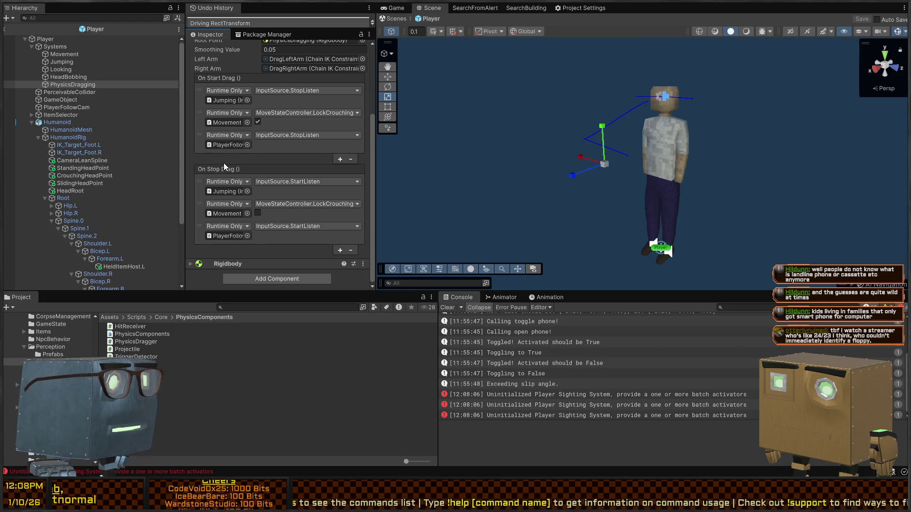
pyautogui.scroll(1, 212, 159)
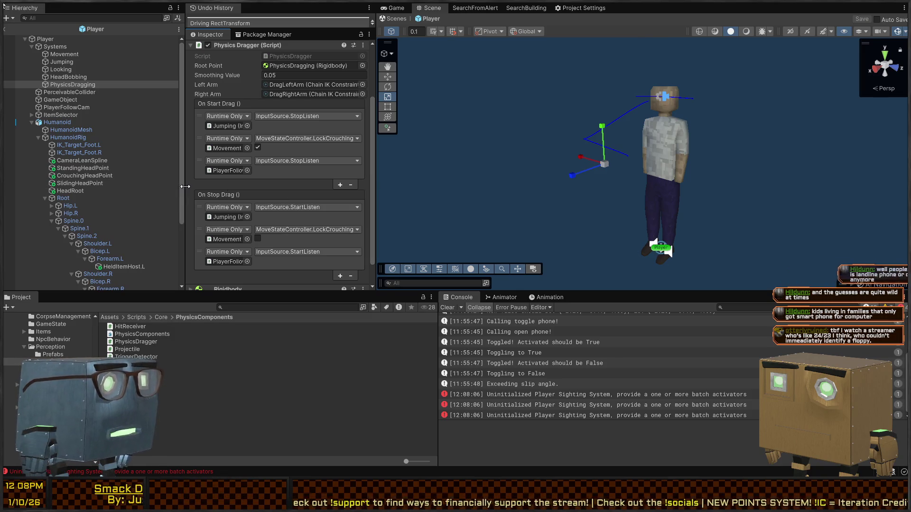
# Orbit the Scene view to see the player side-on, then return to Interactor.cs in Visual Studio.
pyautogui.moveTo(717, 173); pyautogui.dragTo(577, 164)
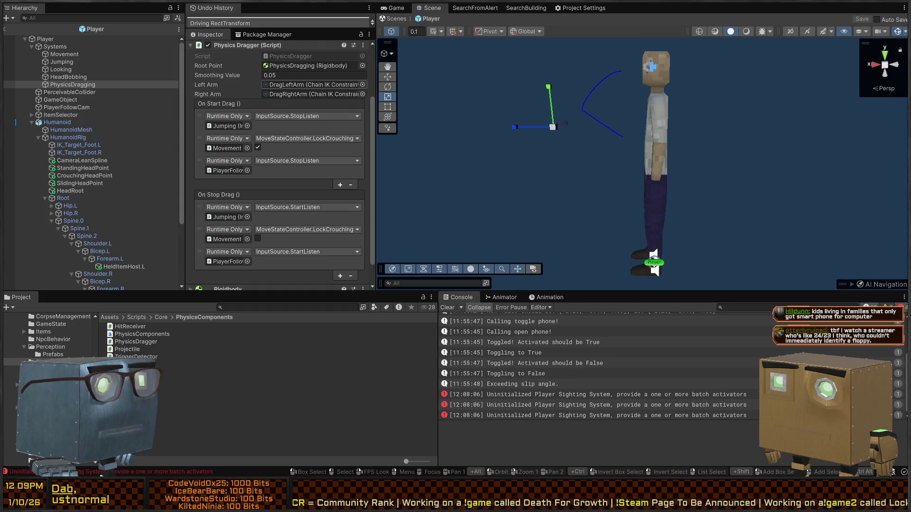
pyautogui.moveTo(617, 142); pyautogui.dragTo(618, 165)
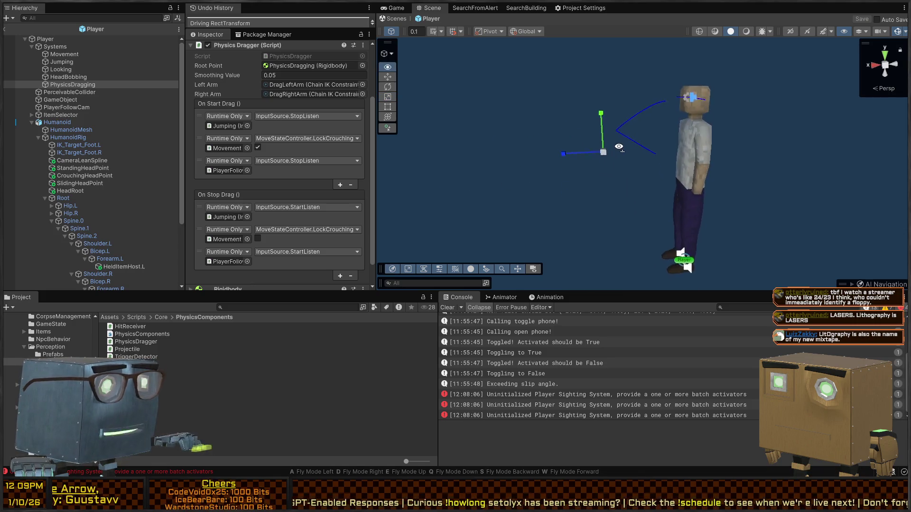
pyautogui.scroll(-3, 263, 160)
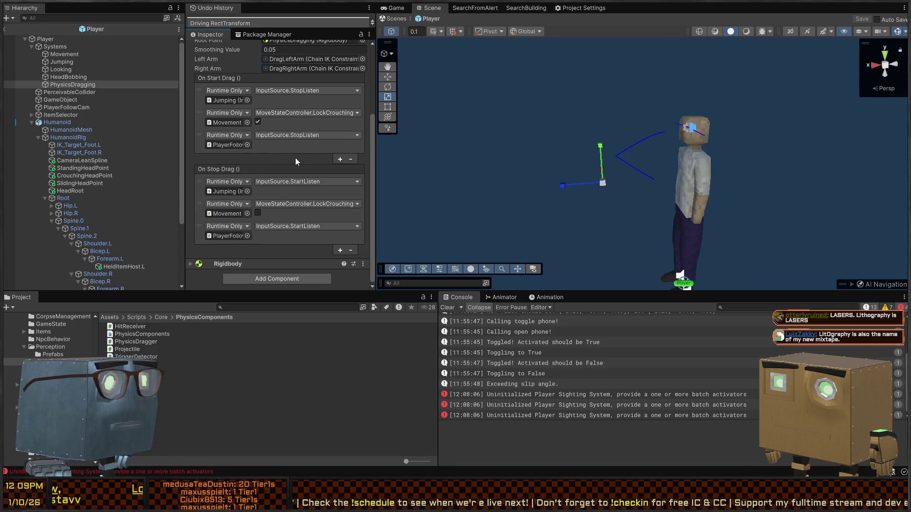
pyautogui.hotkey('alt', 'Tab')
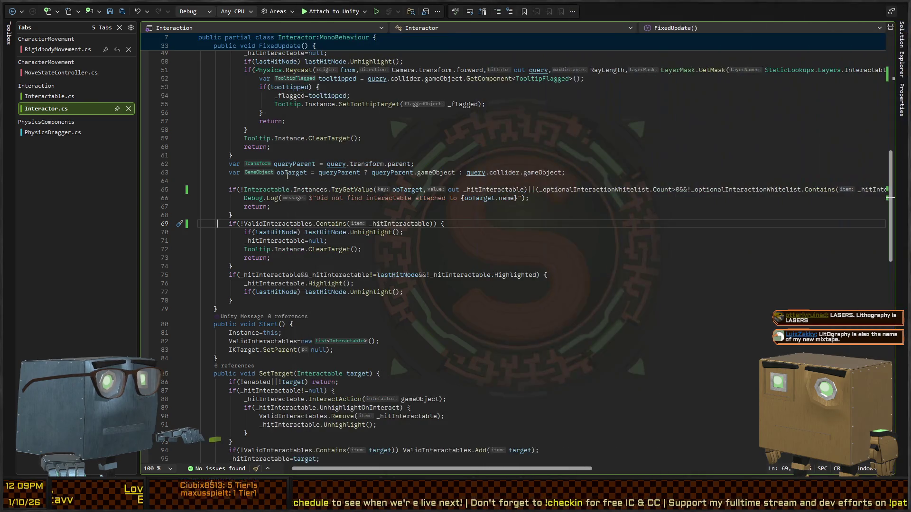
# Add empty public bool AddWhitelistEntry() and RemoveWhitelistEntry() methods below Awake.
pyautogui.click(55, 96)
pyautogui.click(42, 112)
pyautogui.scroll(10, 341, 207)
pyautogui.scroll(3, 342, 207)
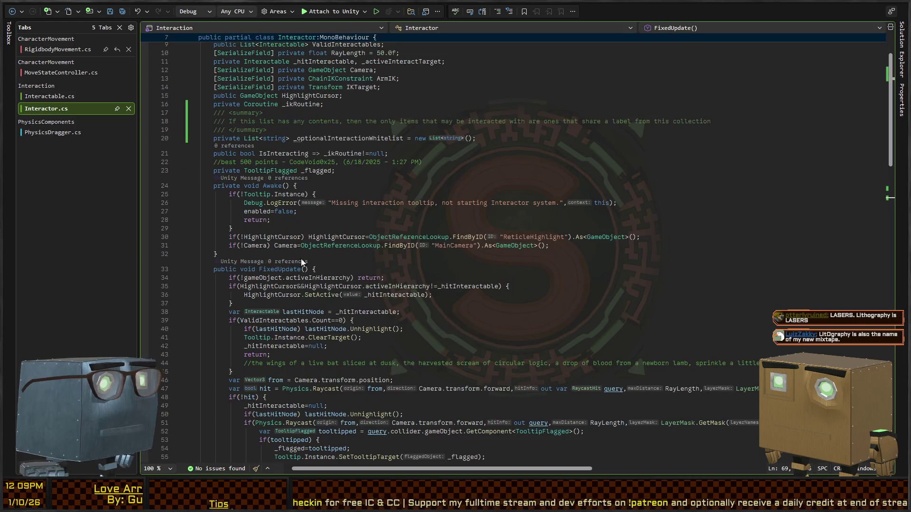
pyautogui.click(298, 254)
pyautogui.press('Return')
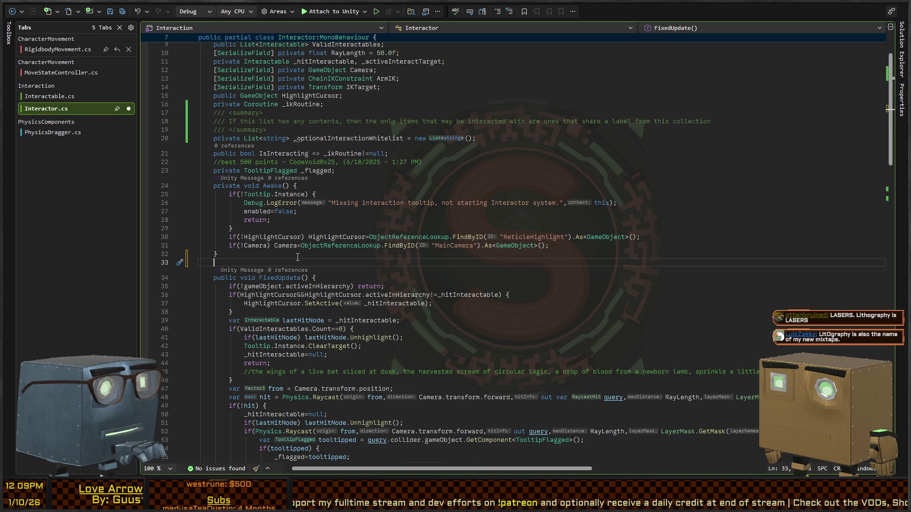
pyautogui.write('public bool AddWhitelistEntry() {')
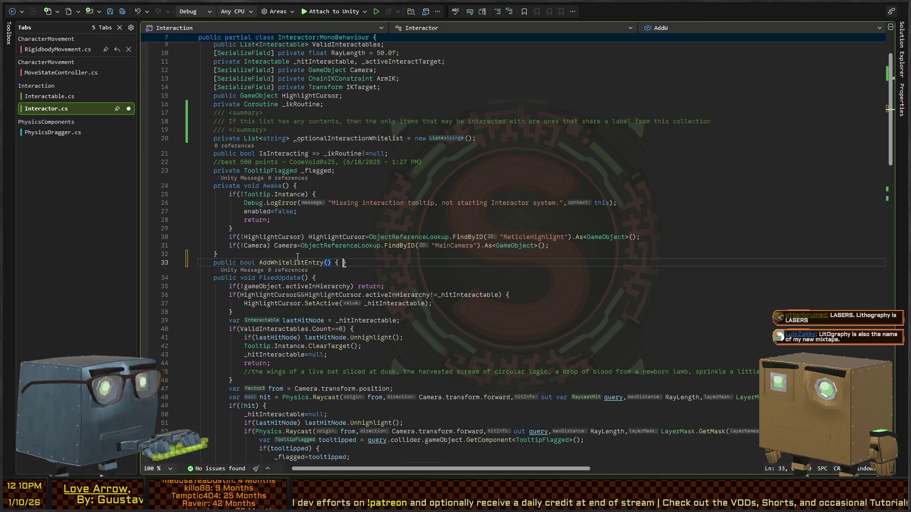
pyautogui.press('Return')
pyautogui.press('Down')
pyautogui.press('Return')
pyautogui.write('public bool RemoveWhilt')
pyautogui.press('BackSpace')
pyautogui.press('BackSpace')
pyautogui.write('telistEntry() {')
pyautogui.press('Return')
# Rename every occurrence of Whitelist to AllowList with a multi-cursor selection.
pyautogui.press('Up')
pyautogui.press('Up')
pyautogui.press('Up')
pyautogui.press('Up')
pyautogui.hotkey('ctrl', 'Right')
pyautogui.hotkey('ctrl', 'Right')
pyautogui.press('Right')
pyautogui.press('Right')
pyautogui.press('Right')
pyautogui.hotkey('shift', 'Right')
pyautogui.hotkey('shift', 'Right')
pyautogui.hotkey('shift', 'Right')
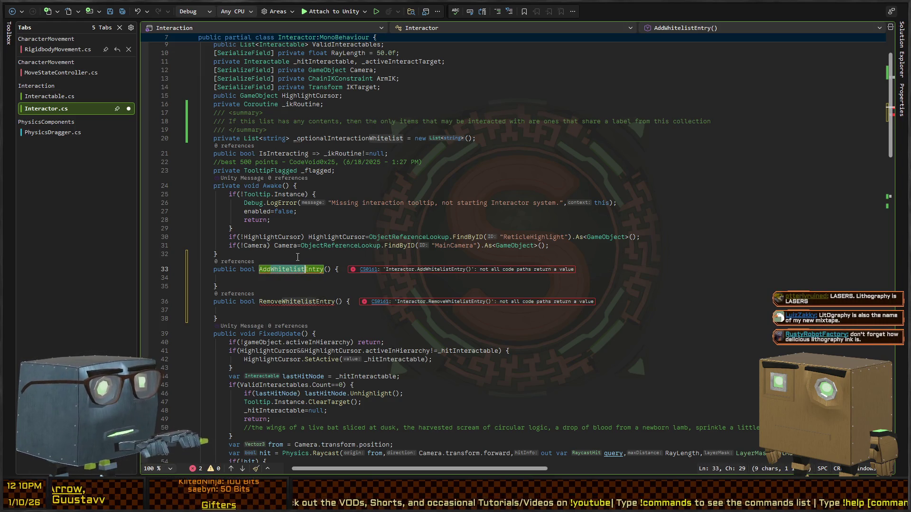
pyautogui.hotkey('alt', 'shift', ';')
pyautogui.write('AllowList')
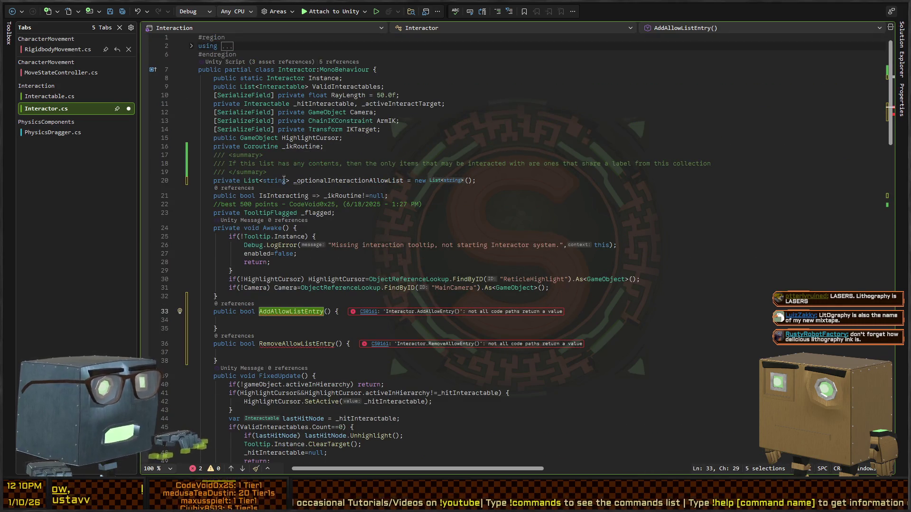
pyautogui.click(465, 211)
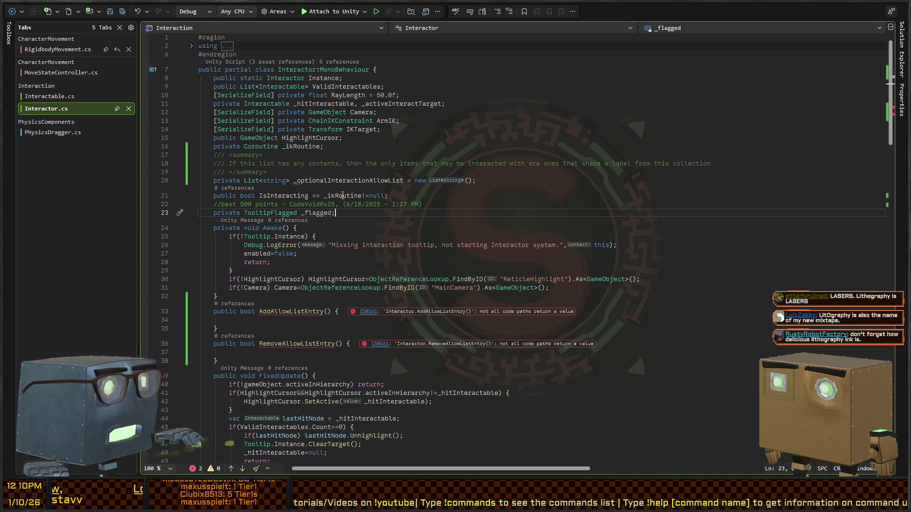
# Give AddAllowListEntry a string entry parameter and a _optionalInteractionAllowList.Add(entry); body.
pyautogui.scroll(-2, 263, 245)
pyautogui.click(303, 279)
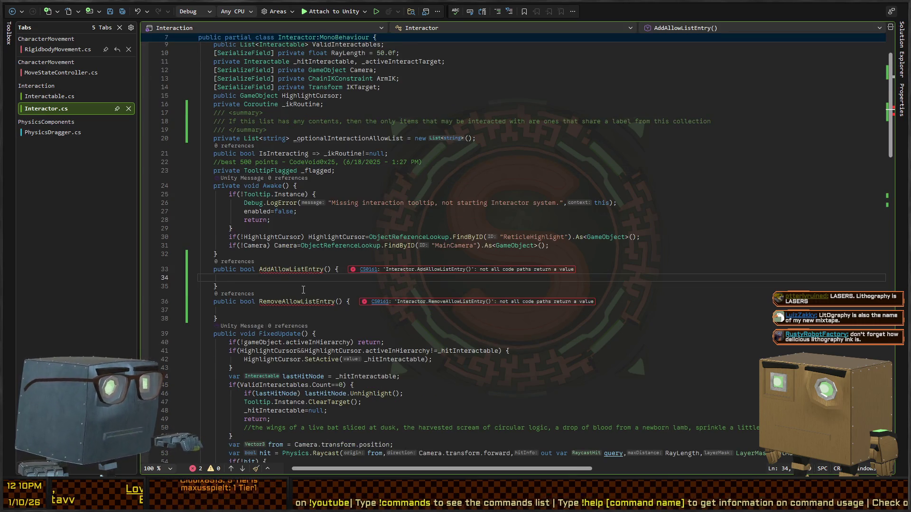
pyautogui.press('Up')
pyautogui.hotkey('ctrl', 'Right')
pyautogui.hotkey('ctrl', 'Right')
pyautogui.hotkey('ctrl', 'Right')
pyautogui.write('string entry')
pyautogui.press('Down')
pyautogui.write('_op')
pyautogui.press('Tab')
pyautogui.write('.Add(entry);')
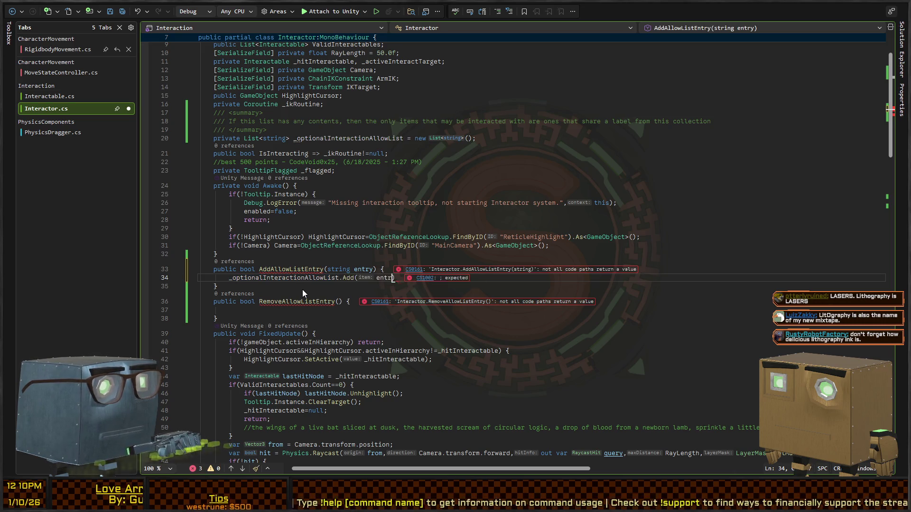
# Copy the Add line into RemoveAllowListEntry and change it to .Remove(entry).
pyautogui.hotkey('shift', 'Home')
pyautogui.hotkey('ctrl', 'c')
pyautogui.press('Down')
pyautogui.press('Down')
pyautogui.press('Down')
pyautogui.hotkey('ctrl', 'v')
pyautogui.press('Left')
pyautogui.press('Left')
pyautogui.hotkey('ctrl', 'shift', 'Left')
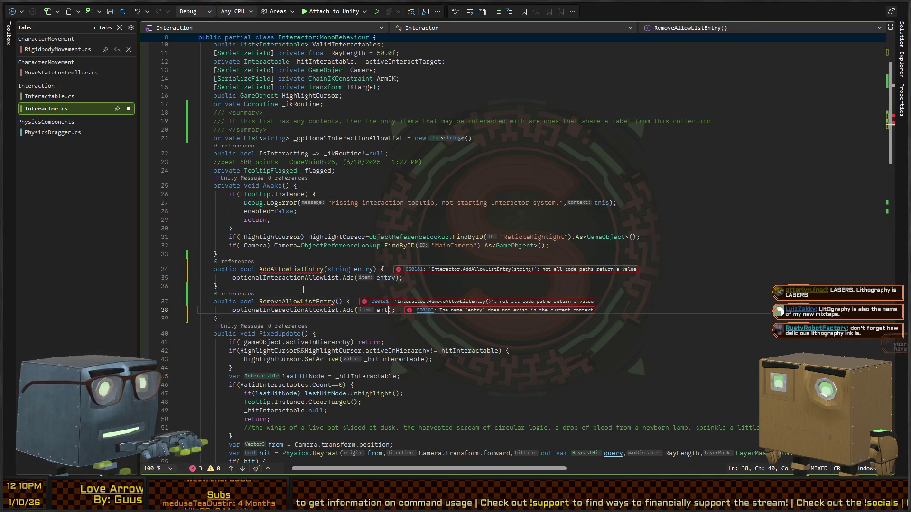
pyautogui.press('Left')
pyautogui.press('Left')
pyautogui.press('BackSpace')
pyautogui.press('BackSpace')
pyautogui.press('BackSpace')
pyautogui.write('Remove')
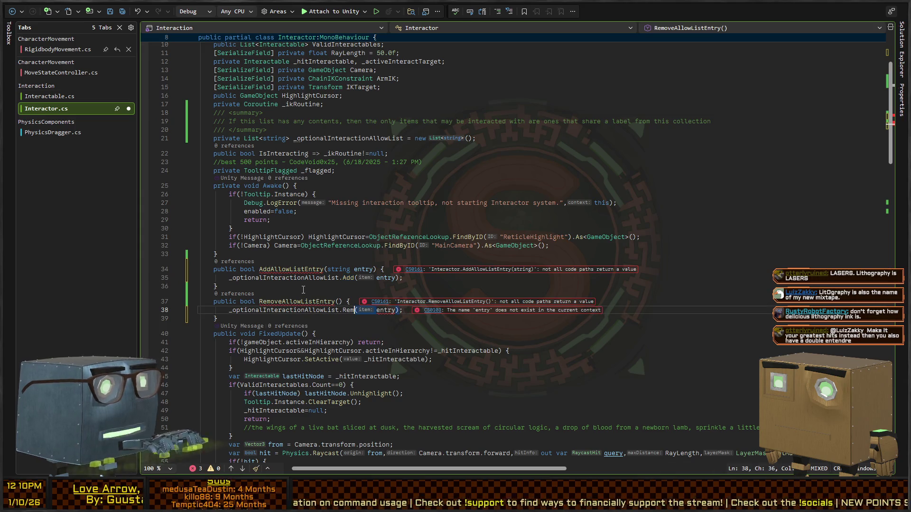
# Change both methods' return type from bool to void and give RemoveAllowListEntry a string entry parameter.
pyautogui.press('Up')
pyautogui.press('Up')
pyautogui.press('Up')
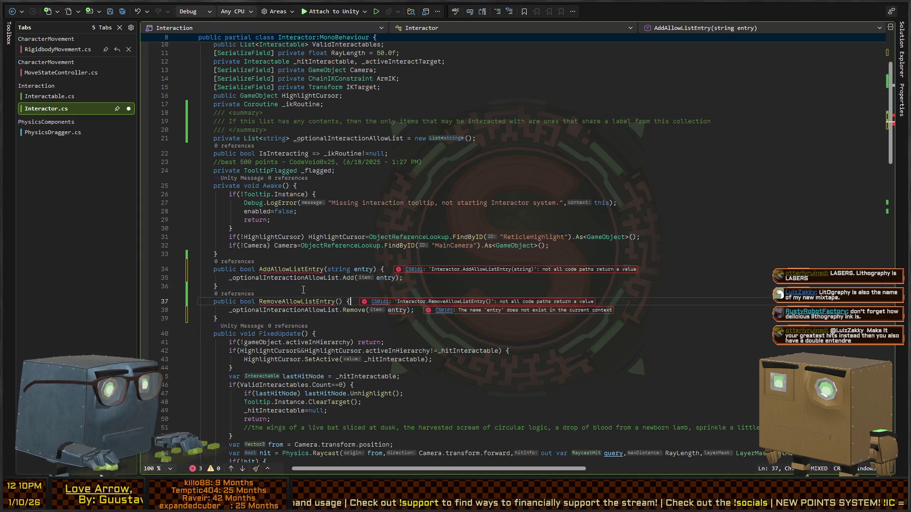
pyautogui.hotkey('ctrl', 'Left')
pyautogui.hotkey('ctrl', 'Left')
pyautogui.hotkey('ctrl', 'Left')
pyautogui.hotkey('ctrl', 'BackSpace')
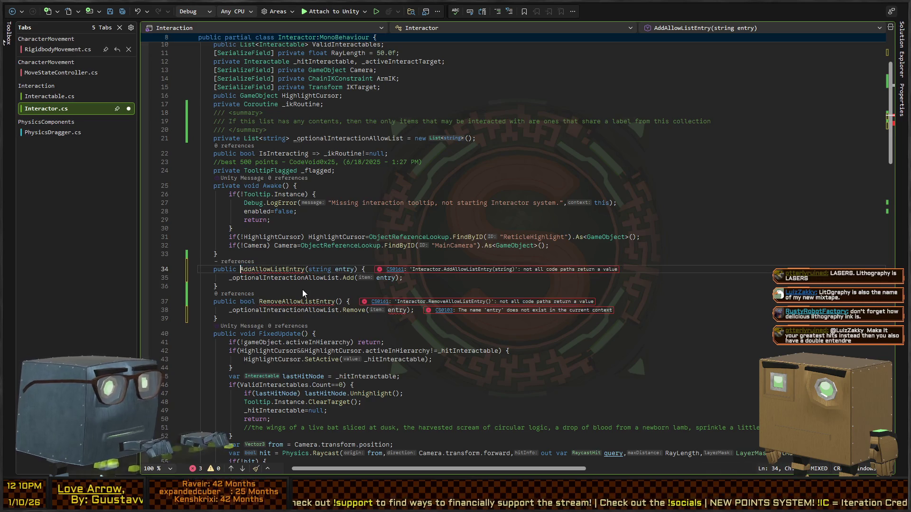
pyautogui.write('void')
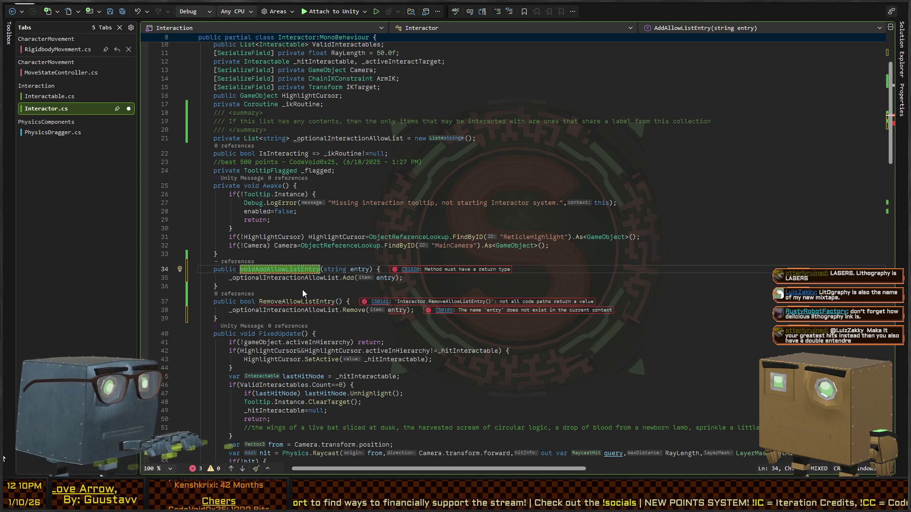
pyautogui.press('Down')
pyautogui.press('Down')
pyautogui.press('Down')
pyautogui.hotkey('ctrl', 'BackSpace')
pyautogui.write('void')
pyautogui.press('Down')
pyautogui.press('End')
pyautogui.press('Left')
pyautogui.press('Left')
pyautogui.press('Up')
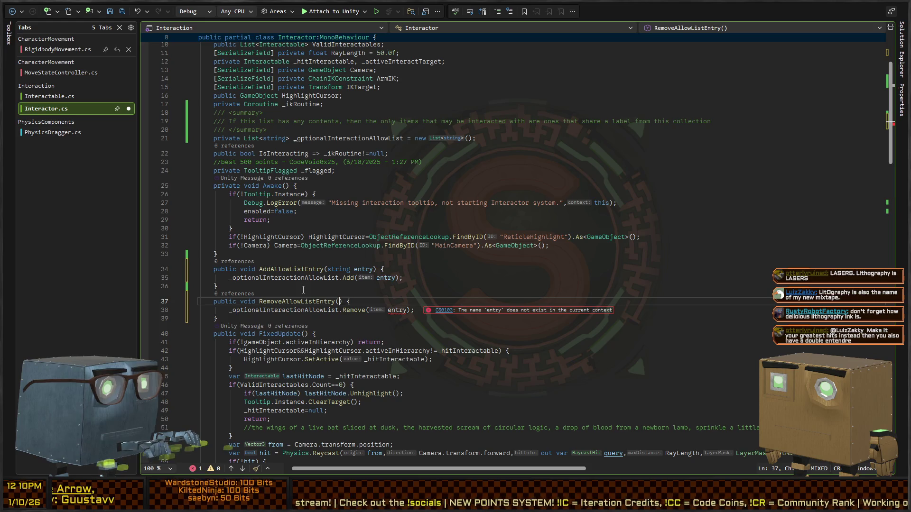
pyautogui.press('Left')
pyautogui.press('Left')
pyautogui.press('Left')
pyautogui.write('string entry')
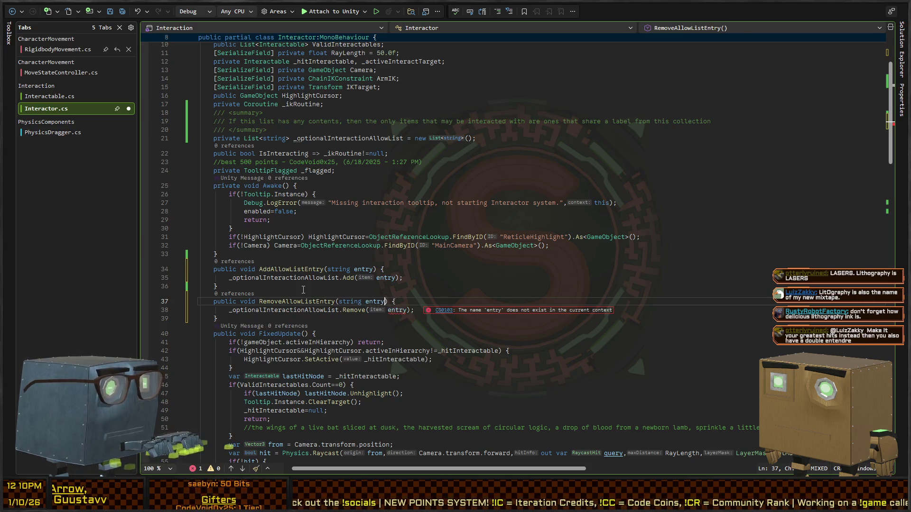
pyautogui.press('Down')
pyautogui.hotkey('ctrl', 'Left')
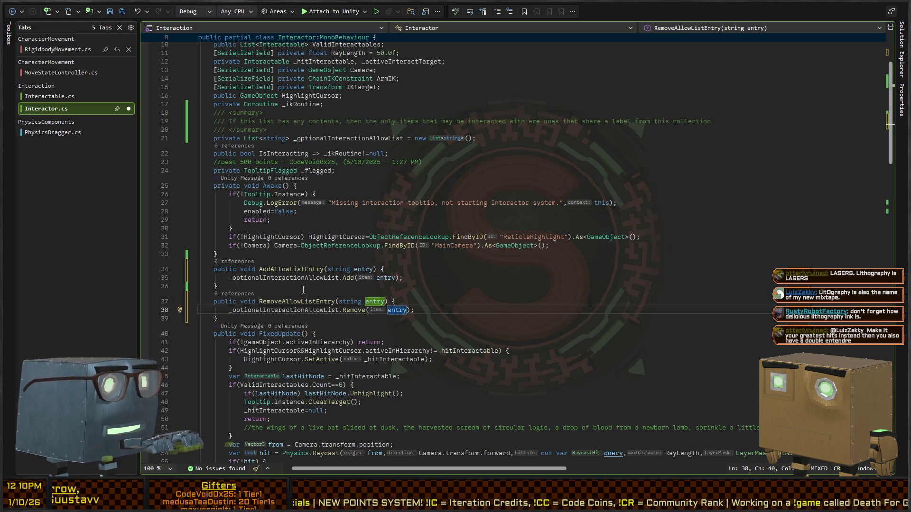
pyautogui.press('Up')
pyautogui.press('Up')
pyautogui.press('Up')
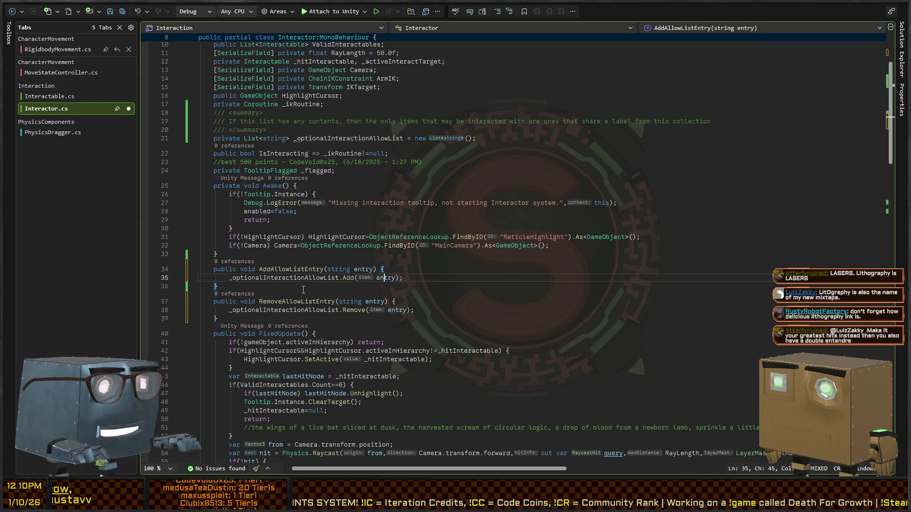
# Add an if (_optionalInteractionAllowList.Contains(entry)) return; guard to AddAllowListEntry and a negated copy to RemoveAllowListEntry.
pyautogui.press('Return')
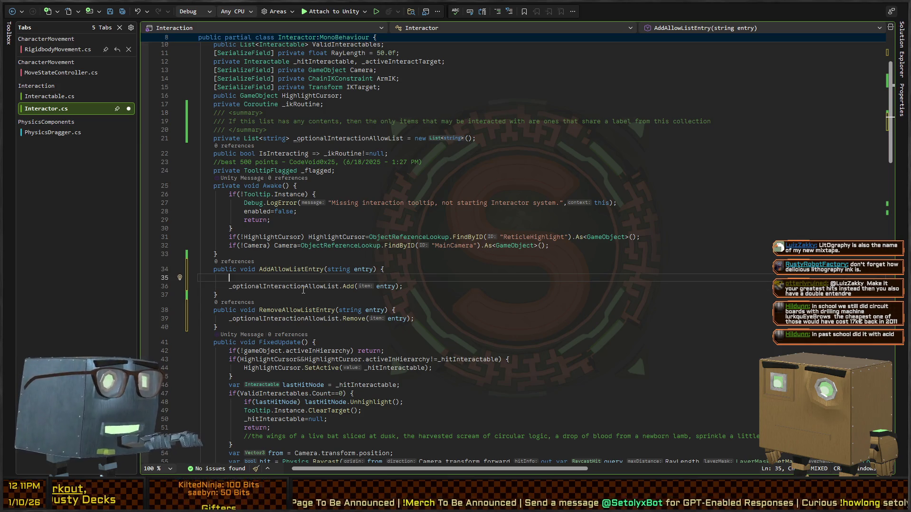
pyautogui.write('f(_option')
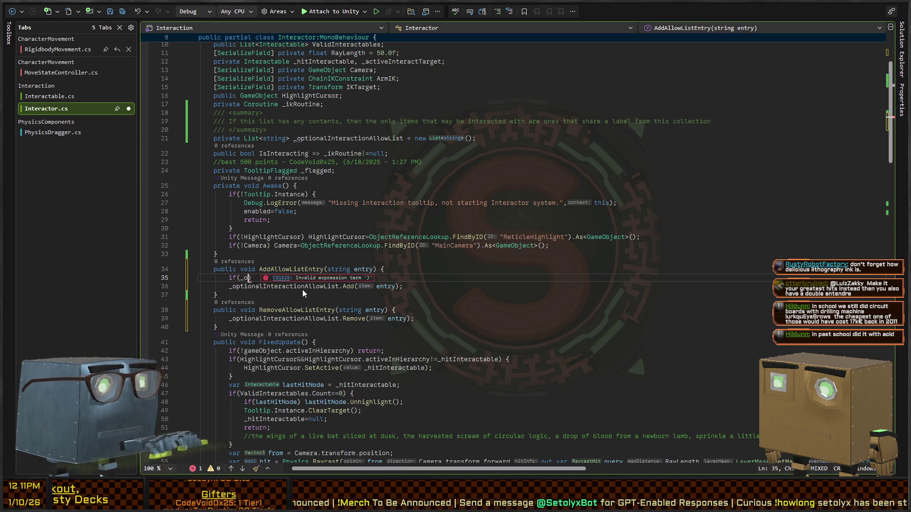
pyautogui.write('alInteractionAllowList.Cont')
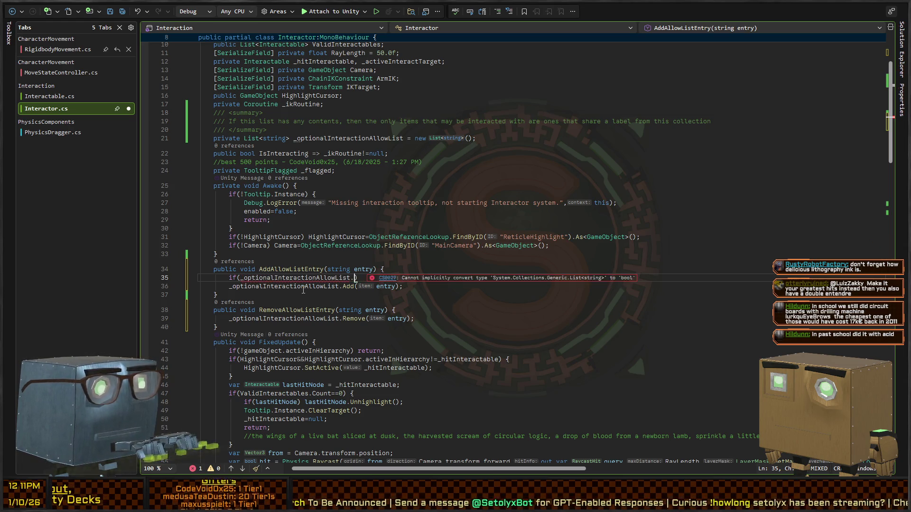
pyautogui.write('ains(entry)) re')
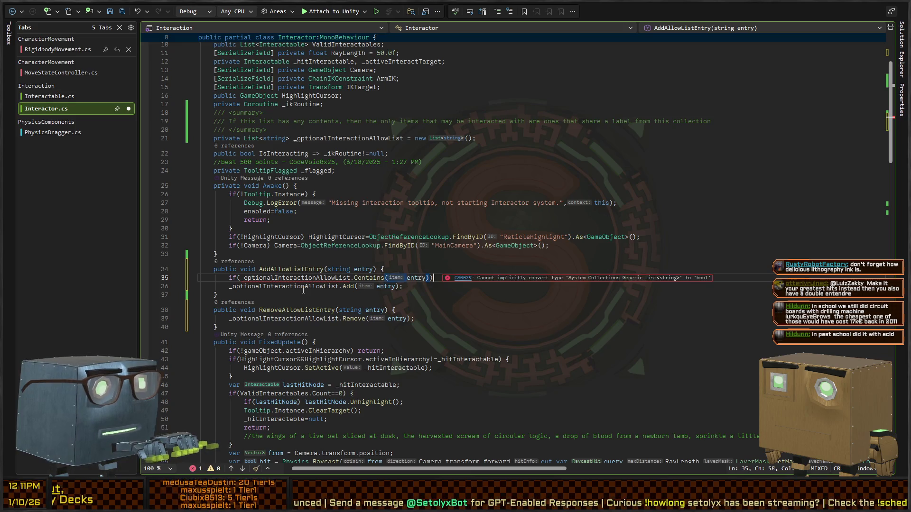
pyautogui.write('turn;')
pyautogui.hotkey('shift', 'Home')
pyautogui.hotkey('ctrl', 'c')
pyautogui.press('Down')
pyautogui.press('Down')
pyautogui.press('Down')
pyautogui.hotkey('ctrl', 'v')
pyautogui.press('Return')
pyautogui.press('Up')
pyautogui.press('Right')
pyautogui.press('Right')
pyautogui.press('Right')
pyautogui.write('!')
pyautogui.press('End')
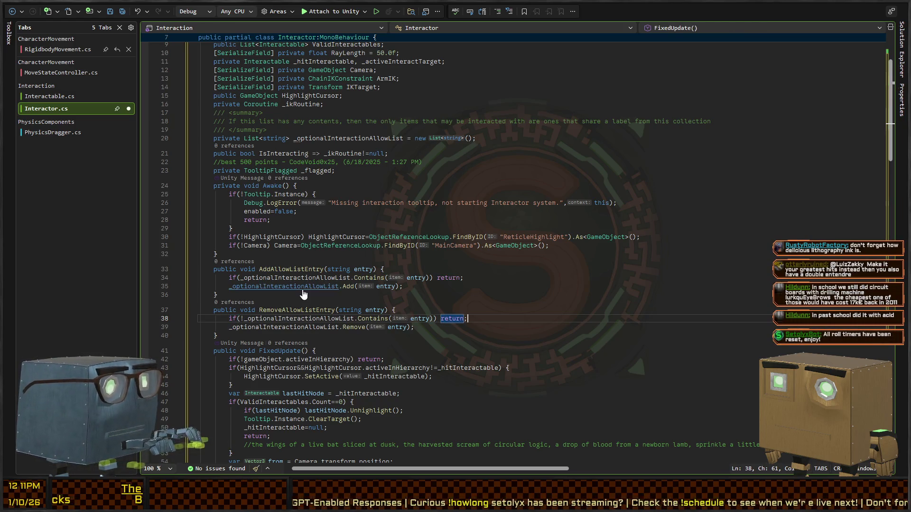
# Glance at Interactable.cs, then switch back to the Unity Editor.
pyautogui.hotkey('ctrl', '-')
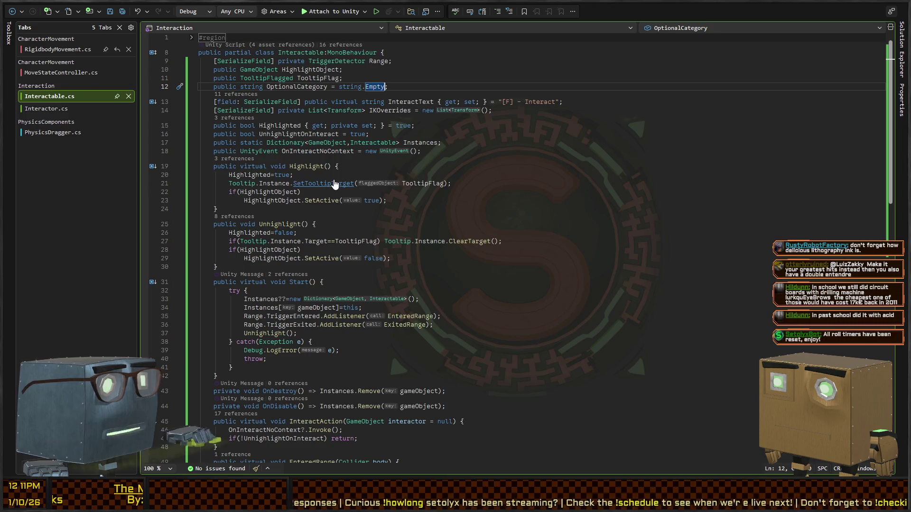
pyautogui.hotkey('ctrl', 'shift', '-')
pyautogui.hotkey('alt', 'Tab')
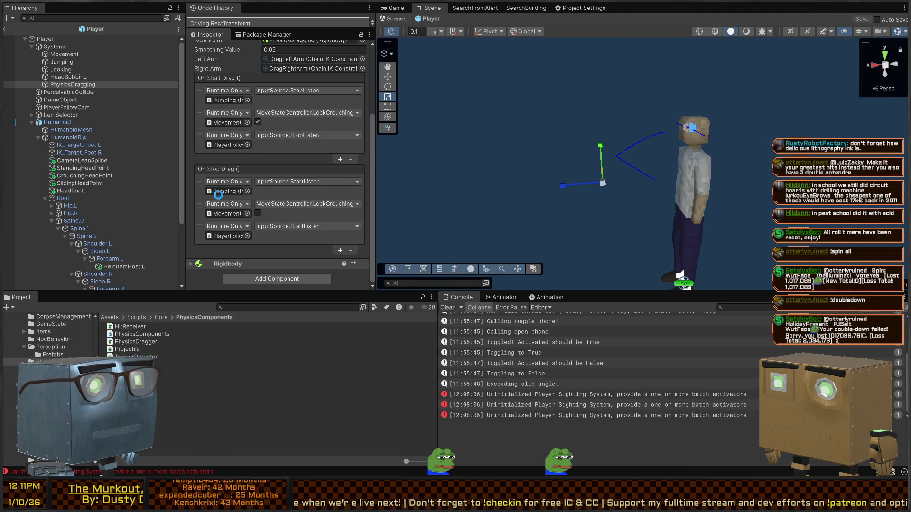
# Set On Start Drag's third call to Interactor.AddAllowListEntry with argument CorpseDispose.
pyautogui.scroll(3, 283, 132)
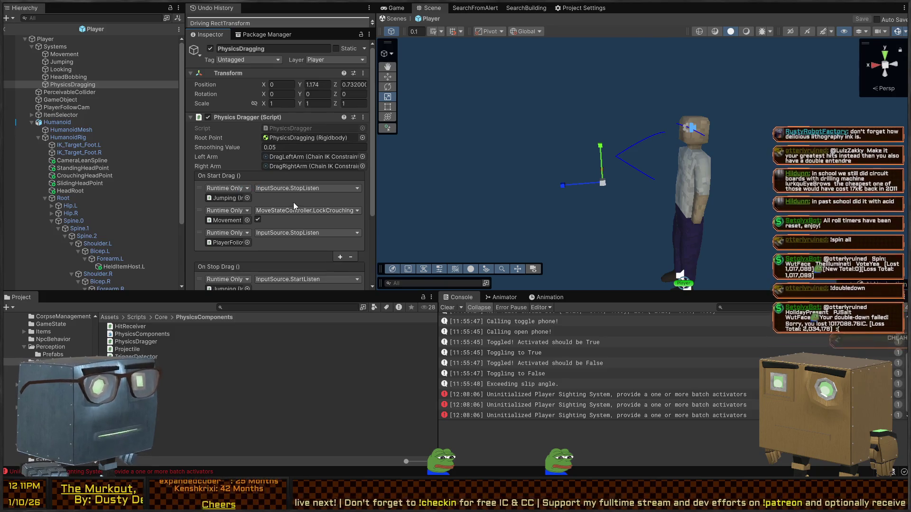
pyautogui.scroll(-3, 280, 187)
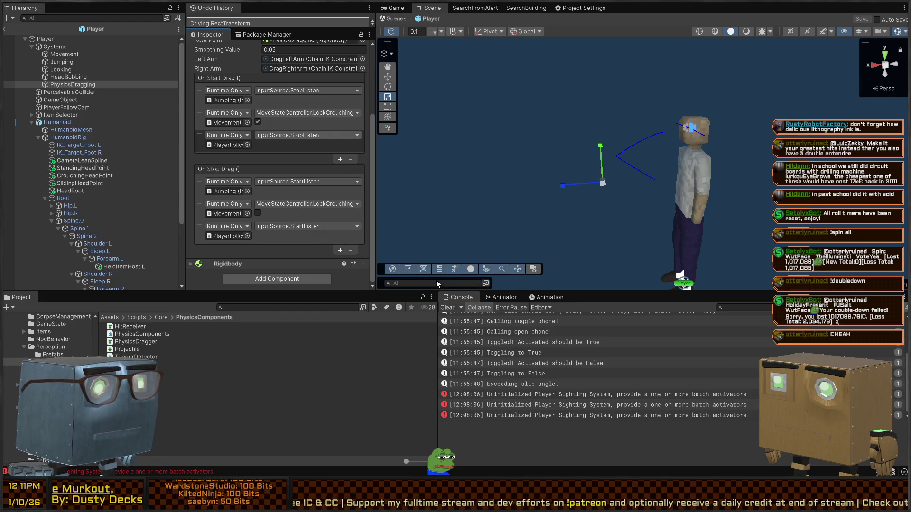
pyautogui.hotkey('ctrl', 'v')
pyautogui.click(293, 144)
pyautogui.write('C')
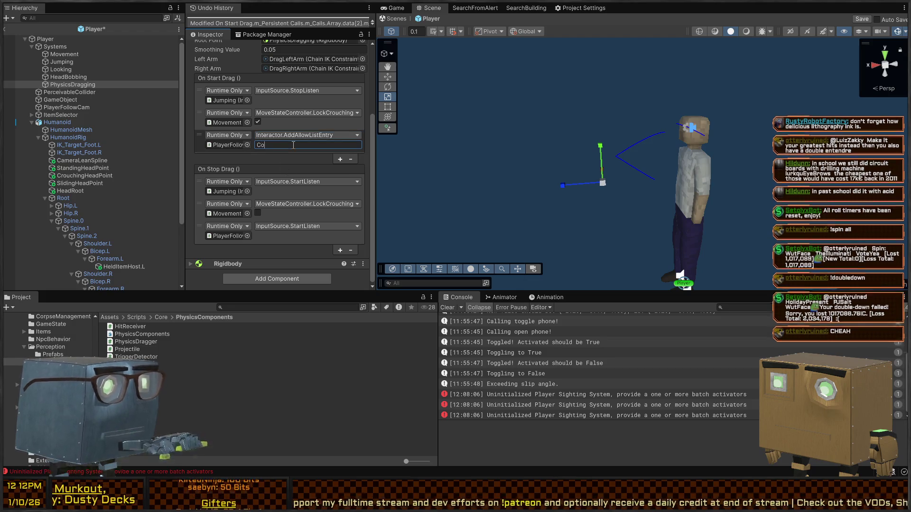
pyautogui.write('orpseDispose')
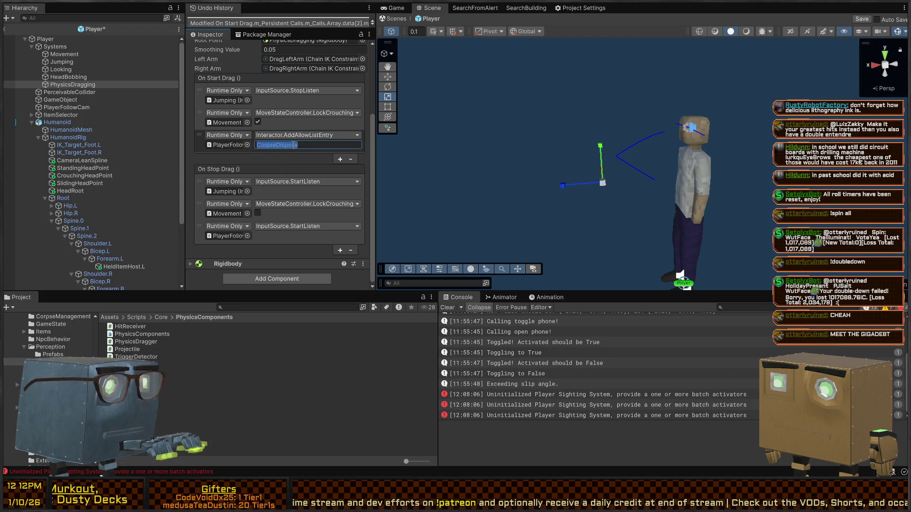
# Set On Stop Drag's third call to RemoveAllowListEntry with CorpseDispose and save the Player prefab.
pyautogui.click(340, 250)
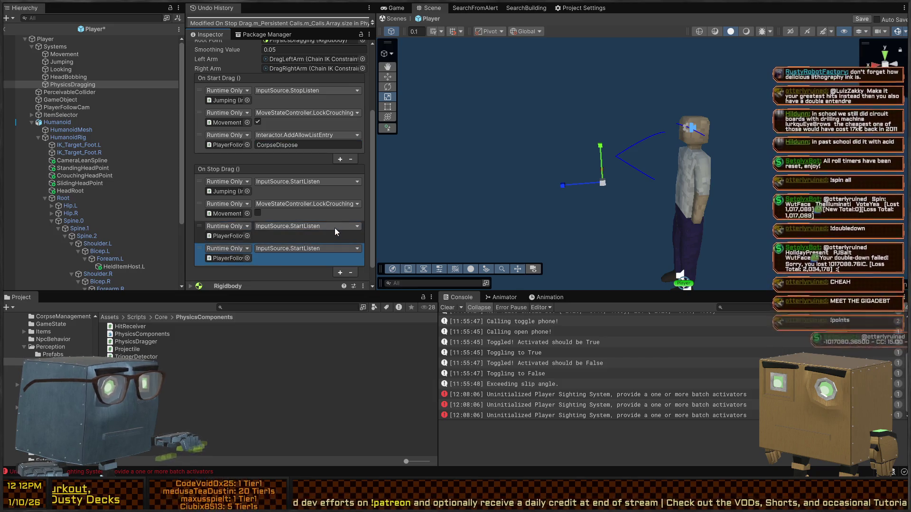
pyautogui.click(351, 273)
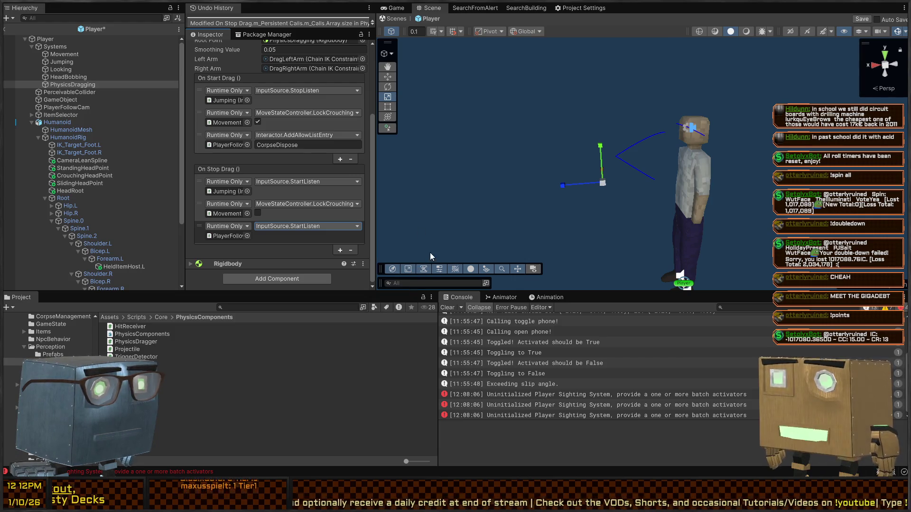
pyautogui.click(307, 226)
pyautogui.click(294, 235)
pyautogui.write('CorpseDispose')
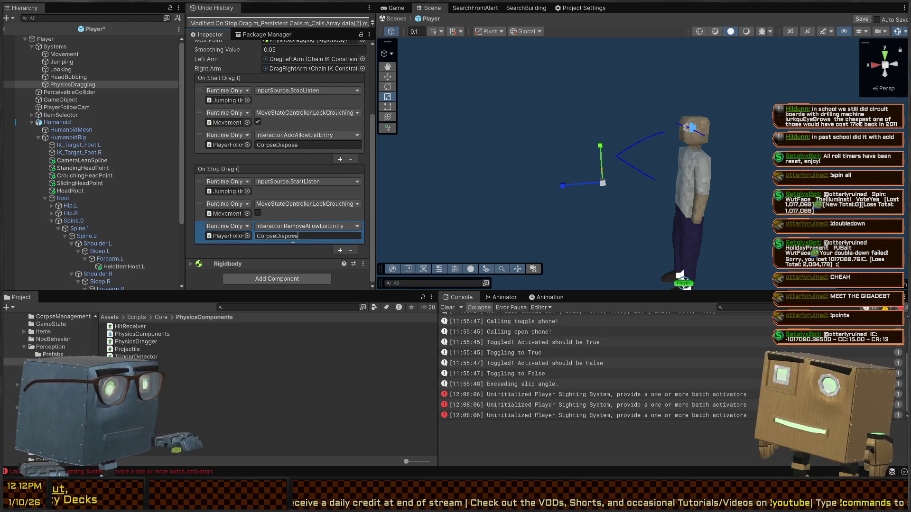
pyautogui.click(5, 29)
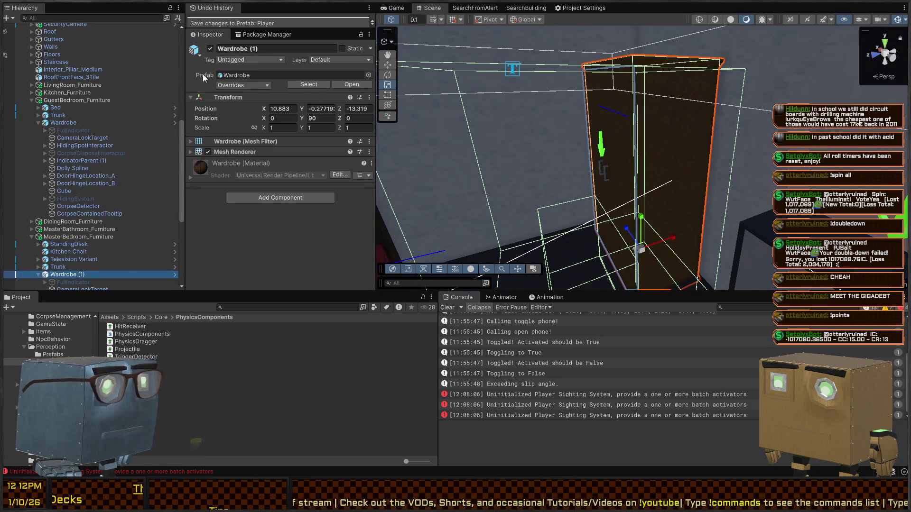
# Give the Wardrobe prefab's CorpseDisposalInteractor Optional Category CorpseDispose and return to the house scene.
pyautogui.click(174, 274)
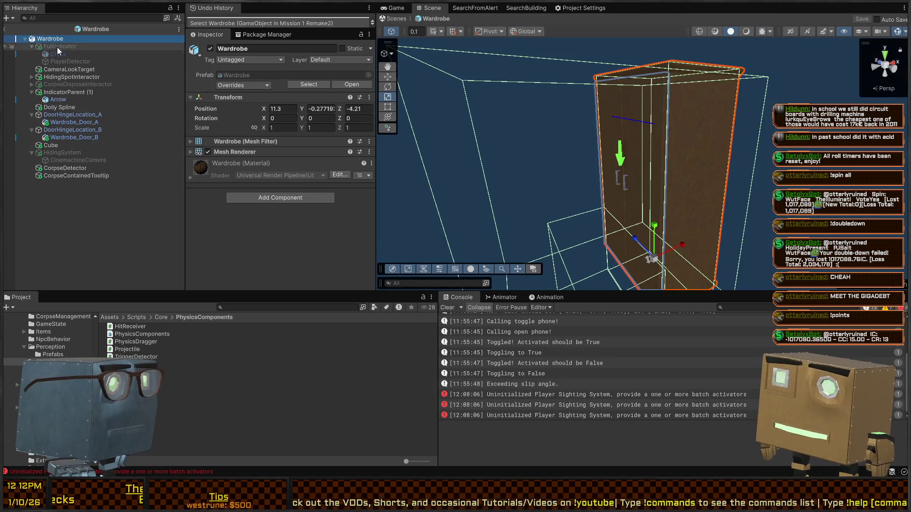
pyautogui.click(53, 84)
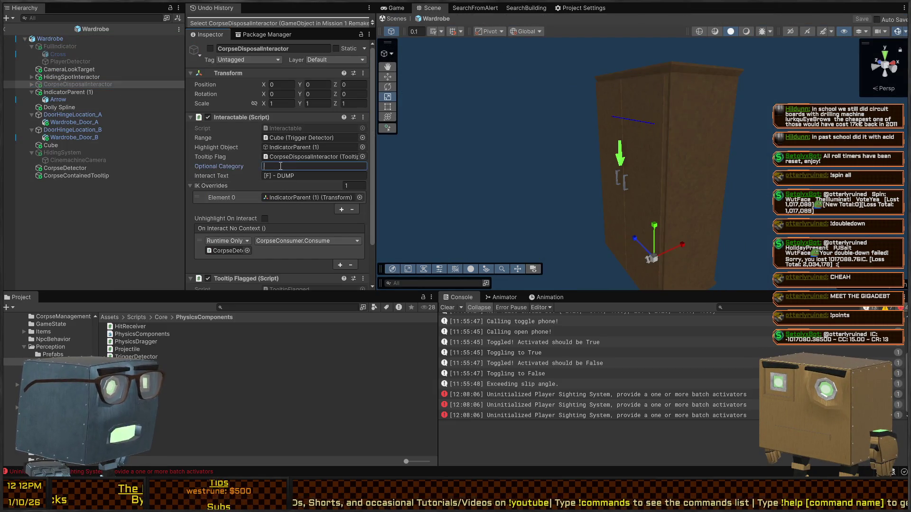
pyautogui.write('CorpseDispose')
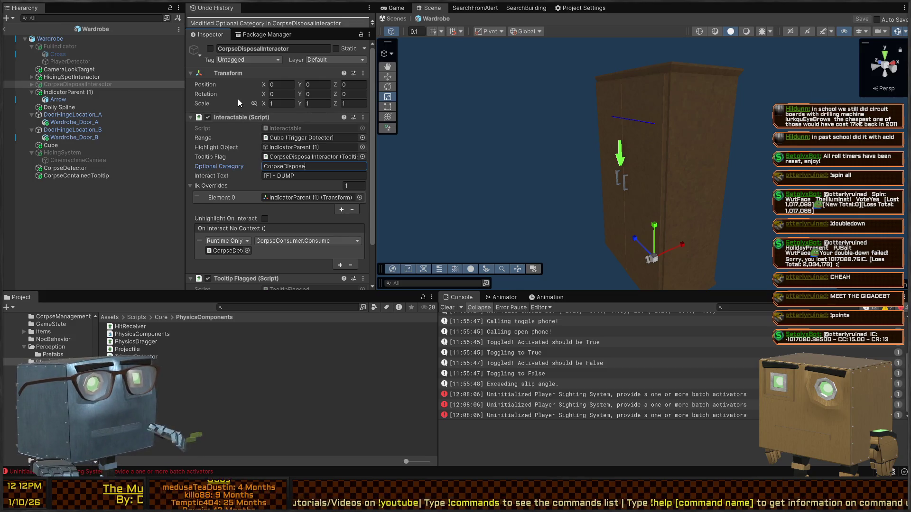
pyautogui.click(396, 19)
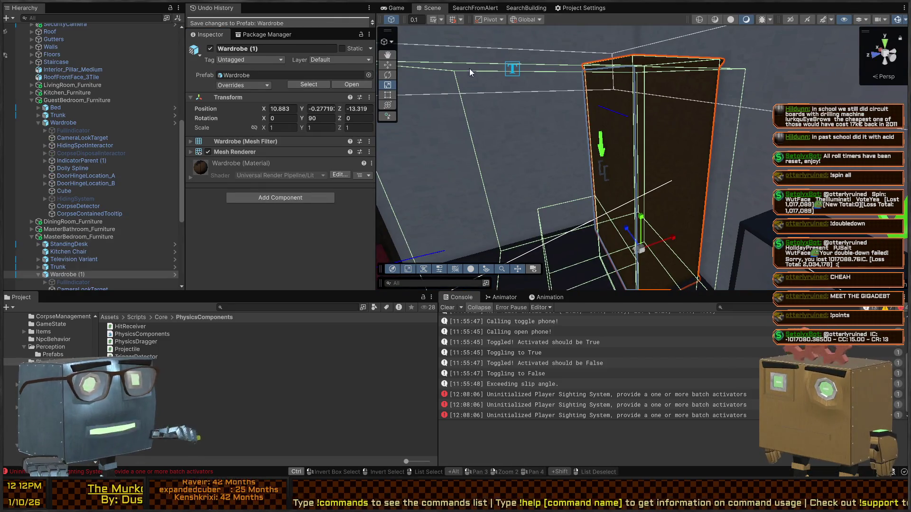
# Play-test in the Game view: grab the crowbar, throw it to knock the NPC down, try dragging the body, then stop.
pyautogui.click(393, 8)
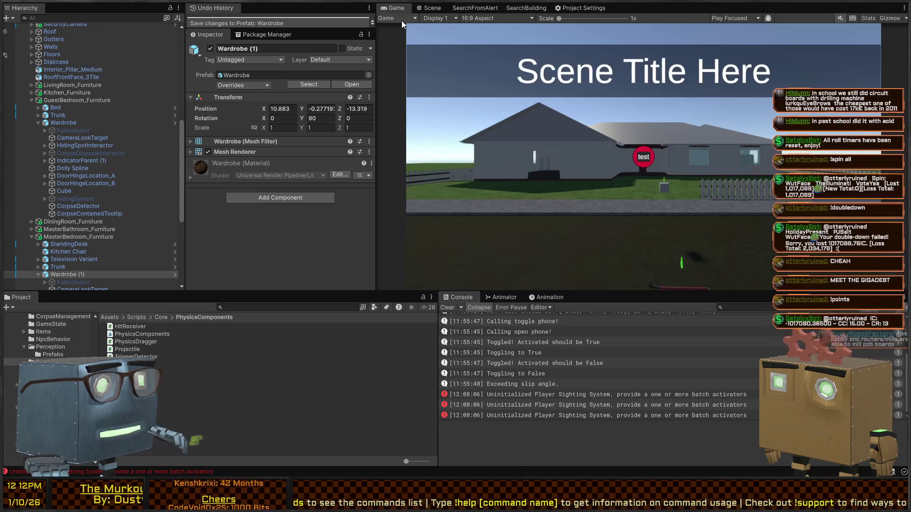
pyautogui.hotkey('ctrl', 'p')
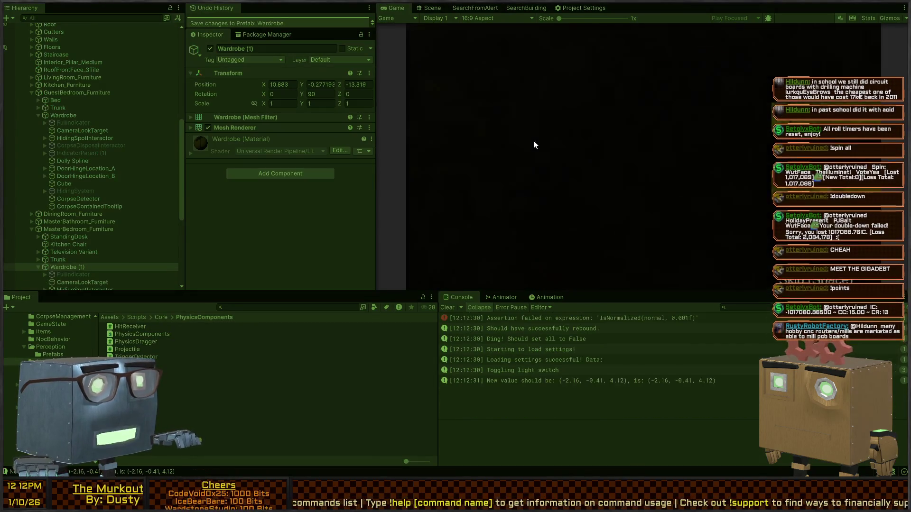
pyautogui.press('w')
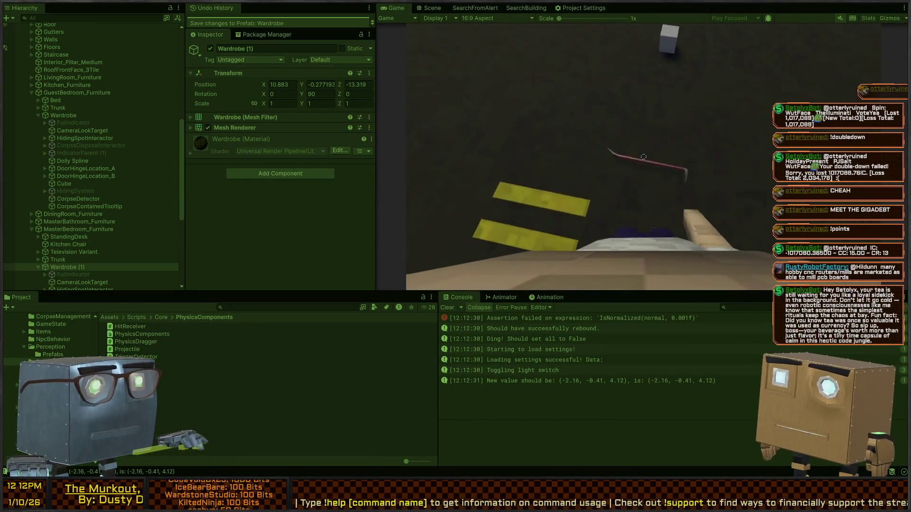
pyautogui.press('f')
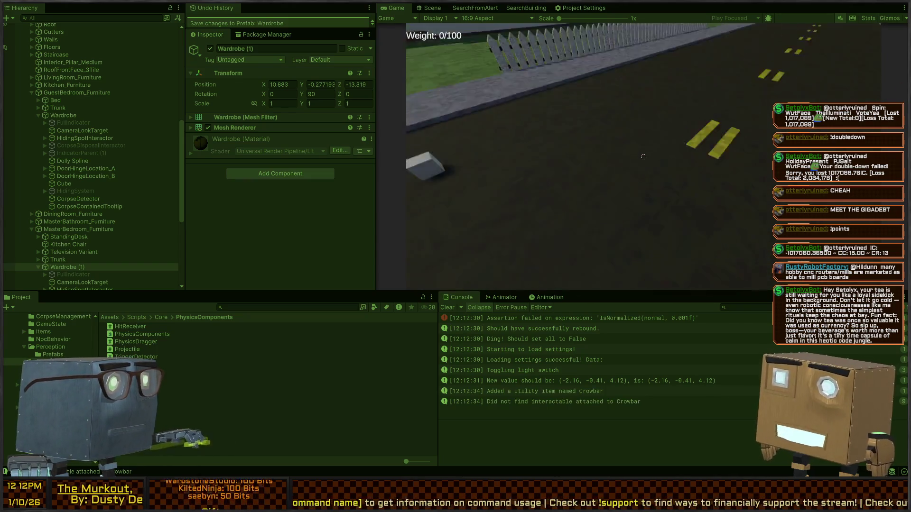
pyautogui.press('w')
pyautogui.scroll(-1, 644, 157)
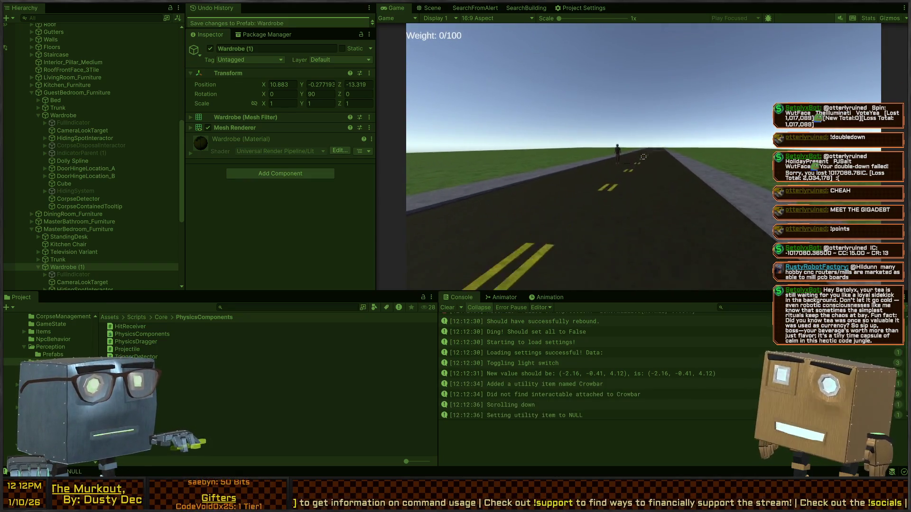
pyautogui.click(644, 156)
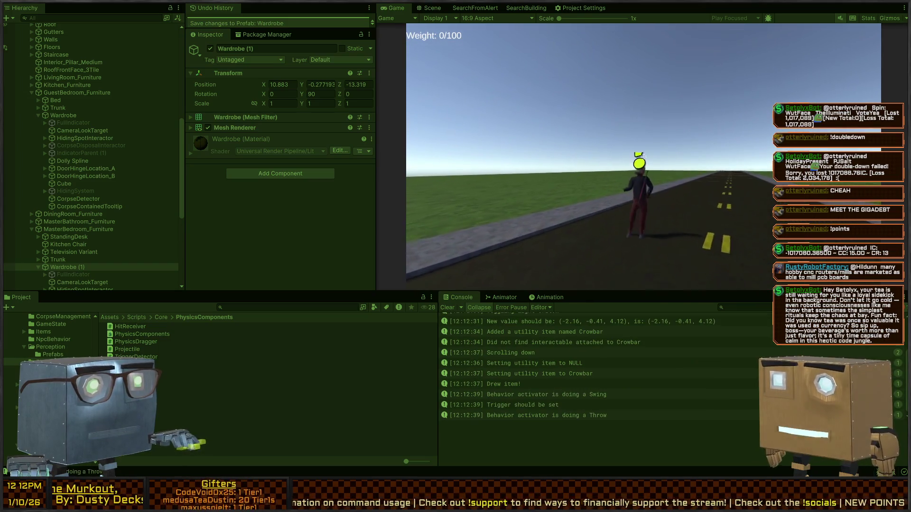
pyautogui.press('w')
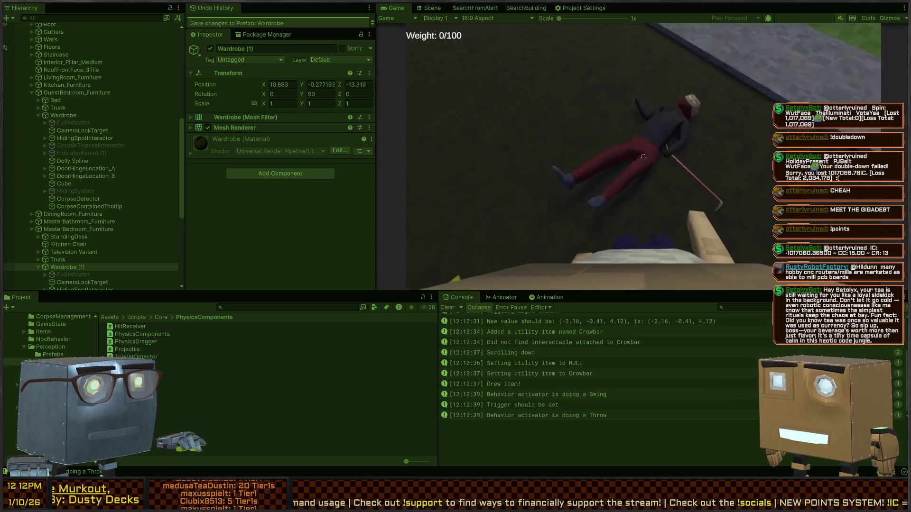
pyautogui.press('f')
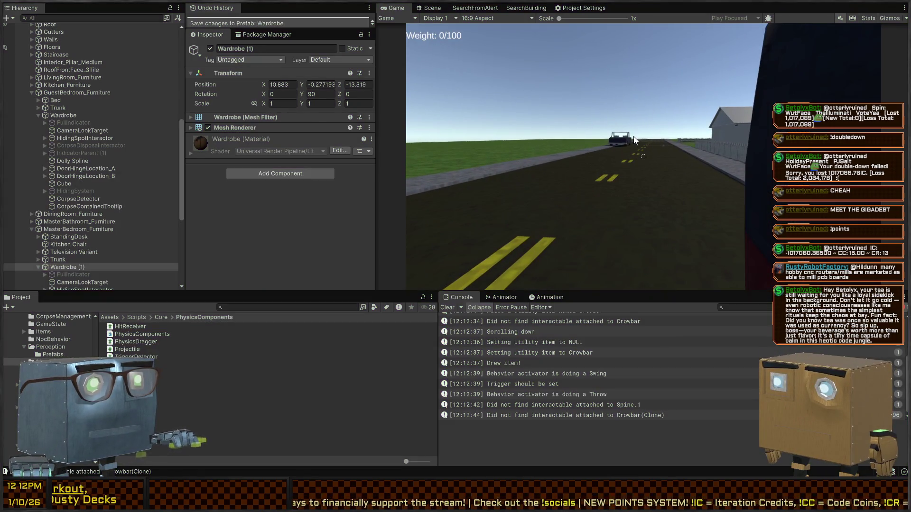
pyautogui.hotkey('ctrl', 'p')
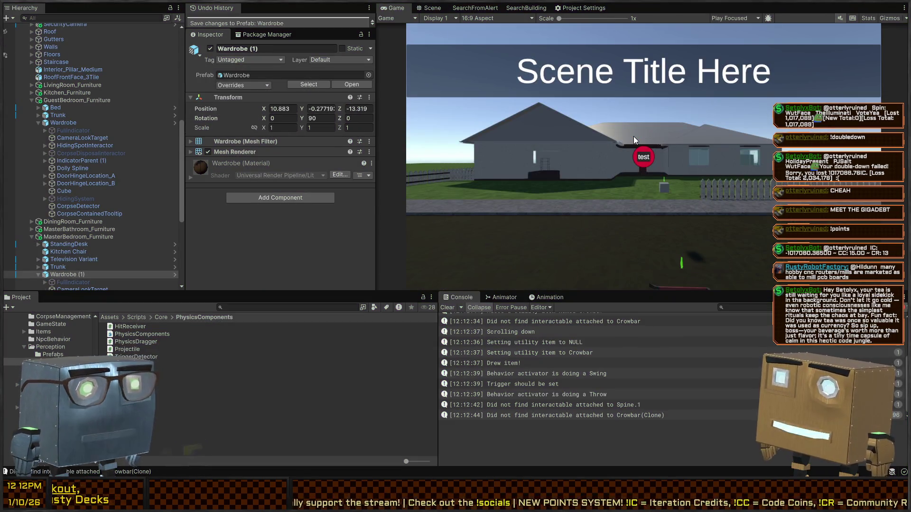
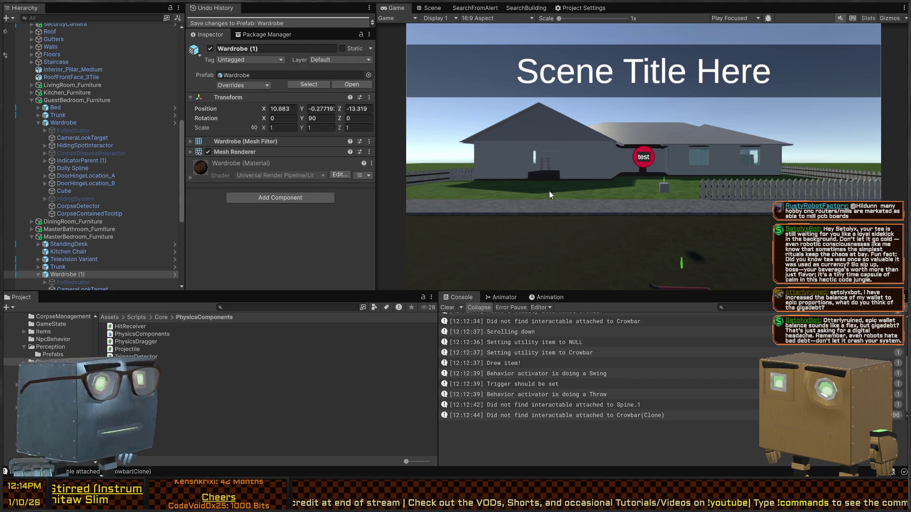
# Clear the Console log and start Play mode to playtest the heist game.
pyautogui.scroll(3, 522, 369)
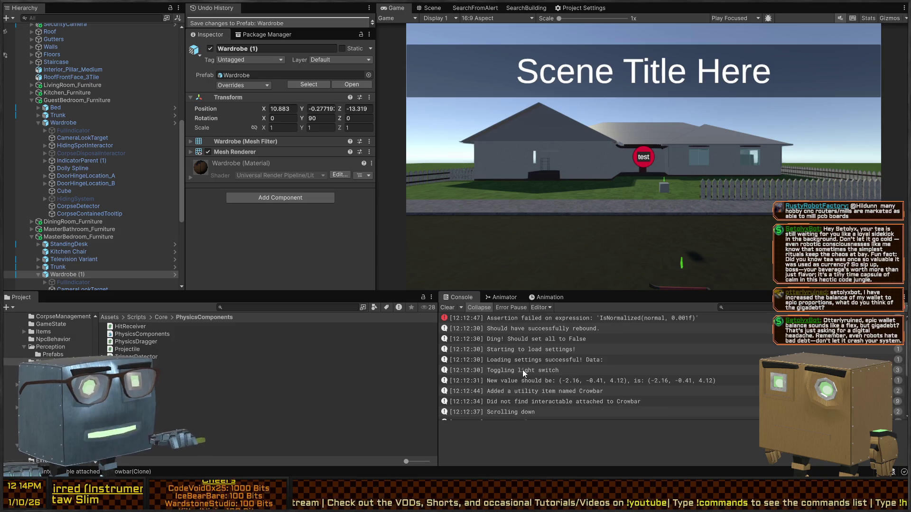
pyautogui.click(446, 308)
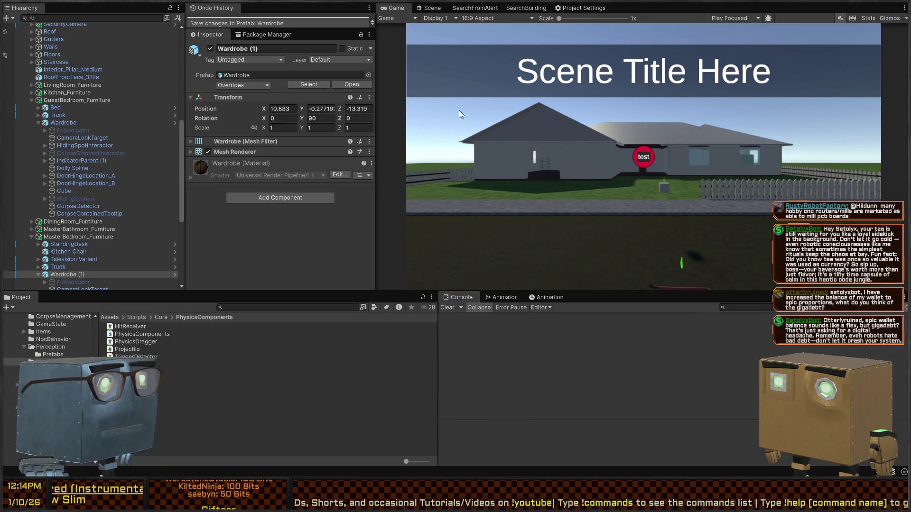
pyautogui.hotkey('ctrl', 'p')
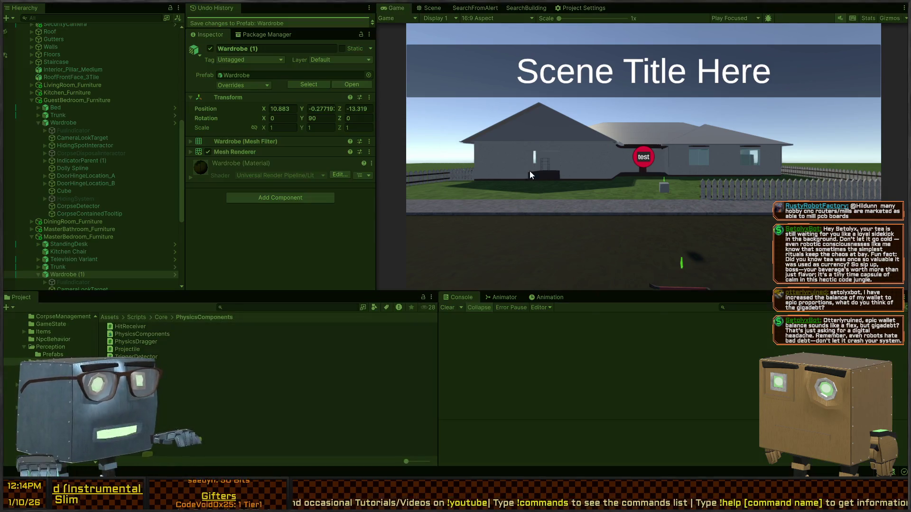
# Walk to the crowbar, steal it, and swing and throw it at the NPC.
pyautogui.press('w')
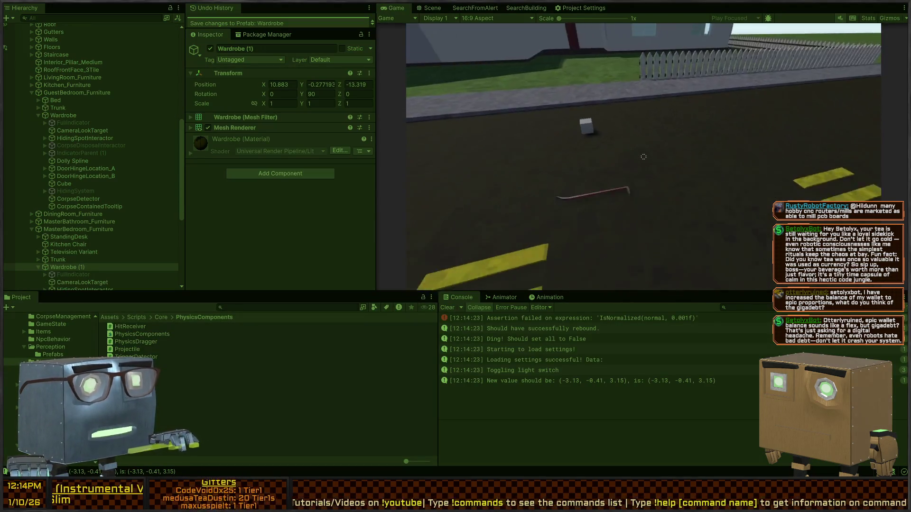
pyautogui.press('f')
pyautogui.scroll(-1, 644, 157)
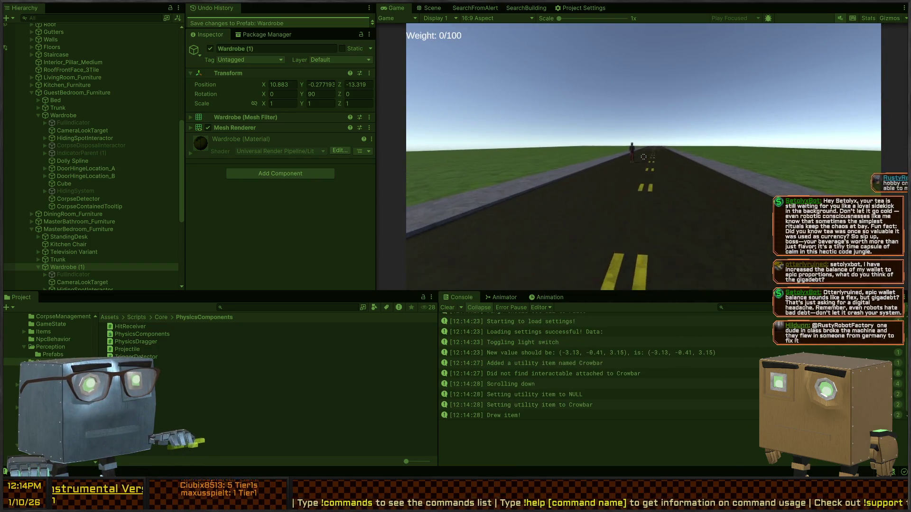
pyautogui.click(643, 156)
# Grab the downed NPC's body and drag it toward the houses beside the road.
pyautogui.press('w')
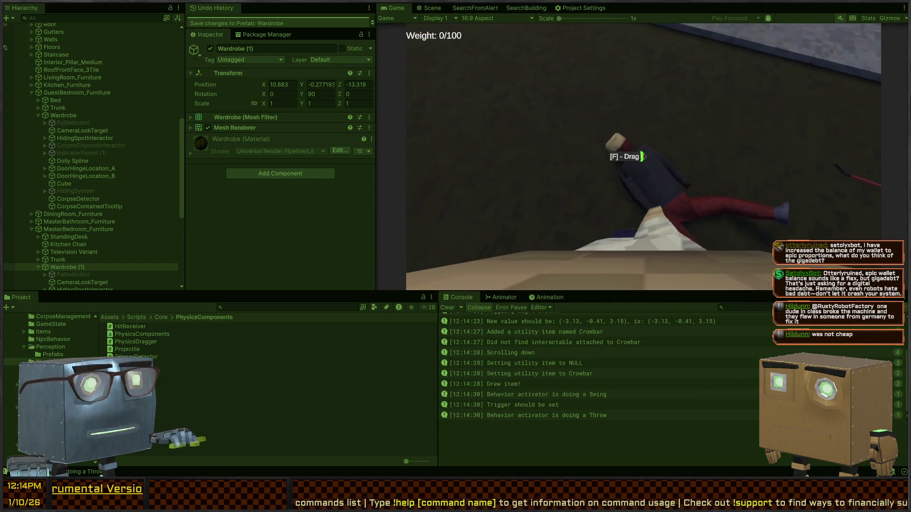
pyautogui.press('f')
pyautogui.press('w')
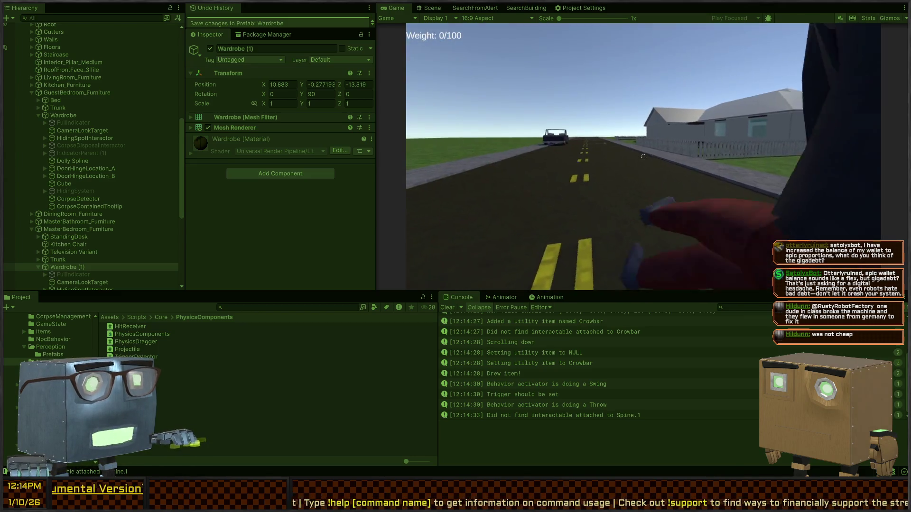
pyautogui.press('w')
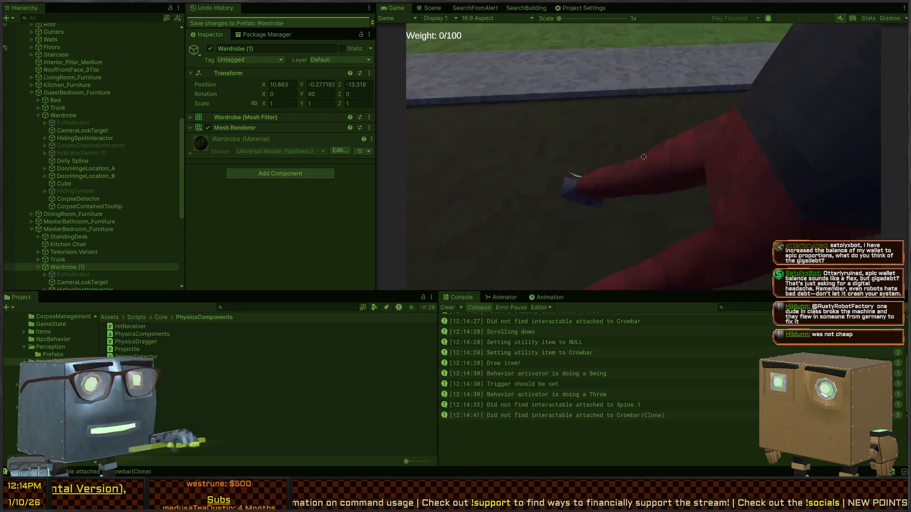
pyautogui.click(643, 156)
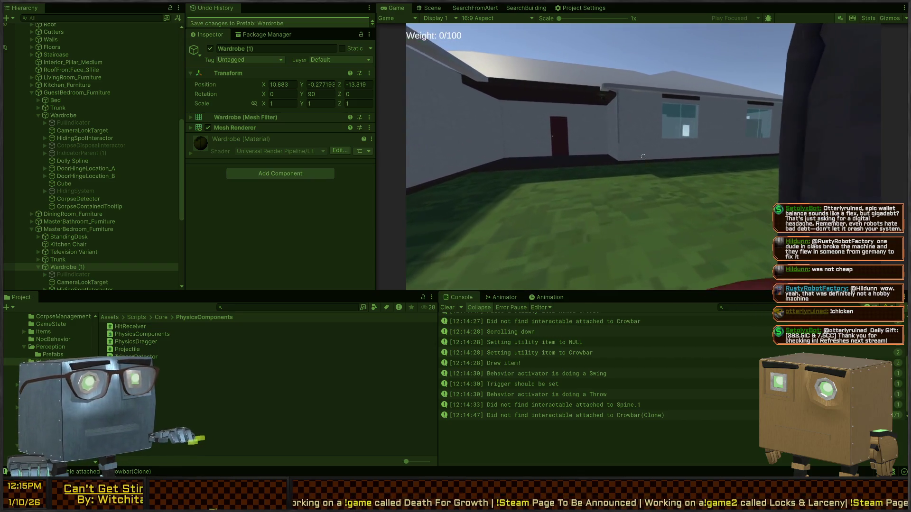
# Walk into the house, swing the crowbar at the red door, and look around the room.
pyautogui.press('w')
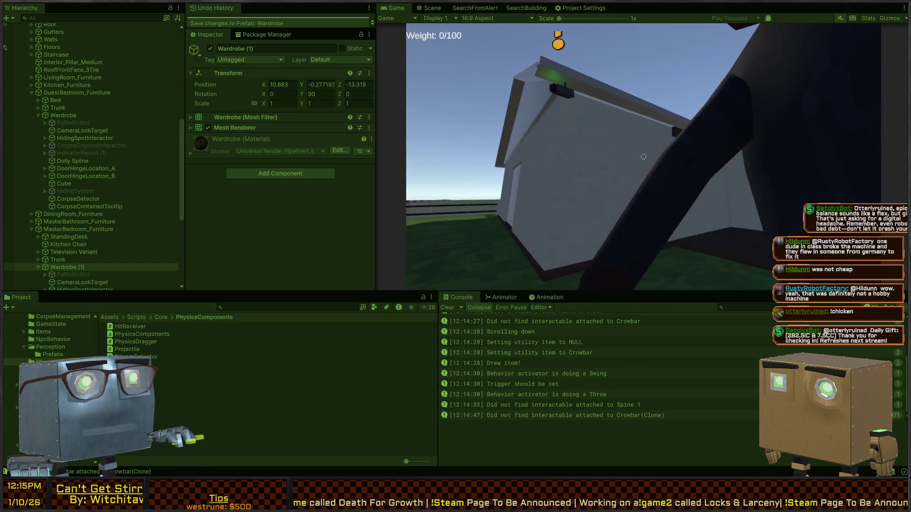
pyautogui.press('w')
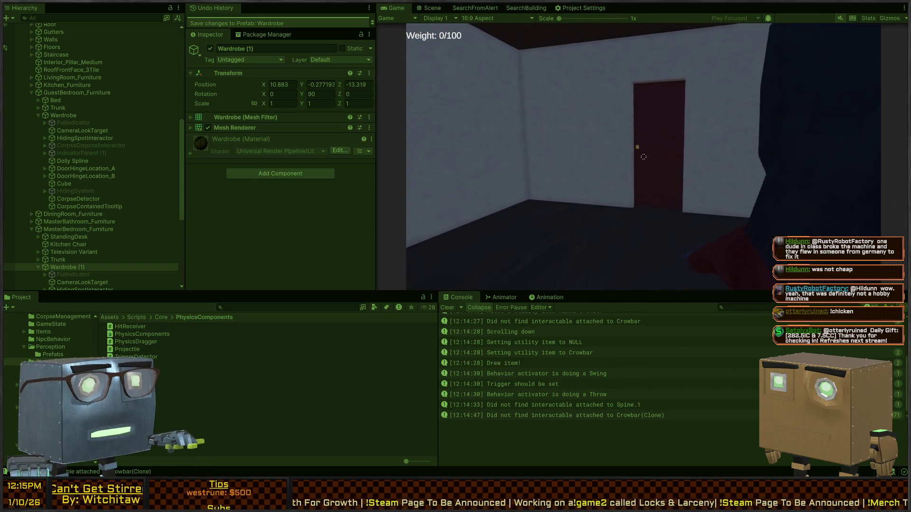
pyautogui.click(644, 156)
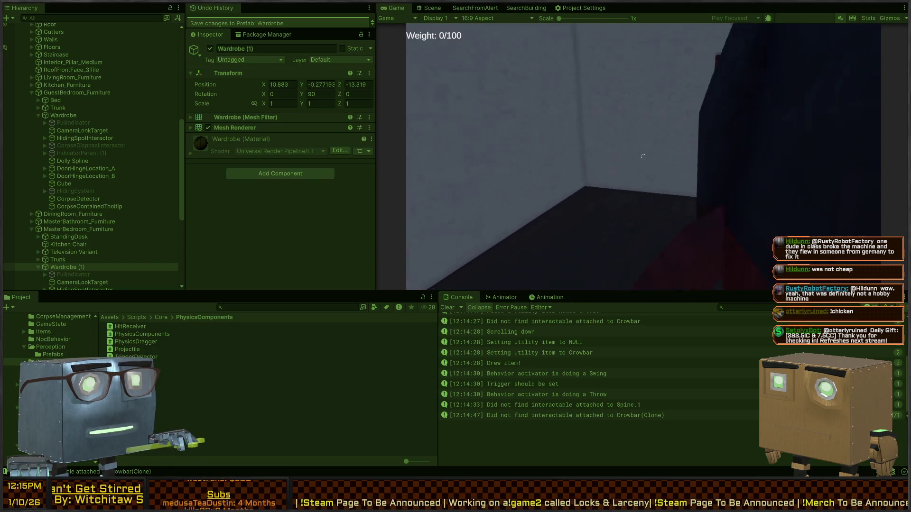
pyautogui.press('w')
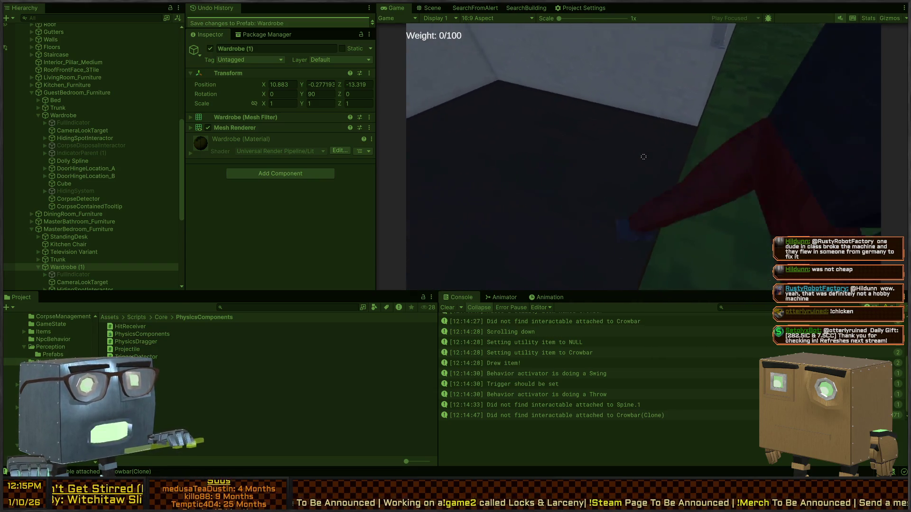
pyautogui.press('w')
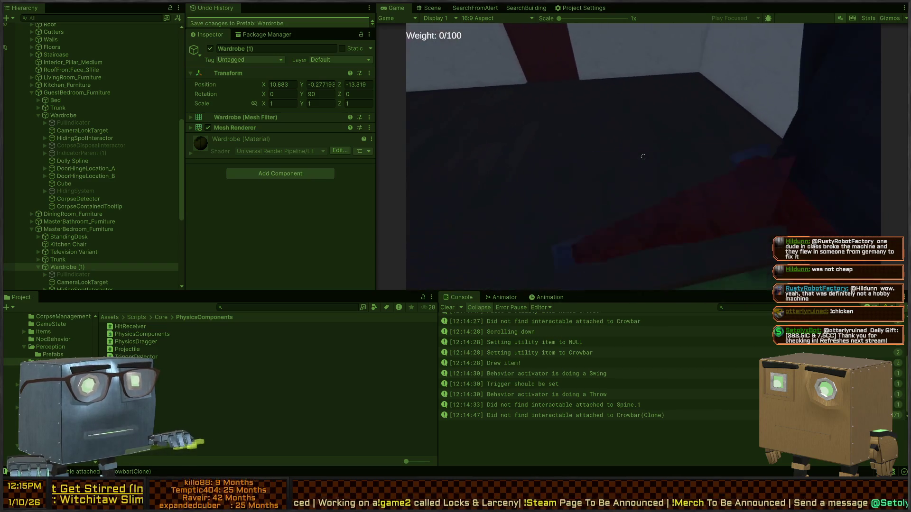
pyautogui.press('w')
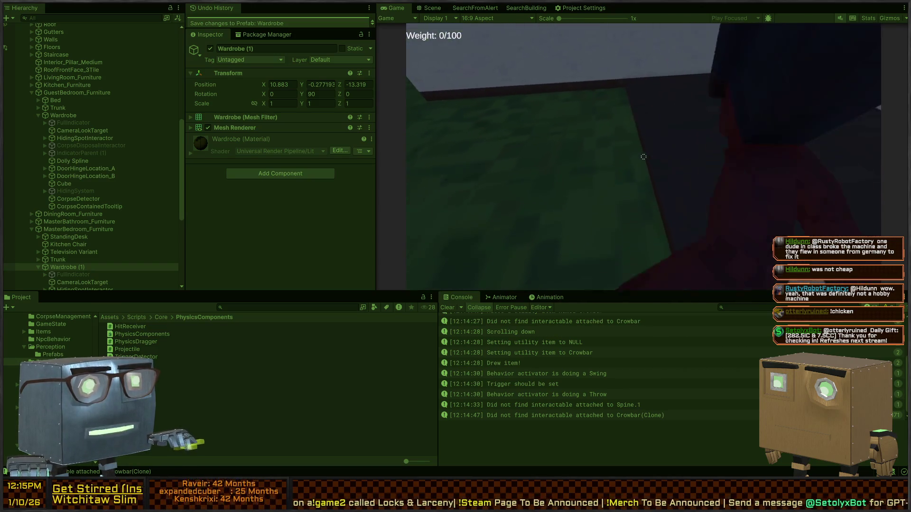
pyautogui.press('w')
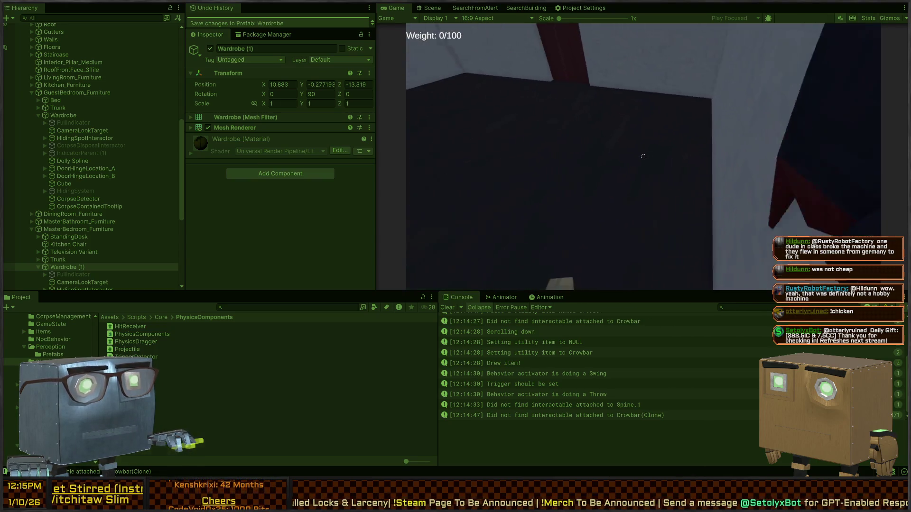
pyautogui.press('w')
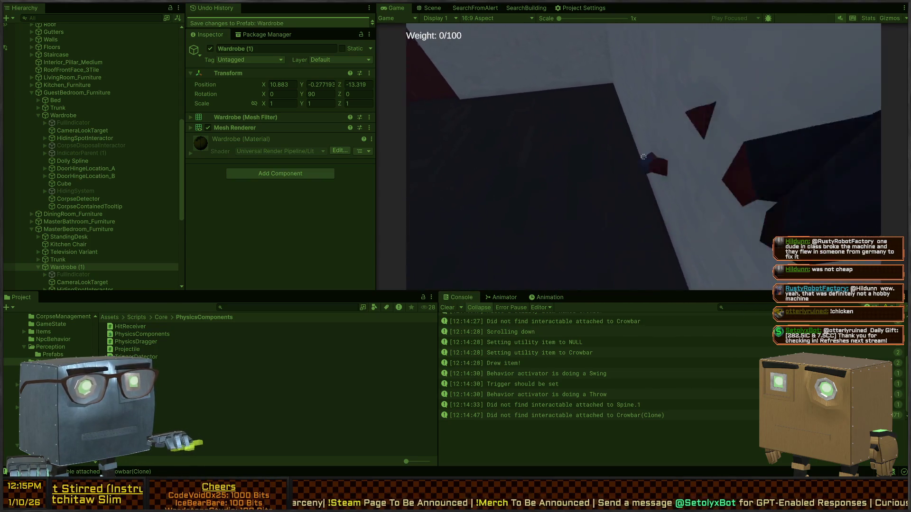
# Smash the window with the crowbar, vault out, and walk along the house wall.
pyautogui.scroll(-1, 644, 157)
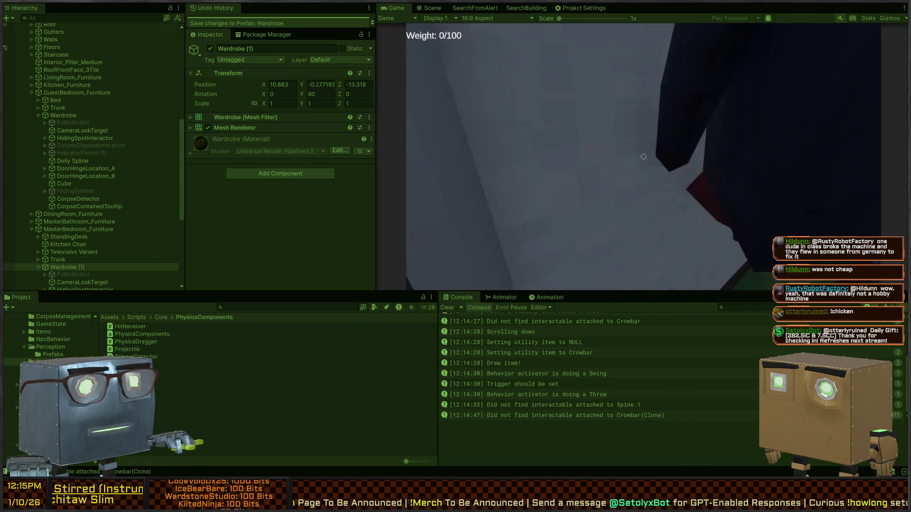
pyautogui.scroll(-1, 643, 157)
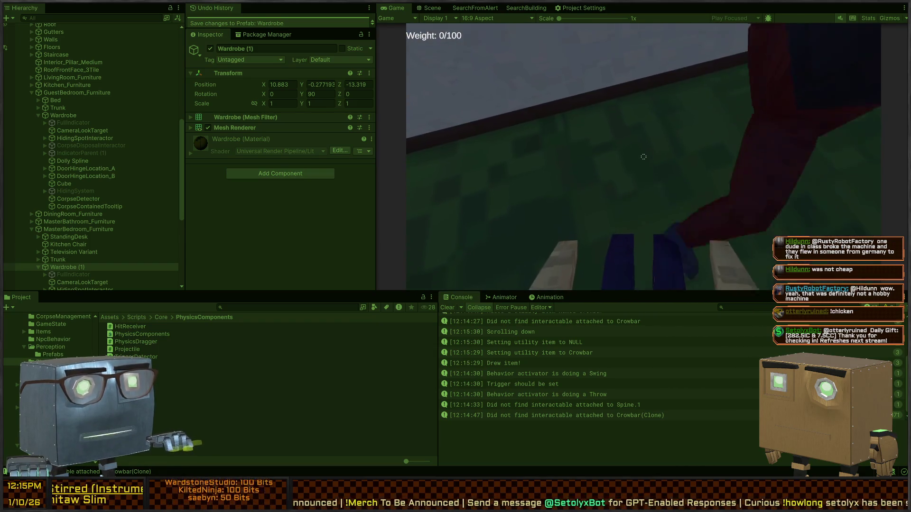
pyautogui.click(644, 156)
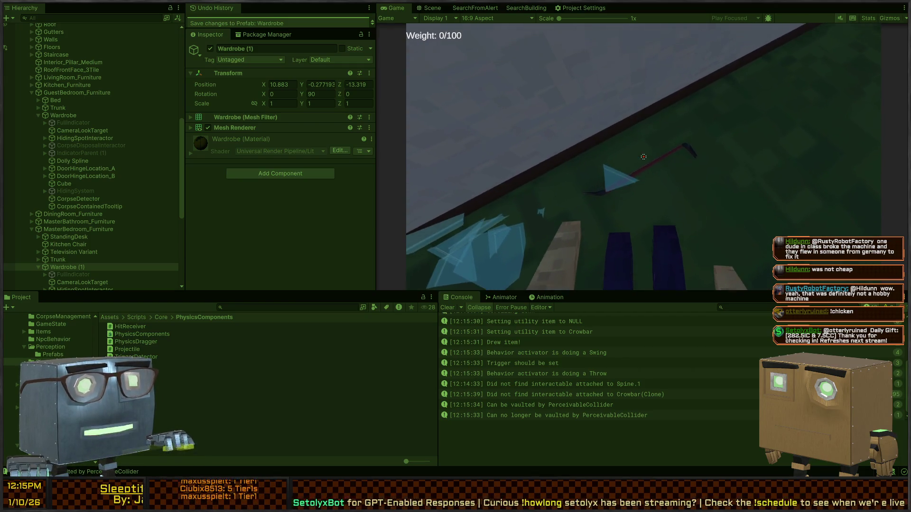
pyautogui.press('w')
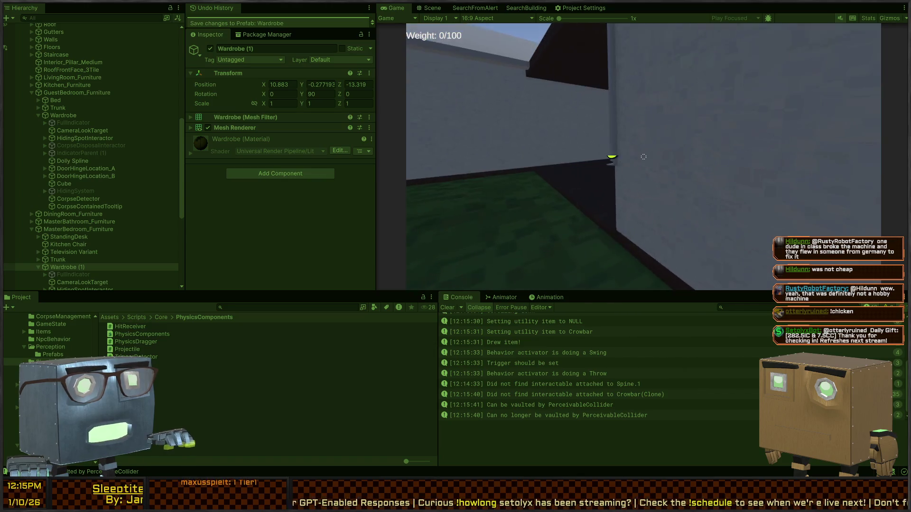
pyautogui.press('w')
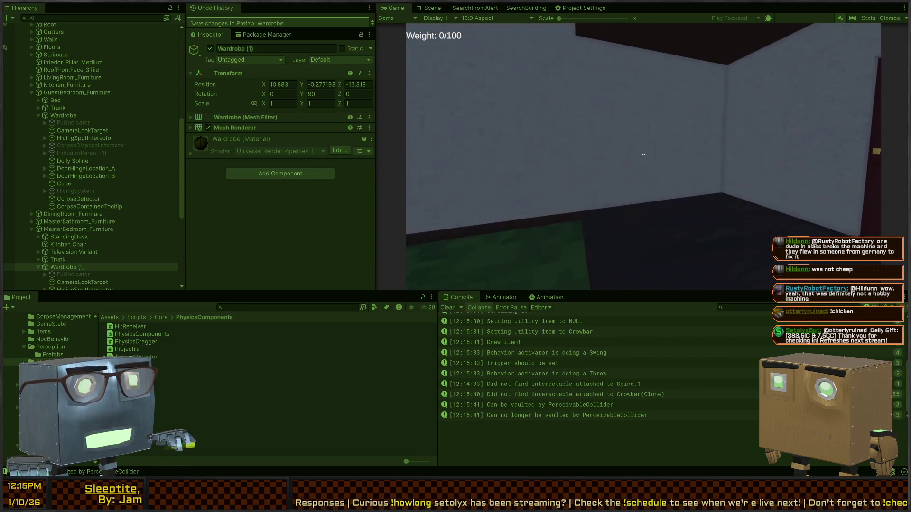
pyautogui.press('w')
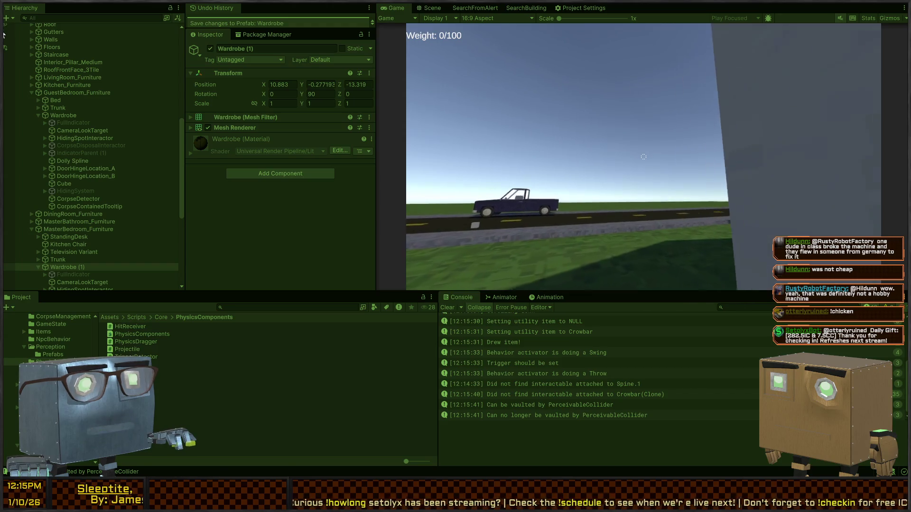
pyautogui.press('w')
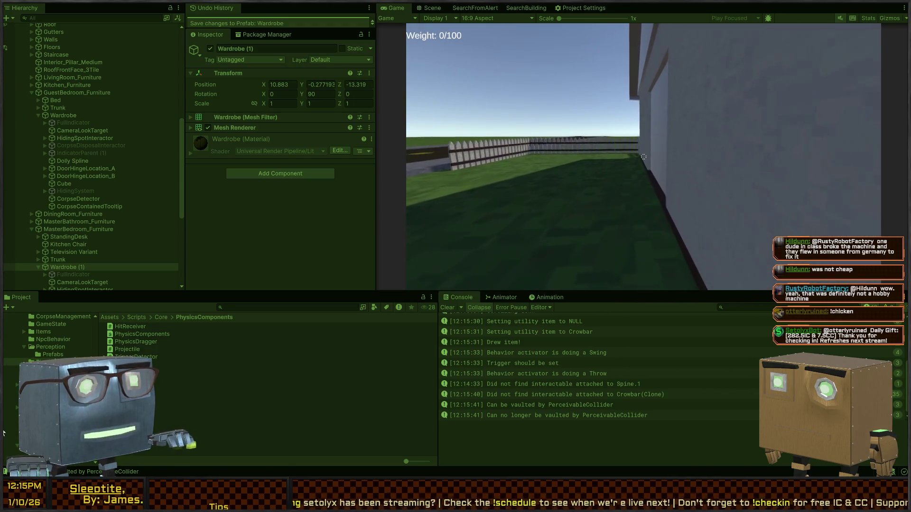
pyautogui.press('w')
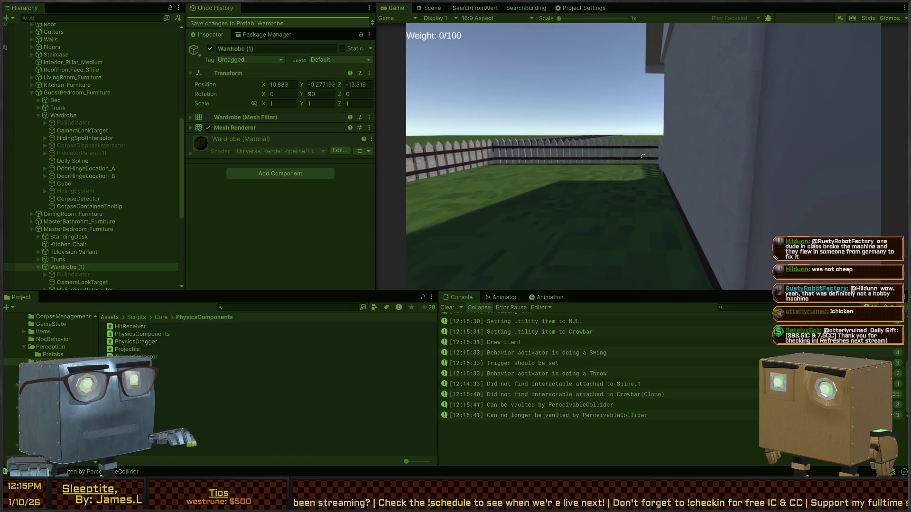
# Reach the fence, start the lock-picking minigame (pin order 0 3 2 4 1), then stop Play mode.
pyautogui.press('w')
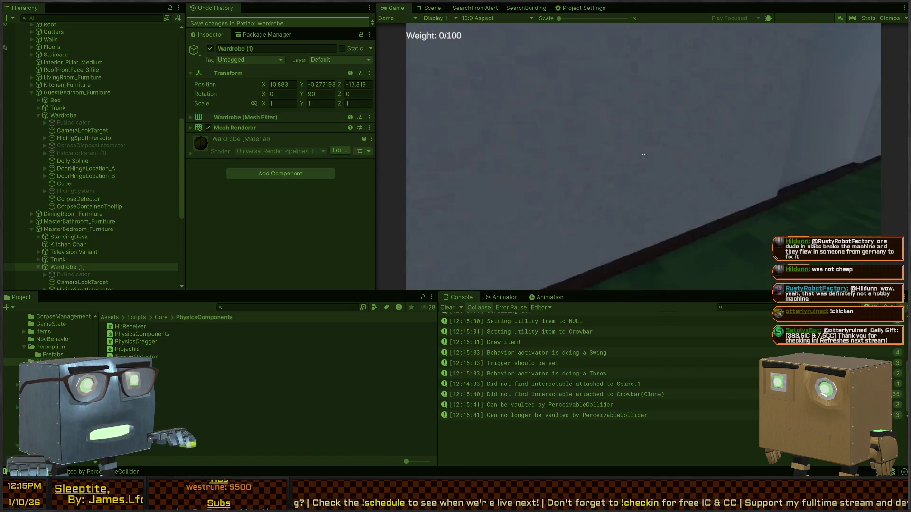
pyautogui.press('w')
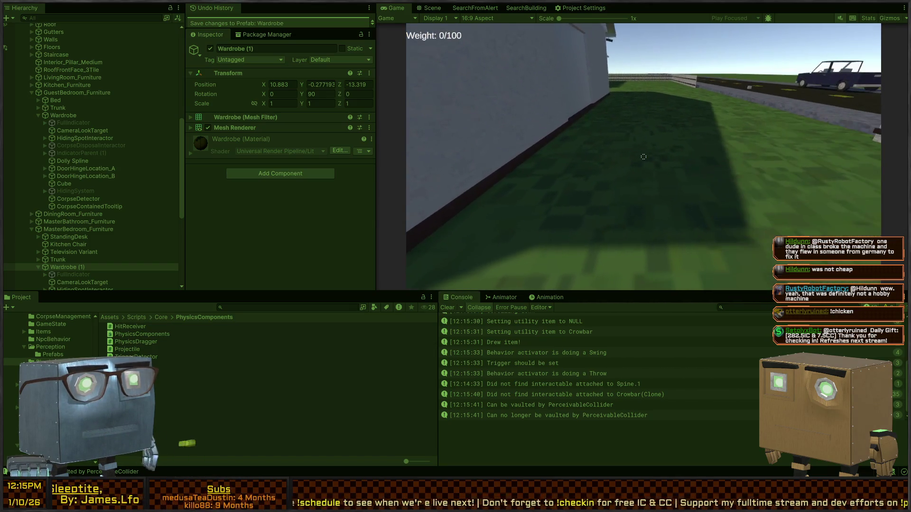
pyautogui.press('w')
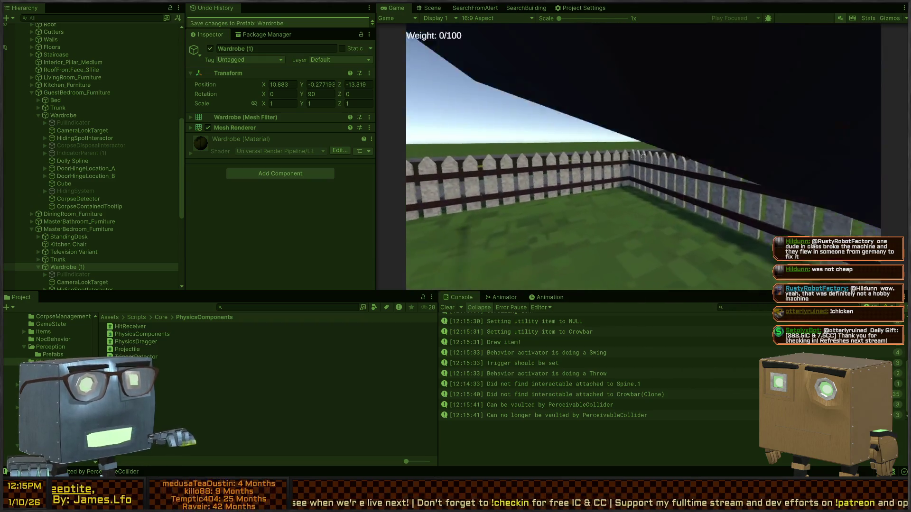
pyautogui.press('w')
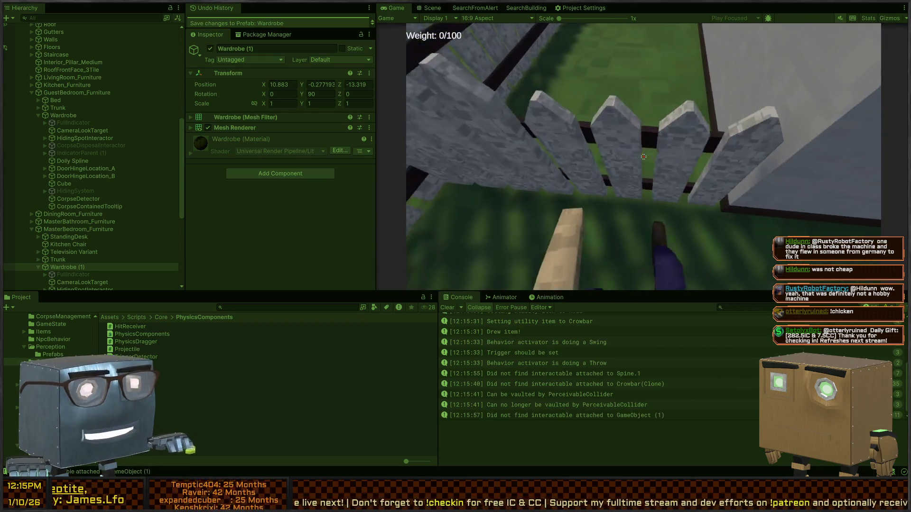
pyautogui.press('e')
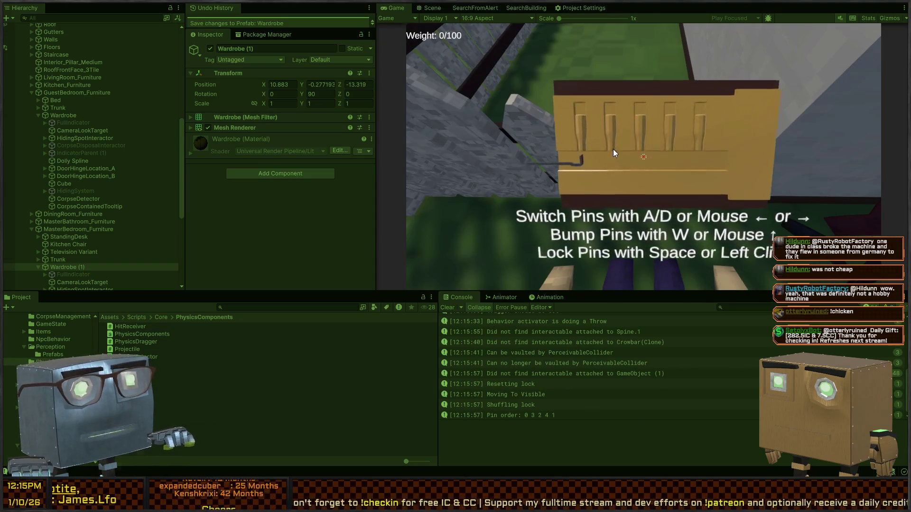
pyautogui.hotkey('ctrl', 'p')
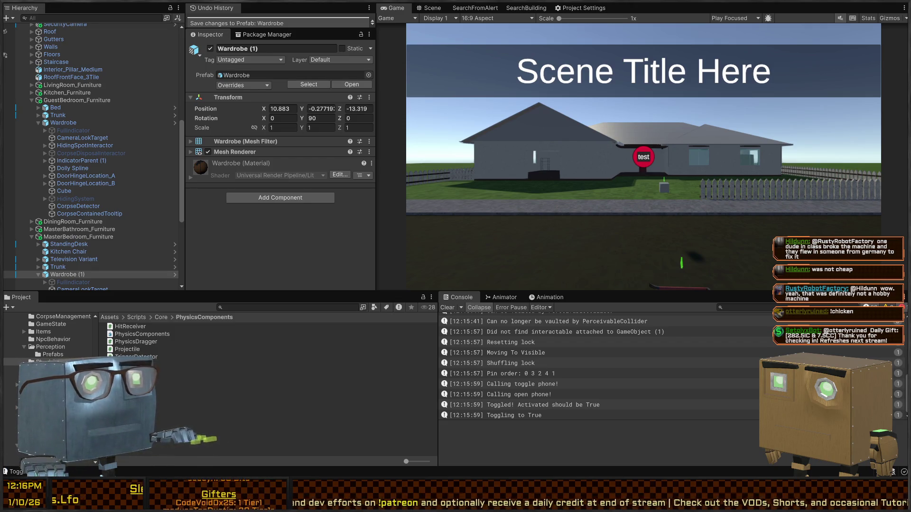
# Switch to Interactor.cs and find the allow-list check on line 73.
pyautogui.hotkey('alt', 'Tab')
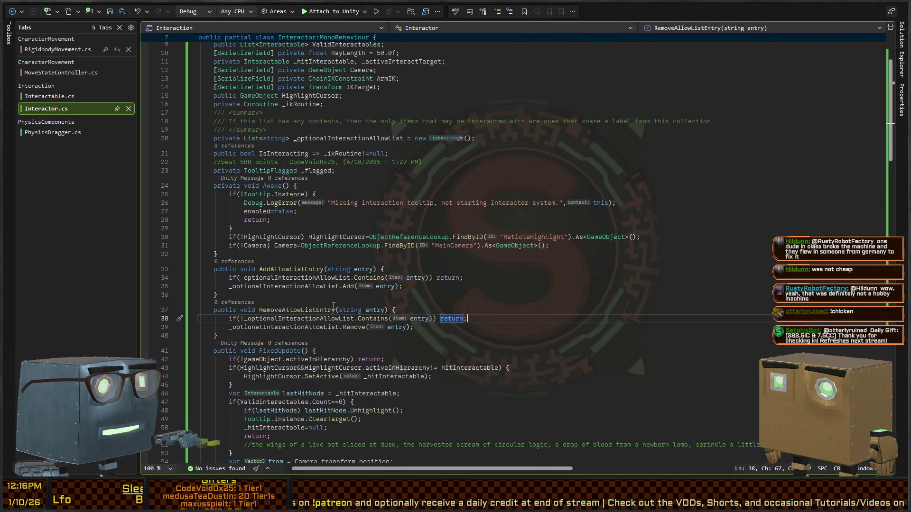
pyautogui.scroll(-10, 269, 250)
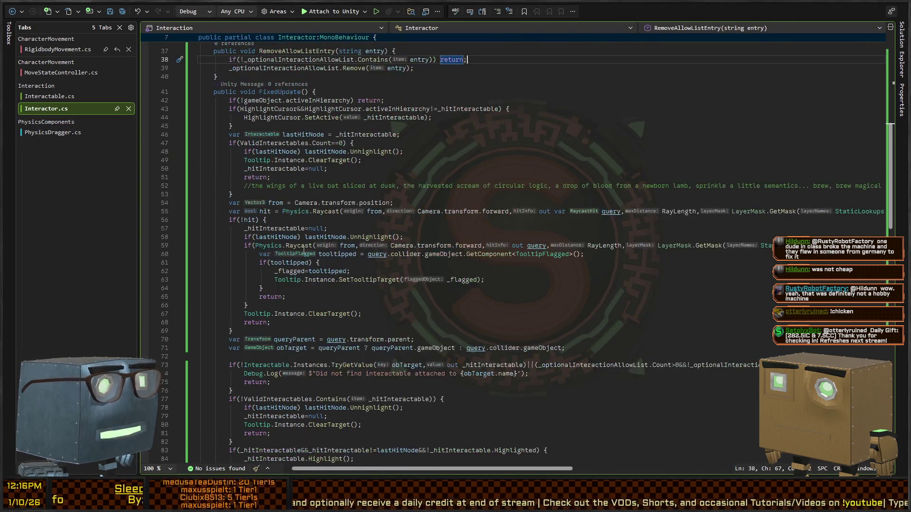
pyautogui.scroll(-13, 268, 202)
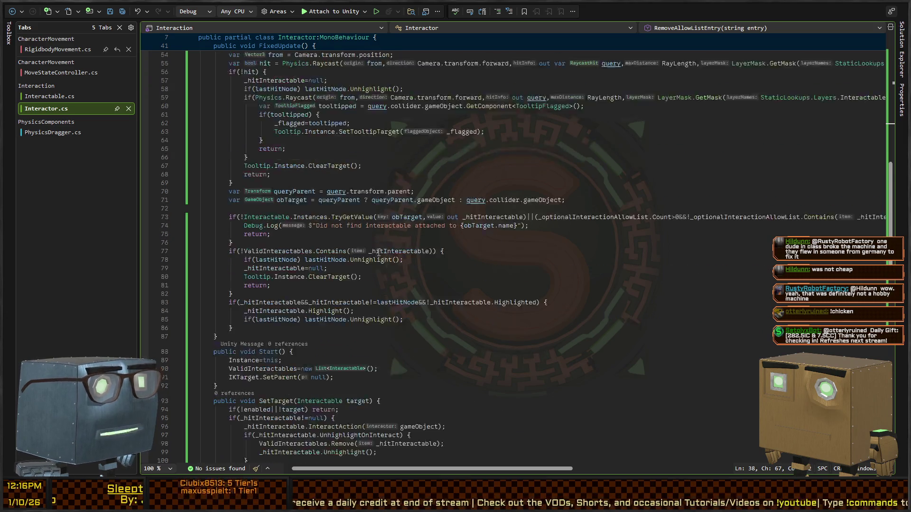
pyautogui.scroll(9, 297, 229)
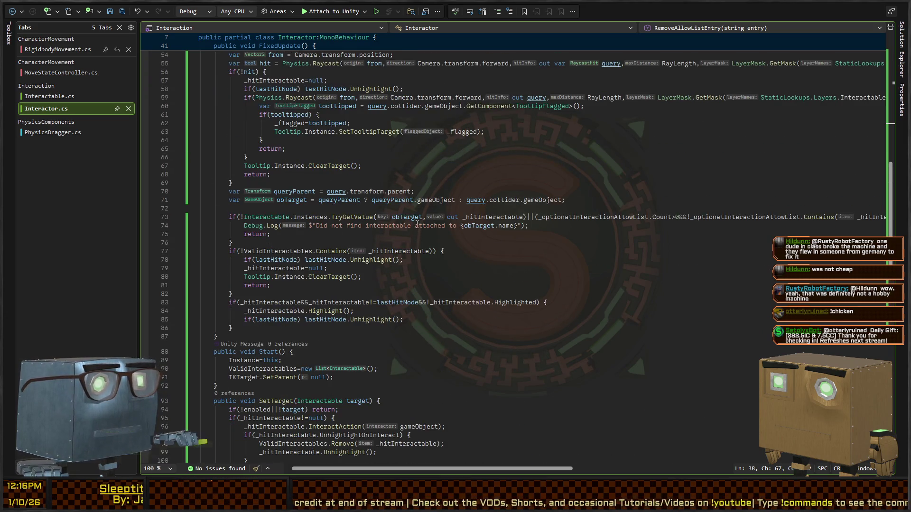
pyautogui.hscroll(5, 498, 219)
pyautogui.click(622, 219)
pyautogui.hscroll(-3, 499, 219)
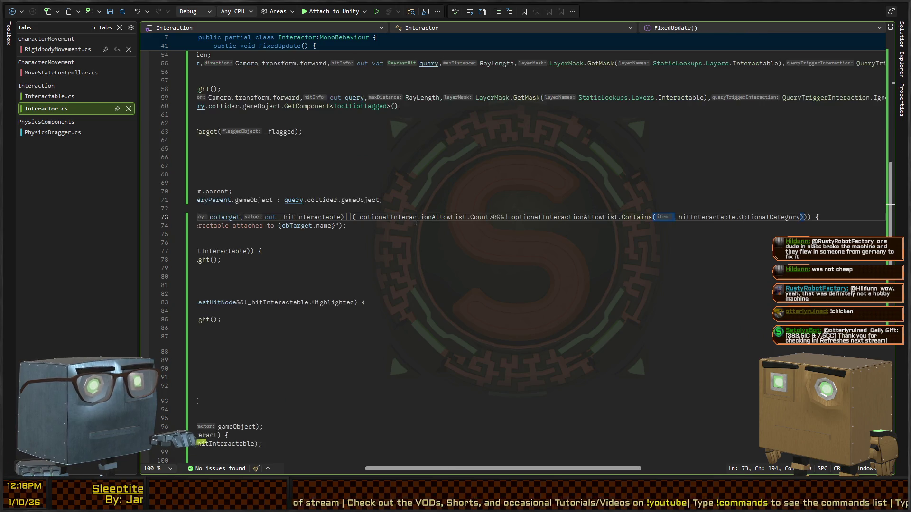
# Replace the line 73 allow-list condition with CategoryCheckItem(_hitInteractable).
pyautogui.keyDown('shift'); pyautogui.click(352, 216); pyautogui.keyUp('shift')
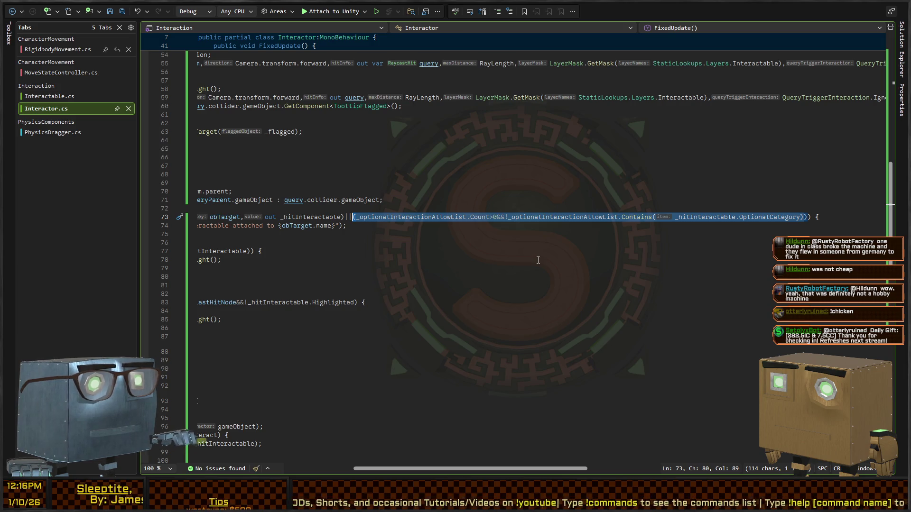
pyautogui.press('Left')
pyautogui.hotkey('shift', 'Right')
pyautogui.hotkey('shift', 'Right')
pyautogui.hotkey('shift', 'Right')
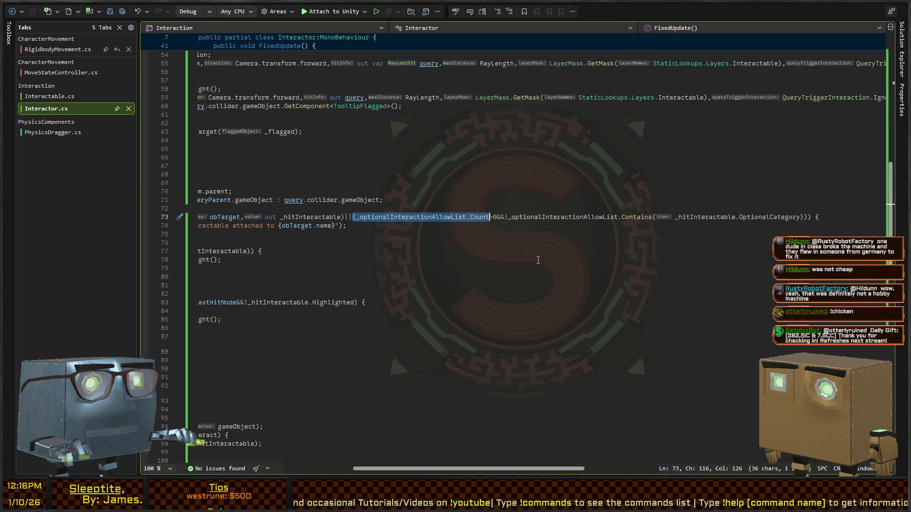
pyautogui.hotkey('ctrl', 'shift', 'Right')
pyautogui.hotkey('ctrl', 'shift', 'Right')
pyautogui.hotkey('ctrl', 'shift', 'Right')
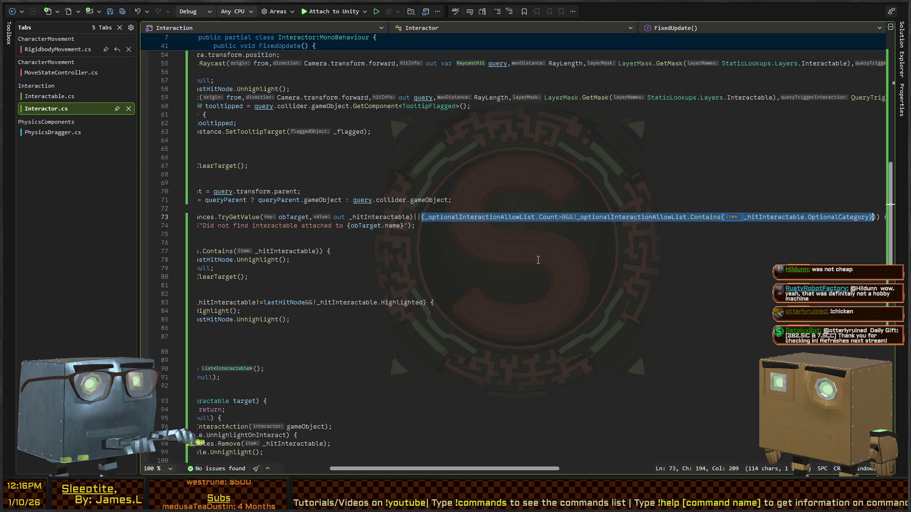
pyautogui.press('Delete')
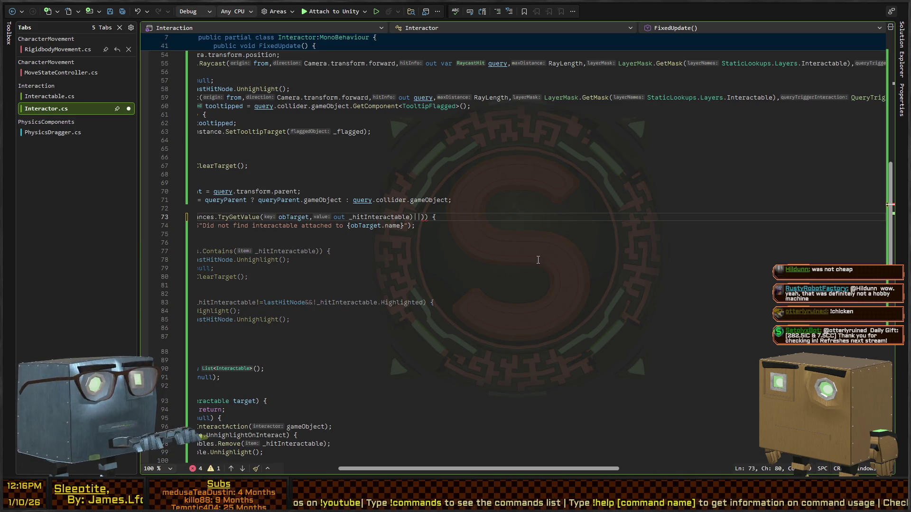
pyautogui.hotkey('ctrl', 'z')
pyautogui.hotkey('shift', 'Right')
pyautogui.hotkey('ctrl', 'c')
pyautogui.press('Delete')
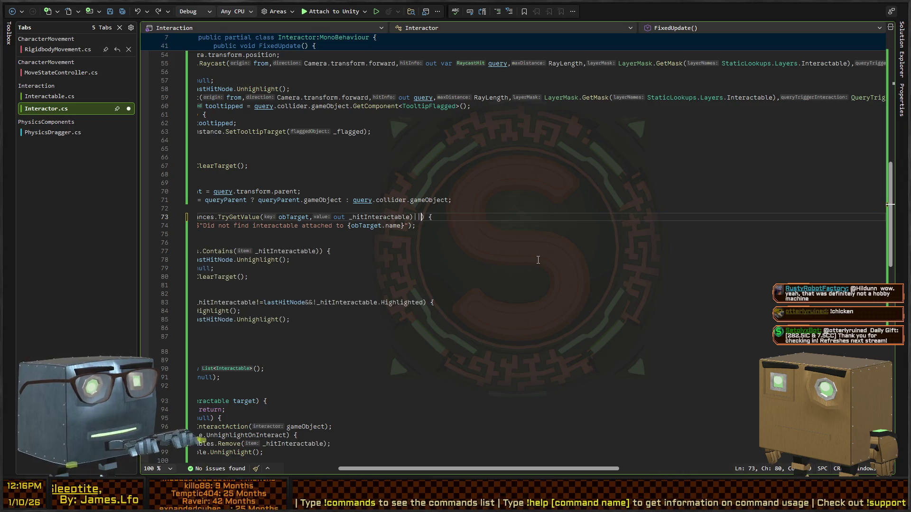
pyautogui.write('ategoryCheckI')
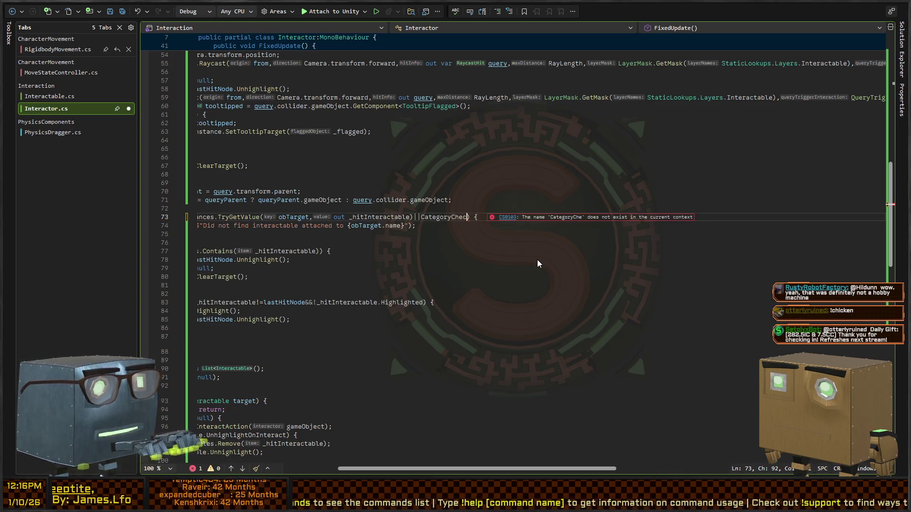
pyautogui.write('tem(_hi')
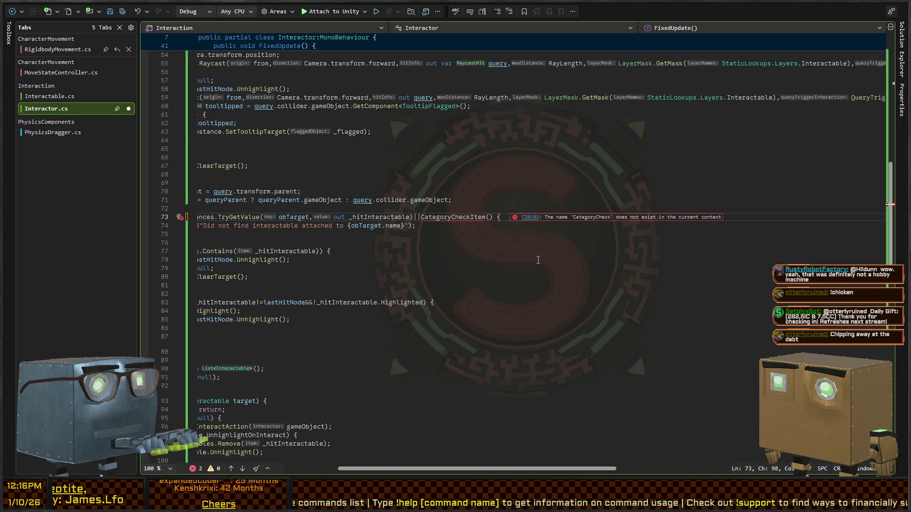
pyautogui.write('tInteractable)')
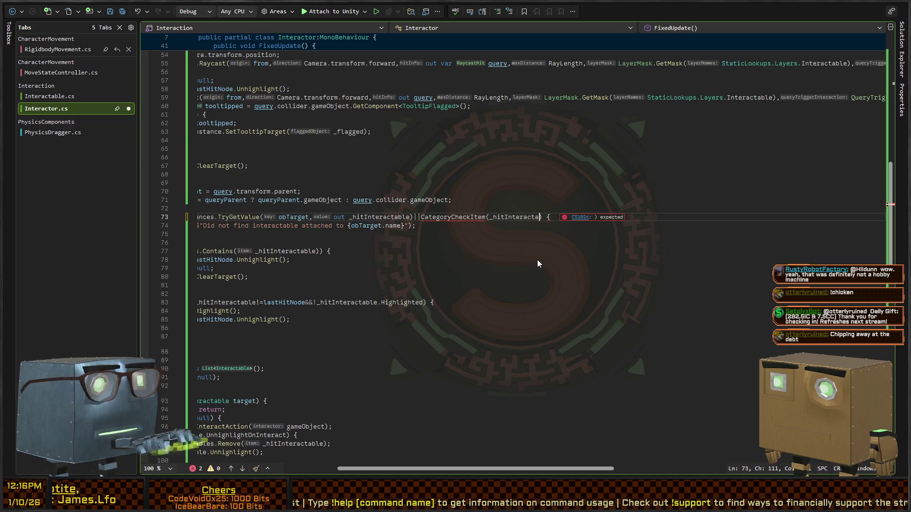
pyautogui.write(')')
pyautogui.hotkey('ctrl', 'Left')
pyautogui.hotkey('ctrl', 'Left')
pyautogui.hotkey('ctrl', 'Left')
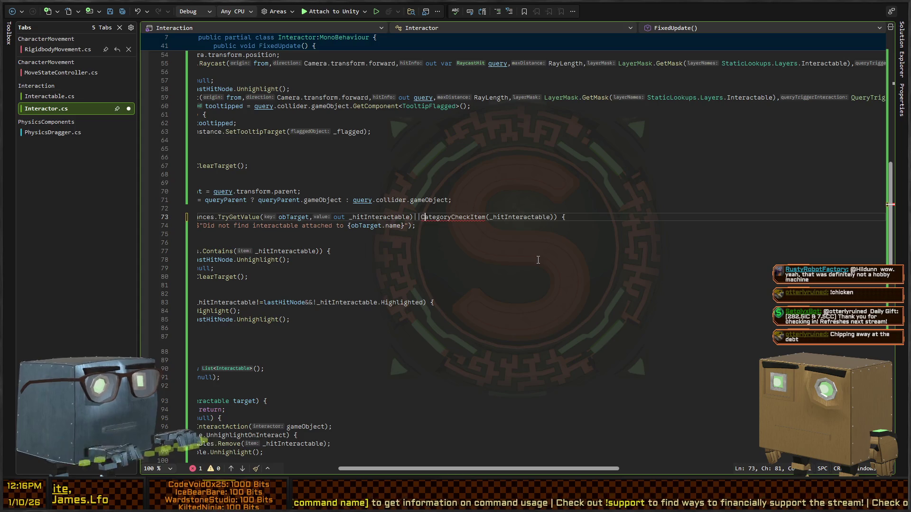
# Generate a placeholder CategoryCheckItem method stub via Ctrl+. quick fix.
pyautogui.hotkey('ctrl', '.')
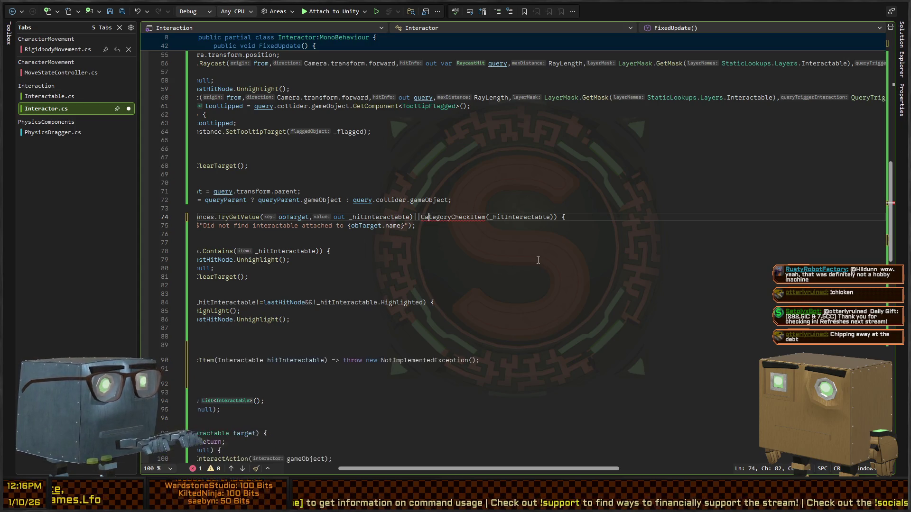
pyautogui.press('Return')
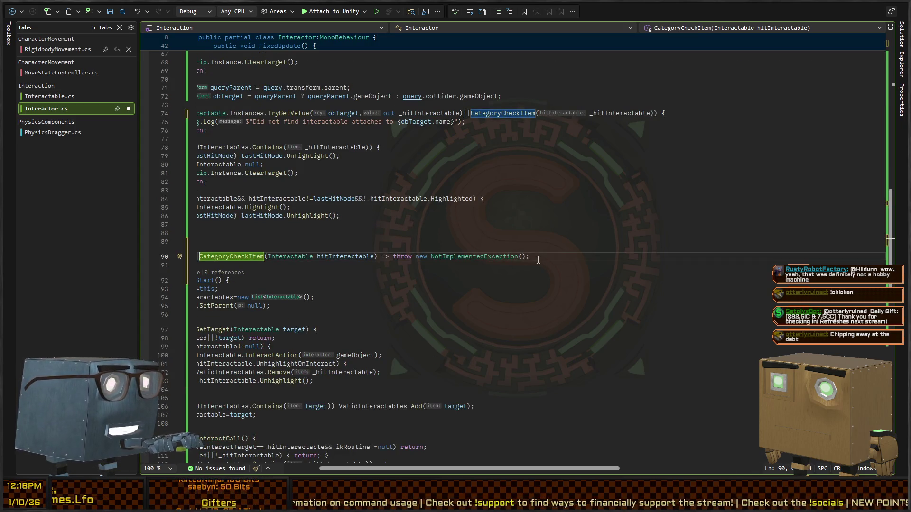
pyautogui.press('Return')
pyautogui.press('Down')
pyautogui.press('Down')
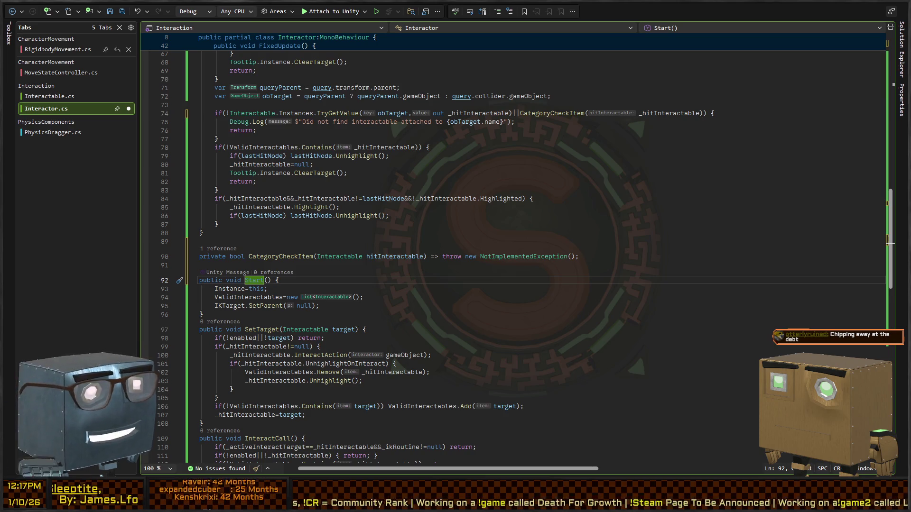
# Inspect the Start() method that sets Instance, creates ValidInteractables and unparents IKTarget.
pyautogui.click(359, 297)
pyautogui.scroll(-6, 262, 152)
pyautogui.click(357, 129)
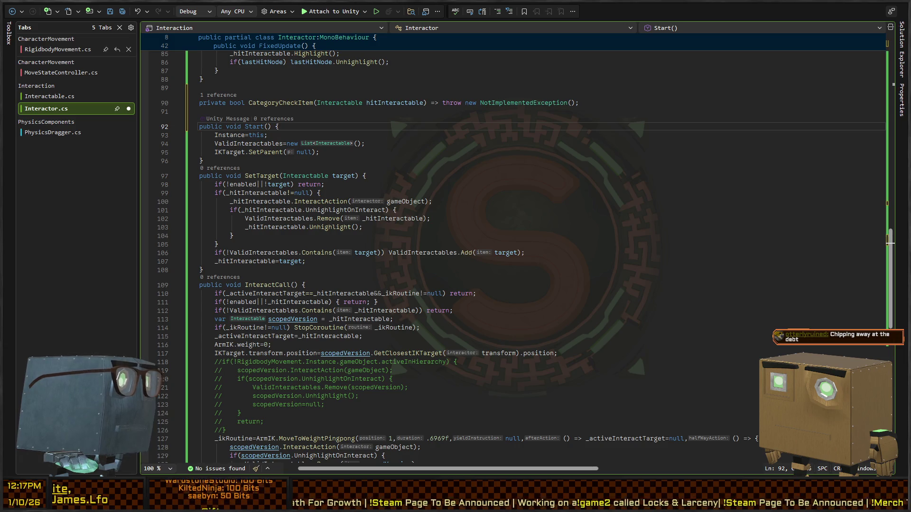
pyautogui.click(394, 152)
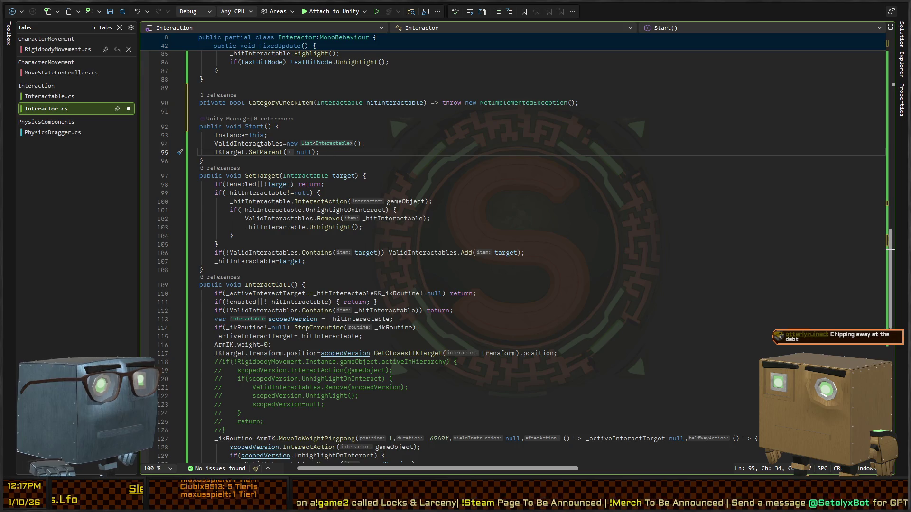
# Replace the NotImplementedException body with a return of the pasted allow-list condition.
pyautogui.click(428, 103)
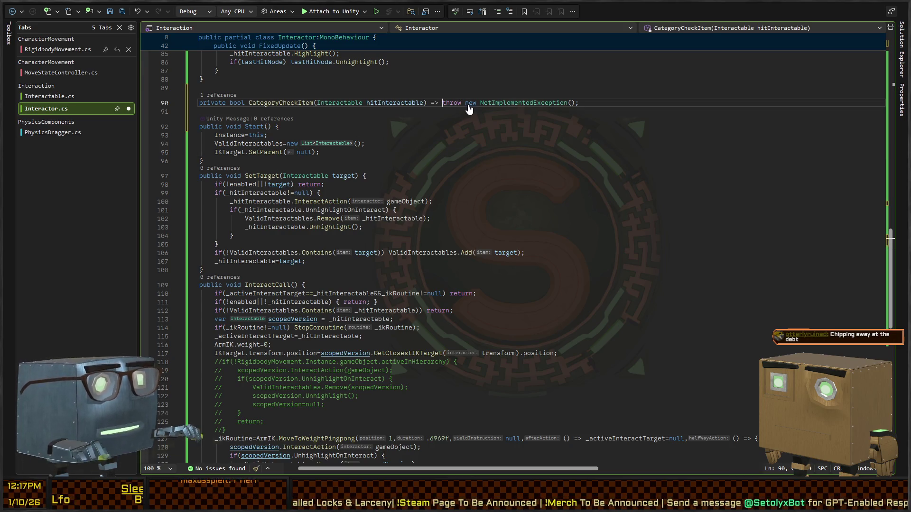
pyautogui.hotkey('shift', 'End')
pyautogui.press('Delete')
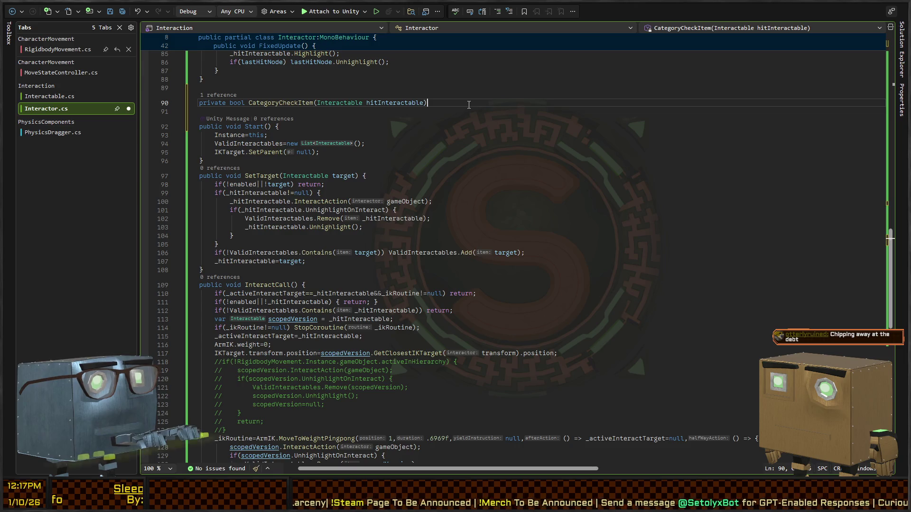
pyautogui.write('{')
pyautogui.press('Return')
pyautogui.hotkey('ctrl', 'v')
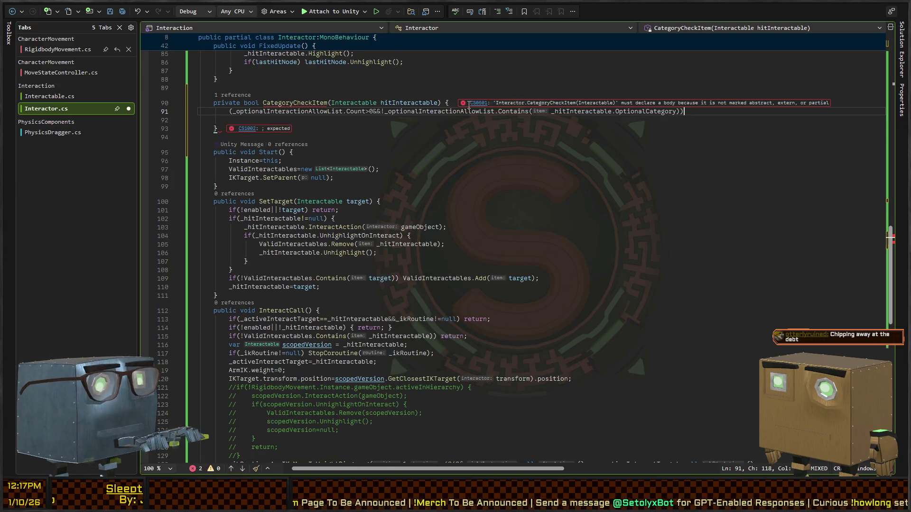
pyautogui.write('return ')
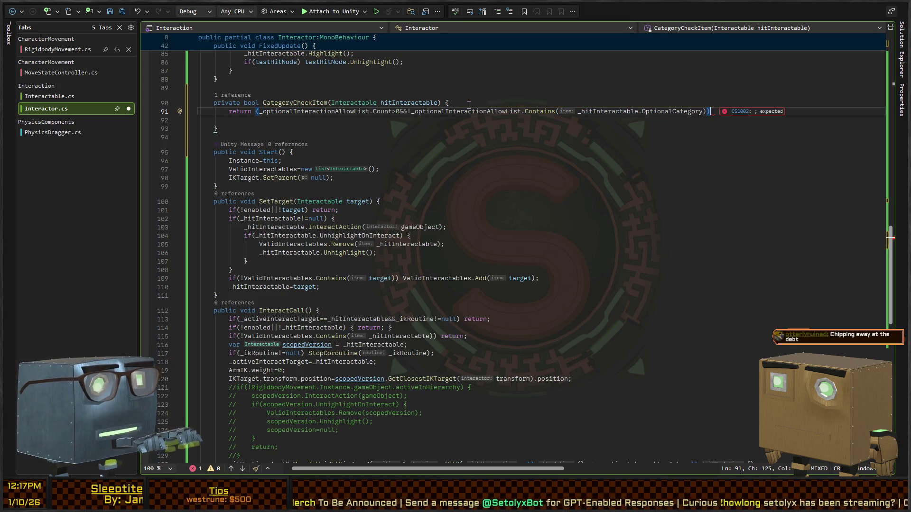
pyautogui.write(';')
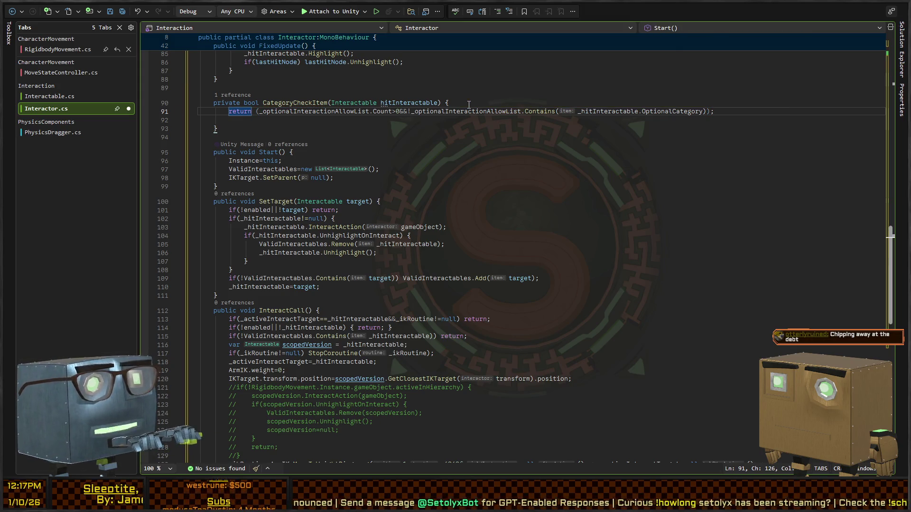
pyautogui.press('Delete')
# Convert CategoryCheckItem to an expression body and rename _hitInteractable to hitInteractable.
pyautogui.hotkey('ctrl', 'k')
pyautogui.hotkey('ctrl', 'e')
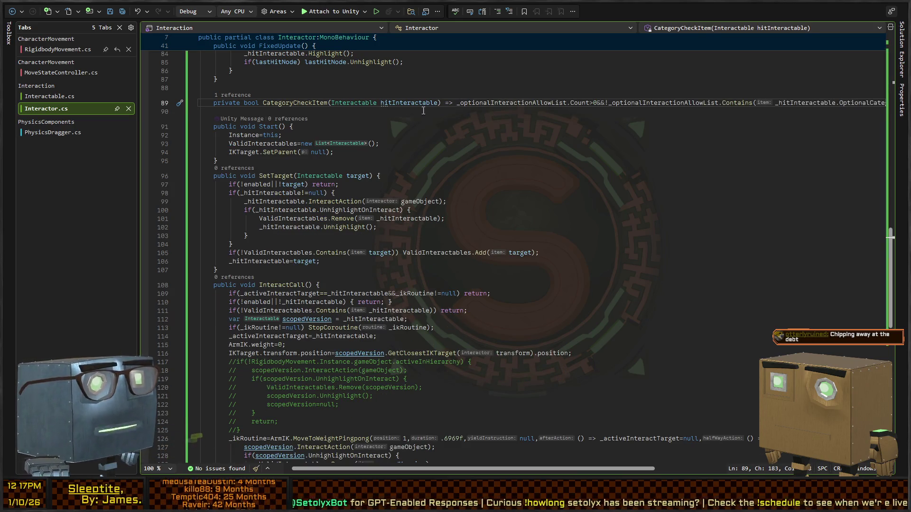
pyautogui.doubleClick(809, 103)
pyautogui.write('hitIn')
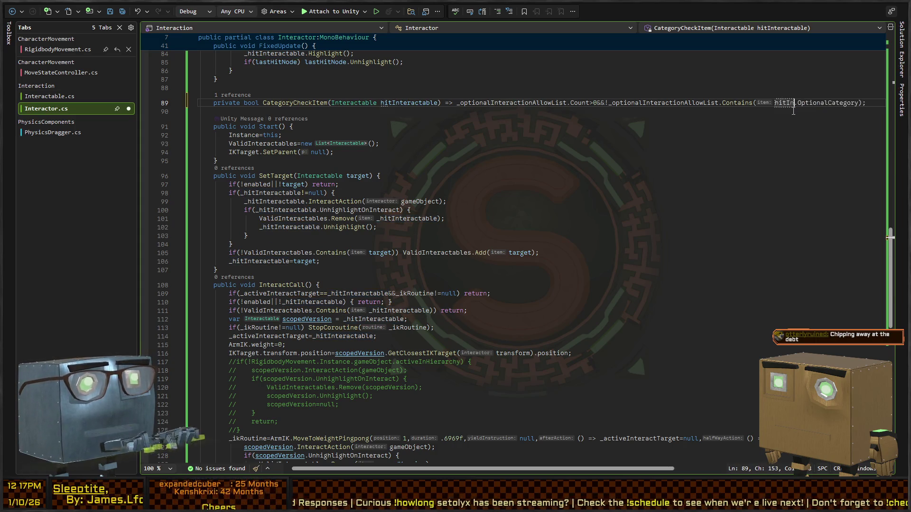
pyautogui.write('teractable')
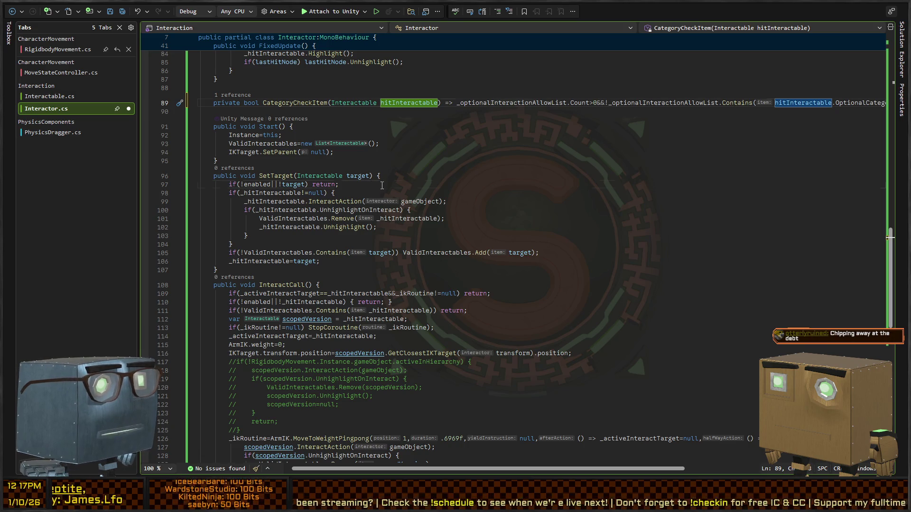
# Navigate to the ValidInteractables check in SetTarget, dismissing a stream alert popup.
pyautogui.click(325, 185)
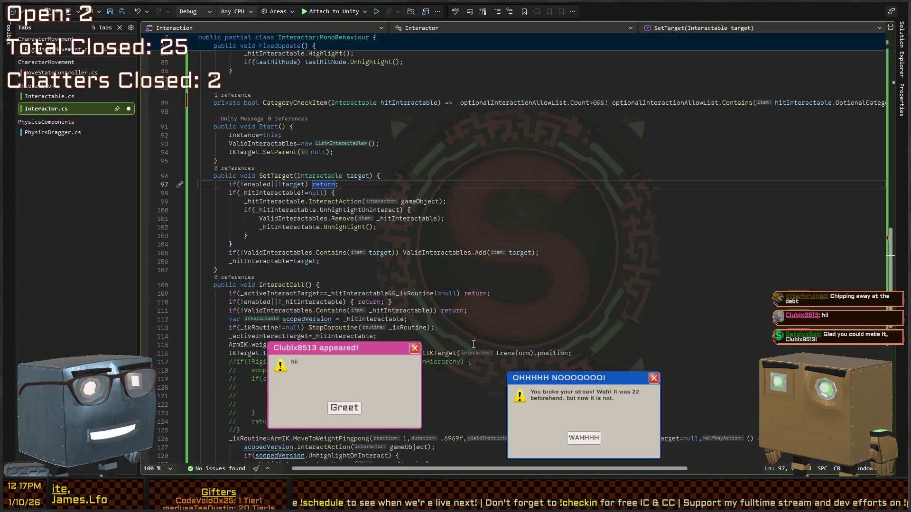
pyautogui.click(591, 369)
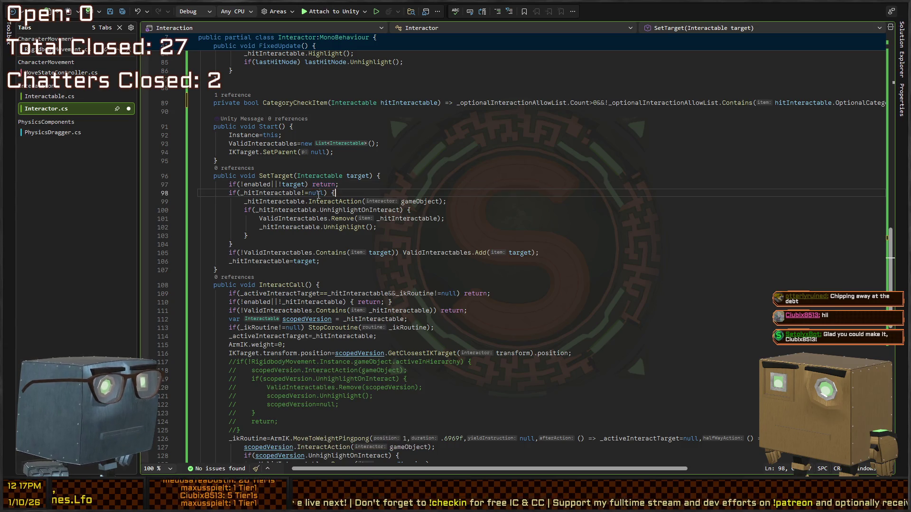
pyautogui.press('Left')
pyautogui.press('Left')
pyautogui.press('Left')
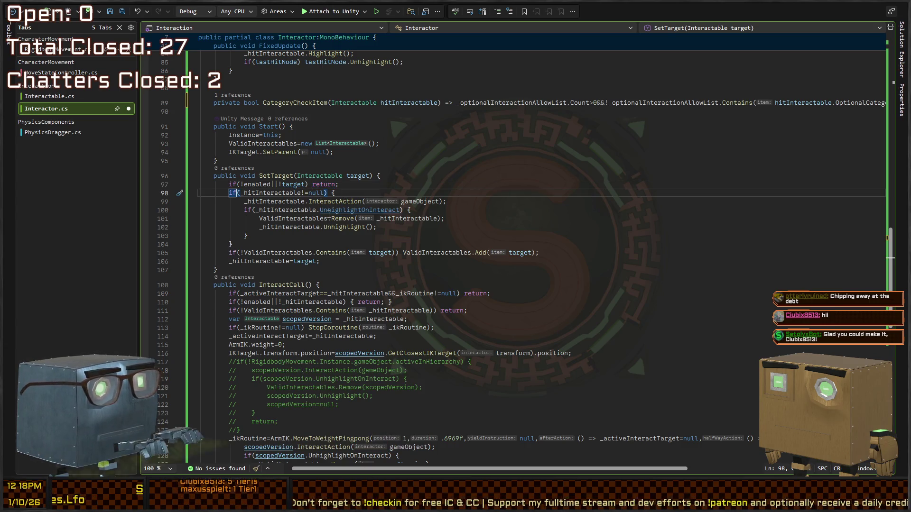
pyautogui.hotkey('shift', 'Right')
pyautogui.hotkey('shift', 'Right')
pyautogui.press('Down')
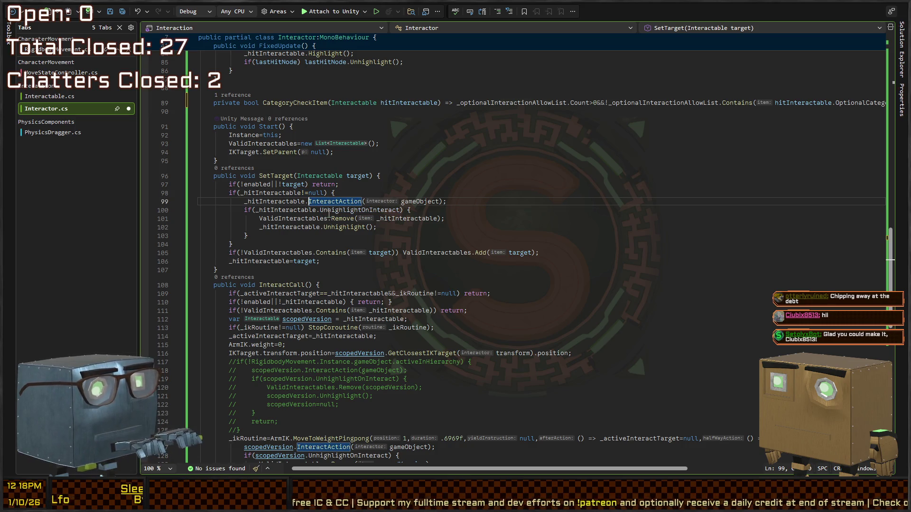
pyautogui.press('Up')
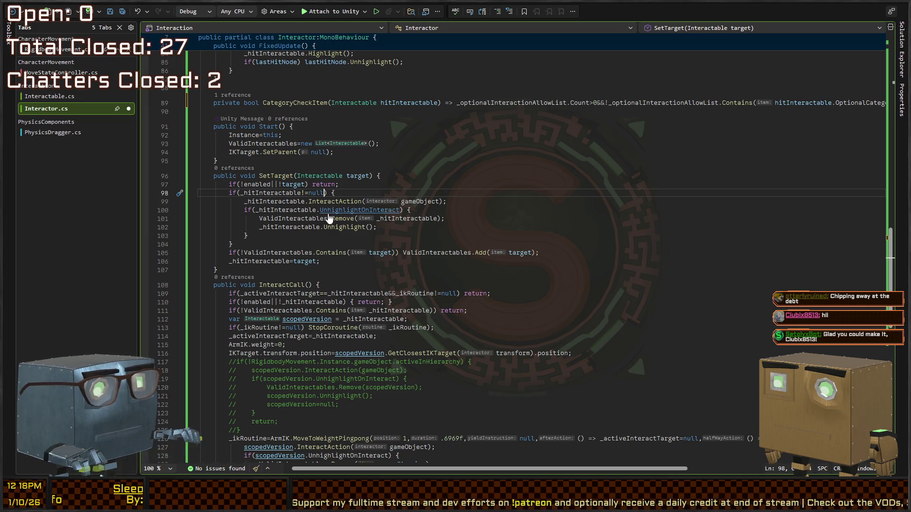
pyautogui.press('Down')
pyautogui.press('Down')
pyautogui.press('Down')
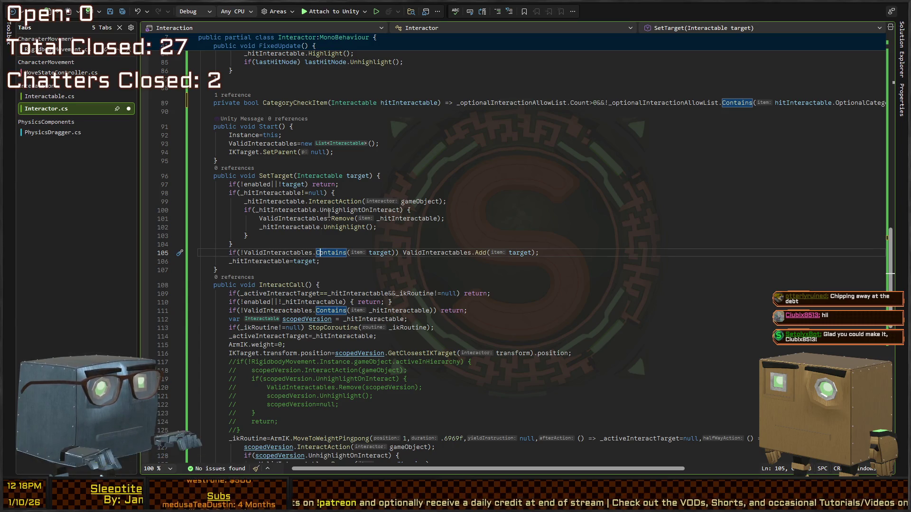
pyautogui.press('Left')
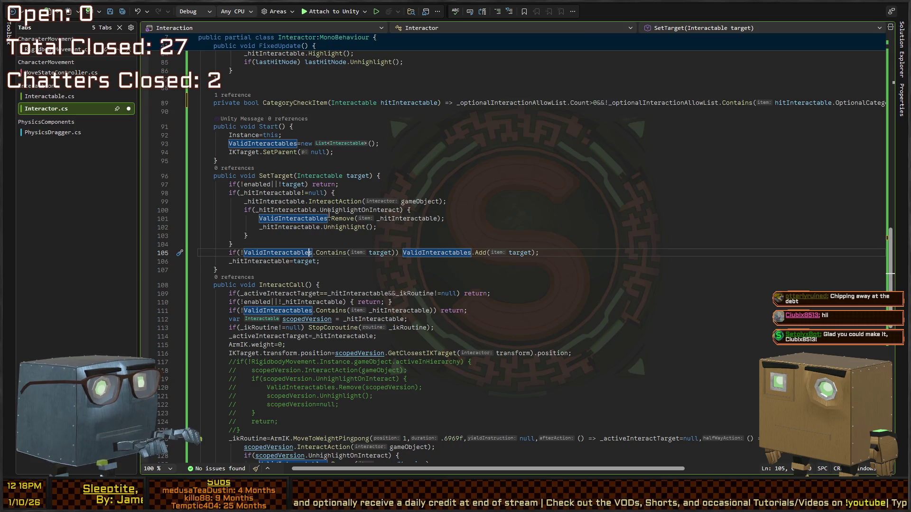
pyautogui.hotkey('ctrl', 'Right')
pyautogui.hotkey('ctrl', 'Right')
pyautogui.hotkey('ctrl', 'Right')
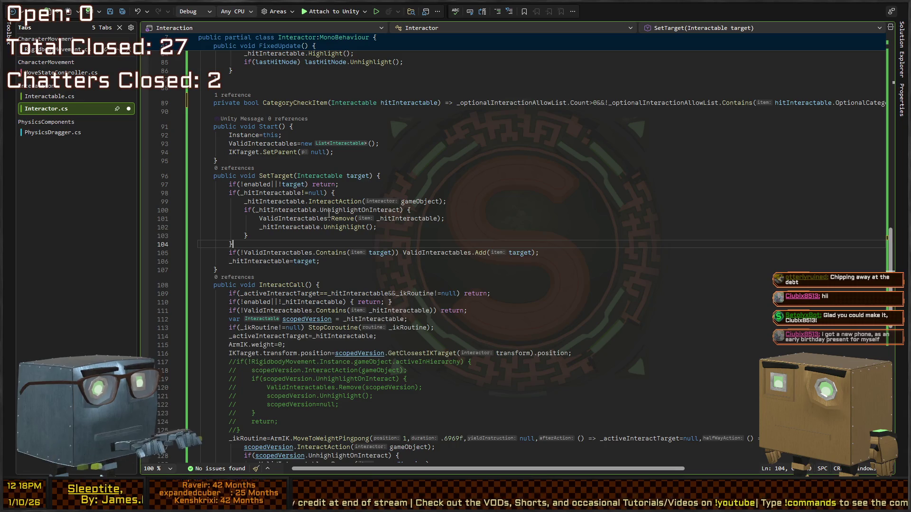
# Add if(!CategoryCheckItem(target)) return; above the ValidInteractables check and switch to Unity.
pyautogui.hotkey('ctrl', 'Return')
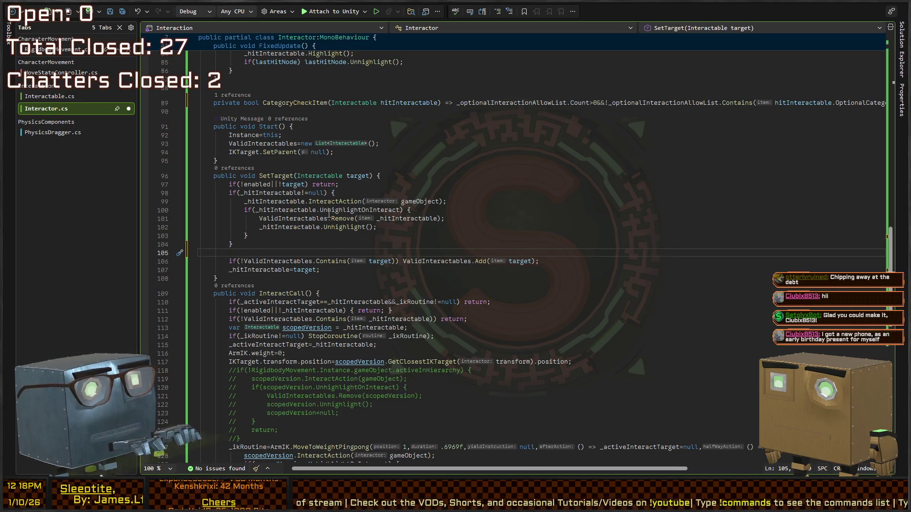
pyautogui.write('if(CategoryCheckItem')
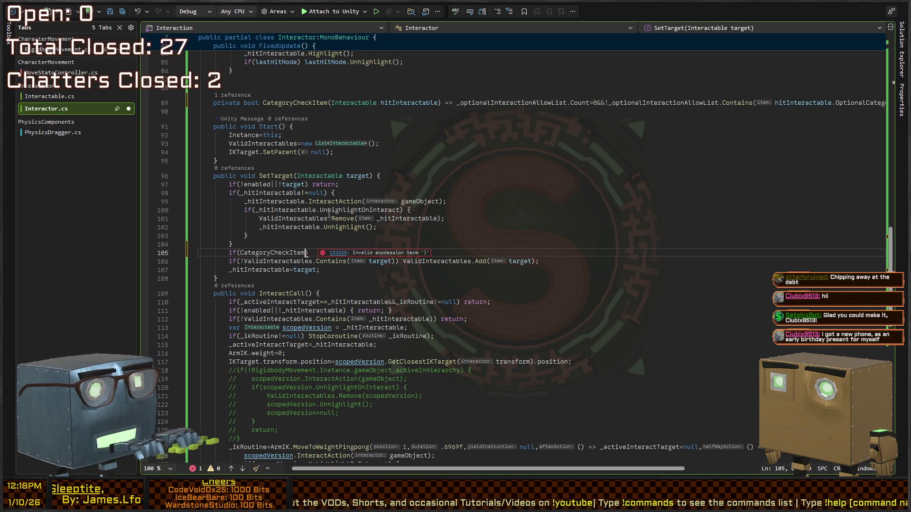
pyautogui.write('(target))r')
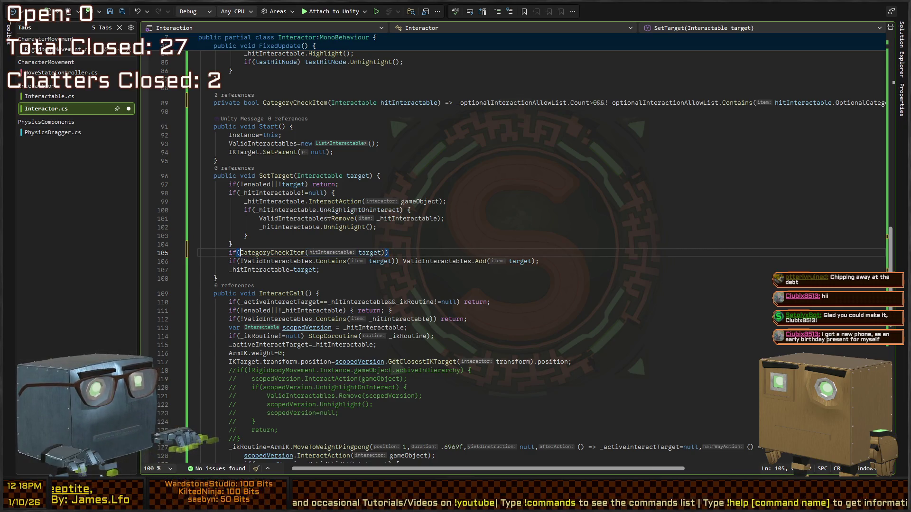
pyautogui.write('eturn;')
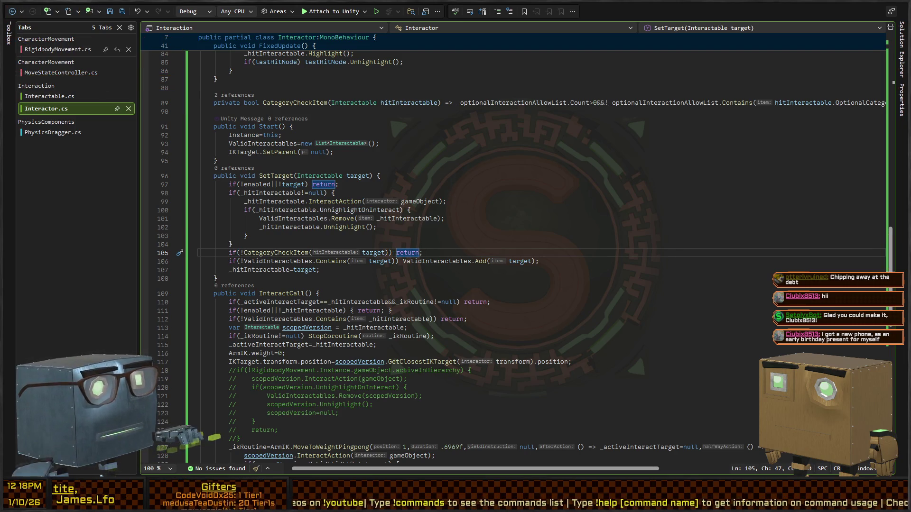
pyautogui.hotkey('alt', 'Tab')
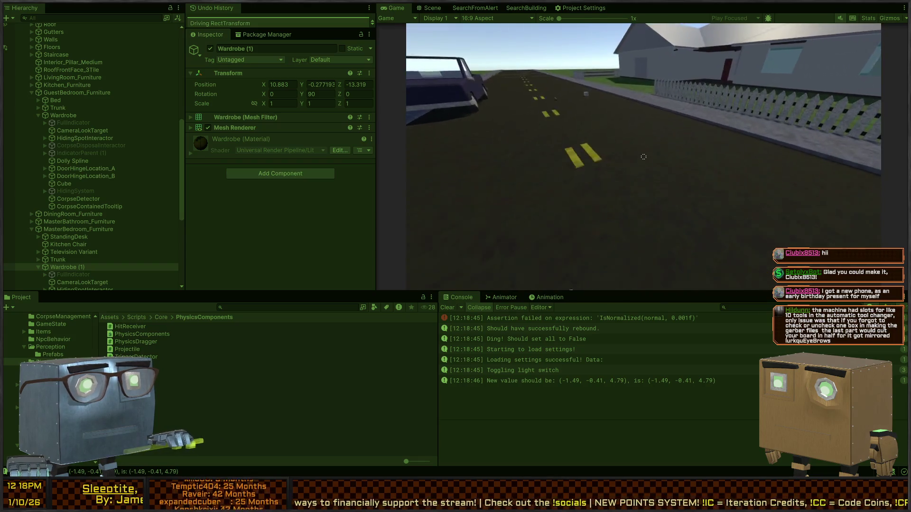
# Equip the crowbar, walk up the road to the NPC, and swing to knock it down.
pyautogui.click(643, 156)
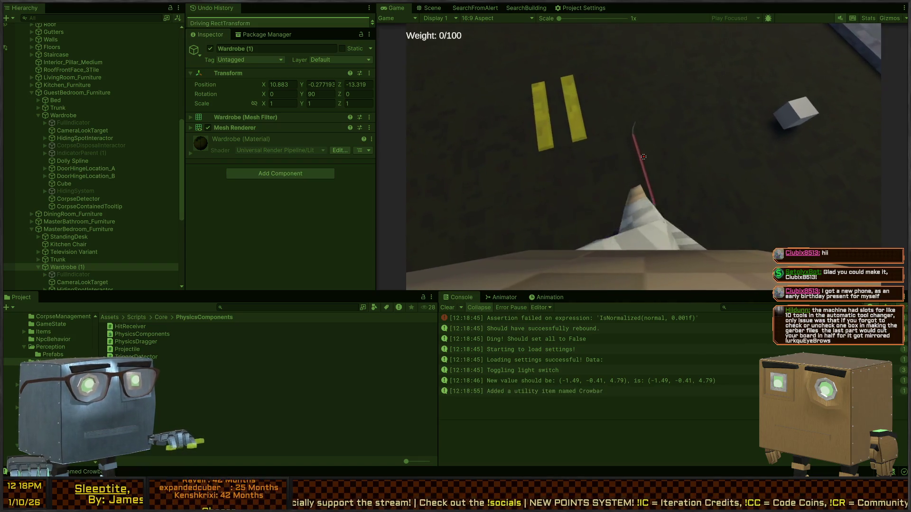
pyautogui.scroll(-1, 643, 157)
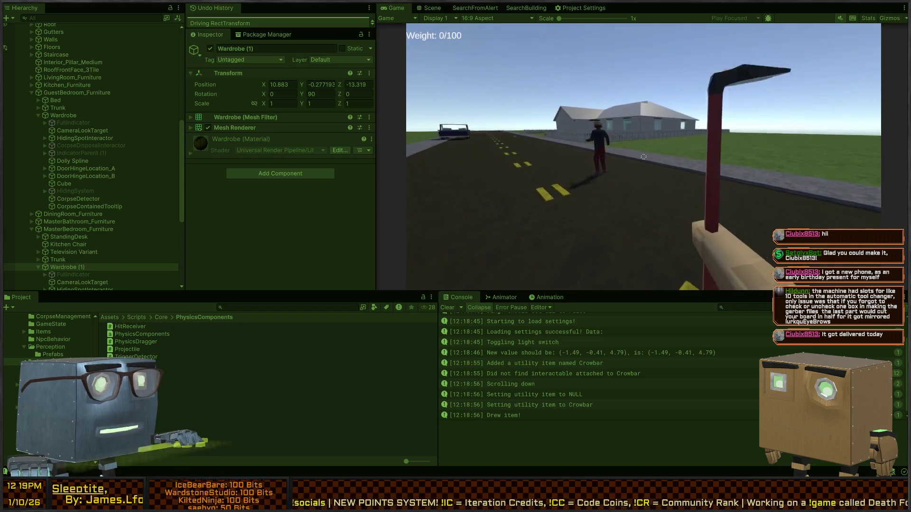
pyautogui.press('w')
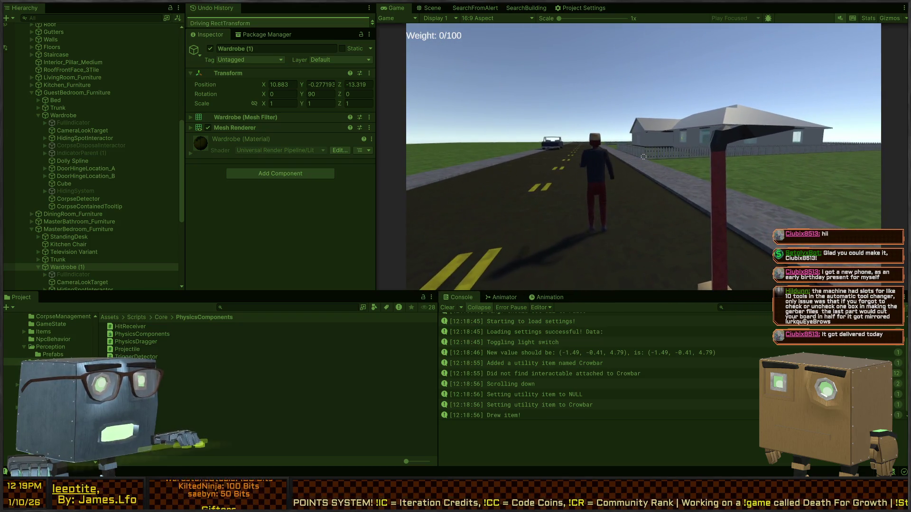
pyautogui.press('w')
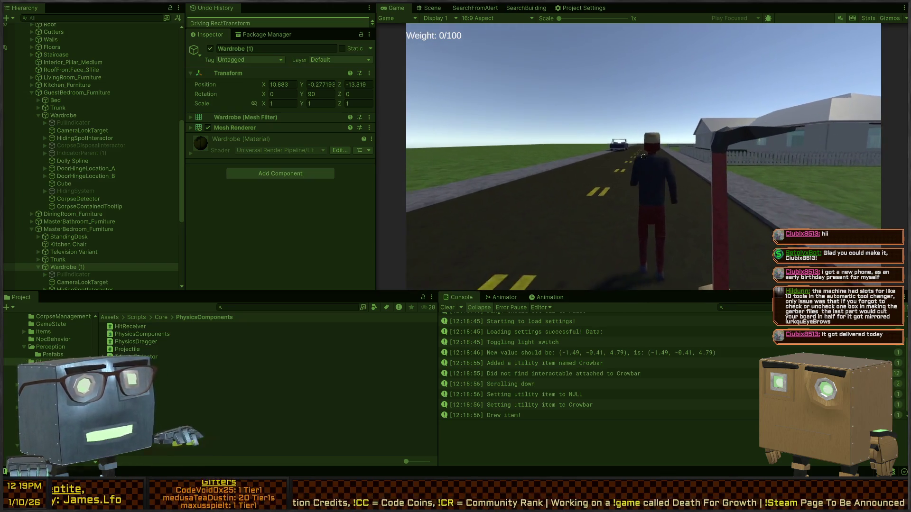
pyautogui.click(643, 157)
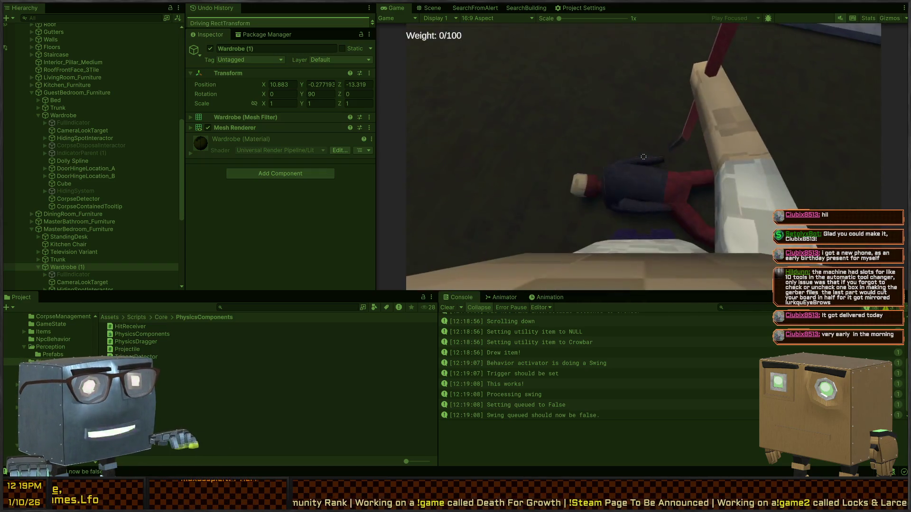
# Swing and throw the crowbar, then walk toward the lying NPC near the cube.
pyautogui.click(643, 157)
pyautogui.rightClick(643, 157)
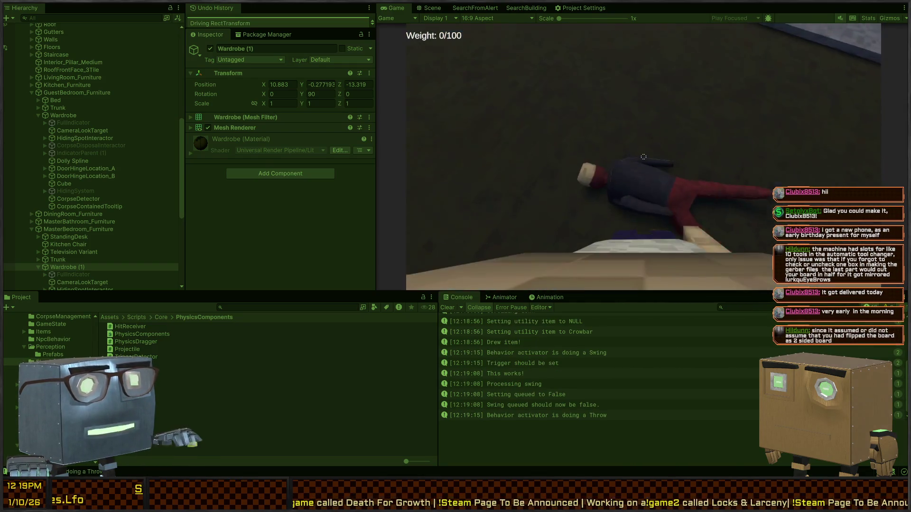
pyautogui.press('f')
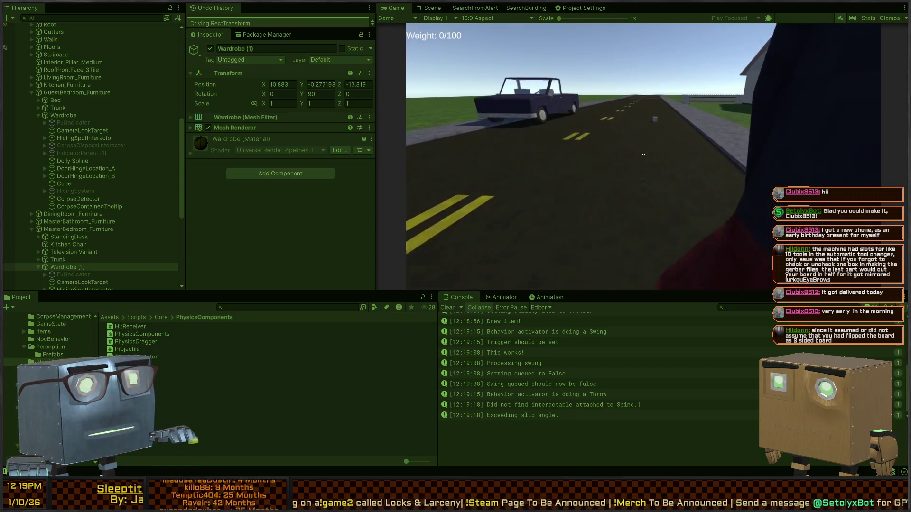
pyautogui.press('w')
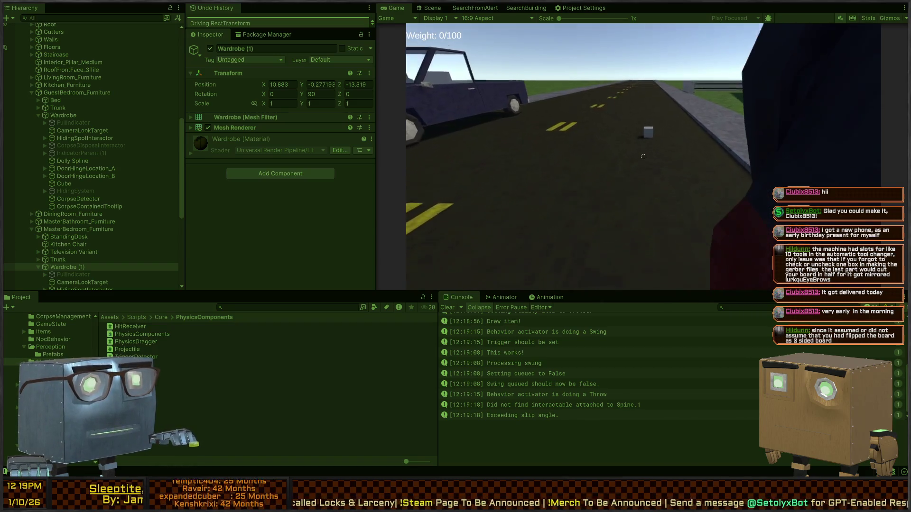
pyautogui.click(644, 157)
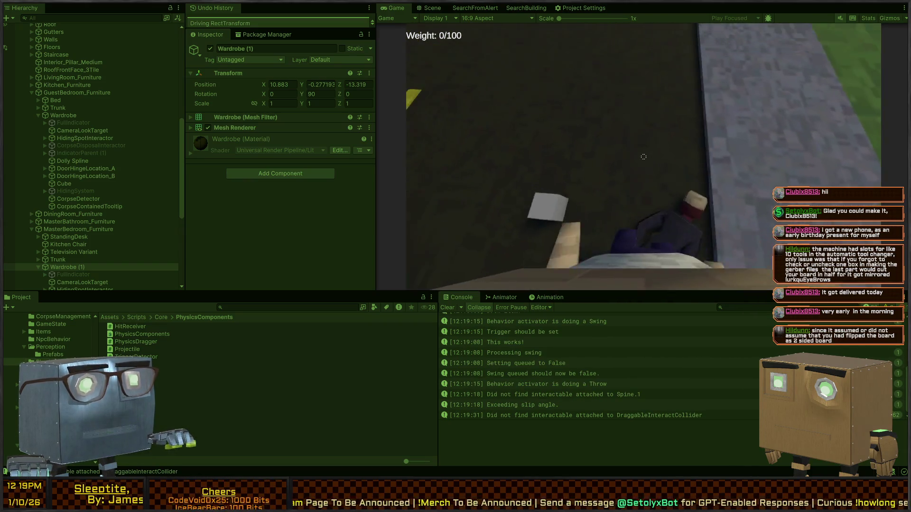
pyautogui.click(643, 156)
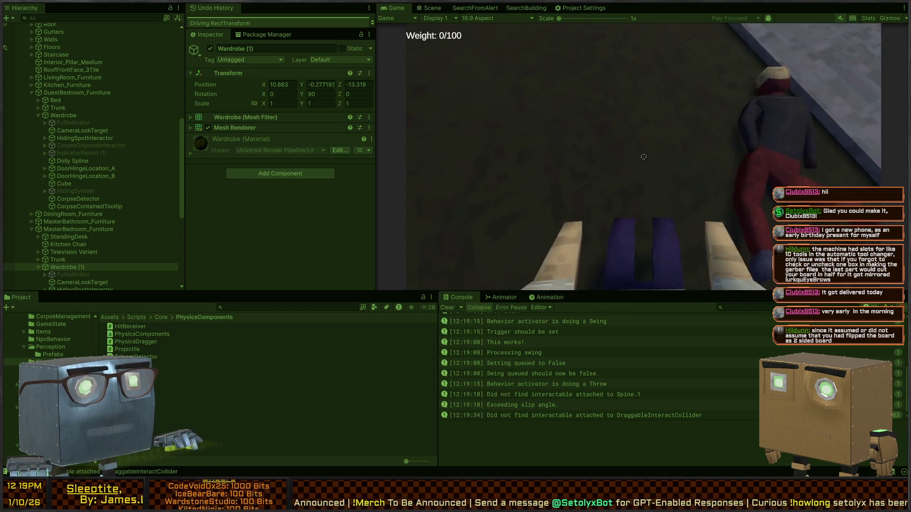
pyautogui.press('w')
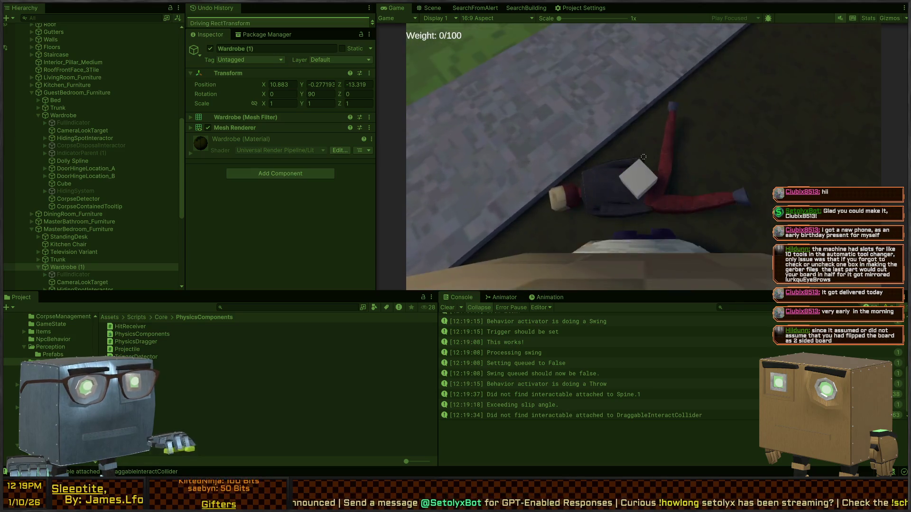
# Grab the NPC ragdoll and throw it onto the sidewalk.
pyautogui.click(643, 156)
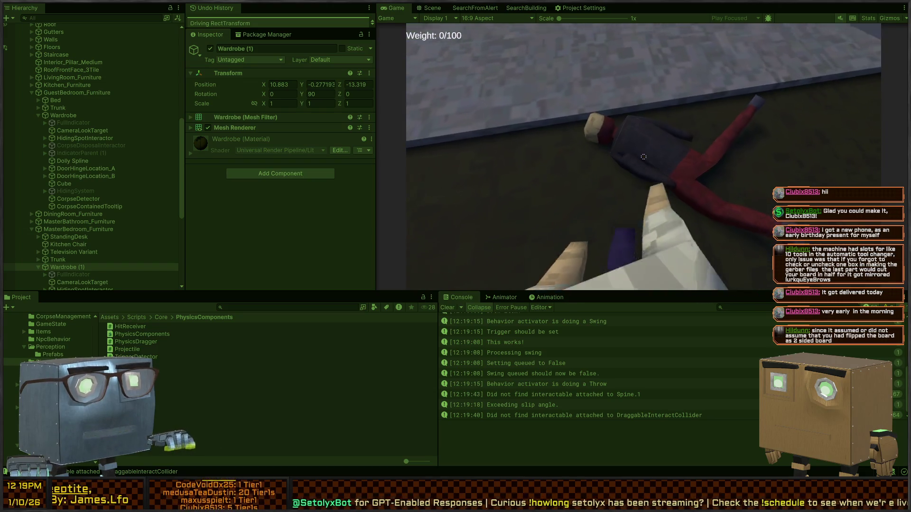
pyautogui.click(643, 157)
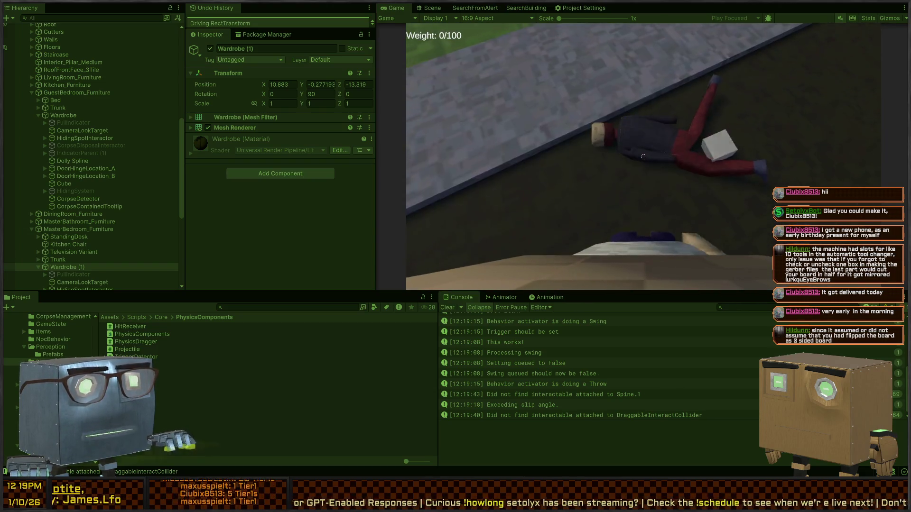
pyautogui.click(643, 157)
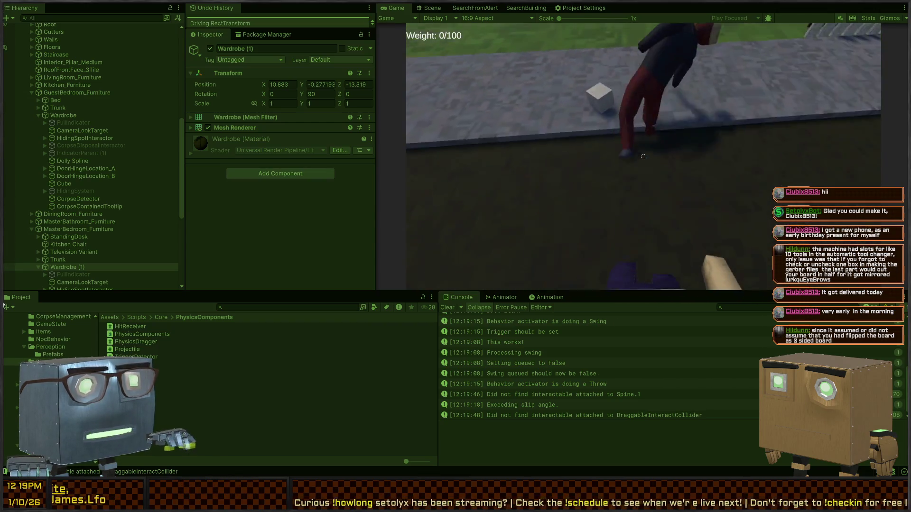
pyautogui.click(644, 157)
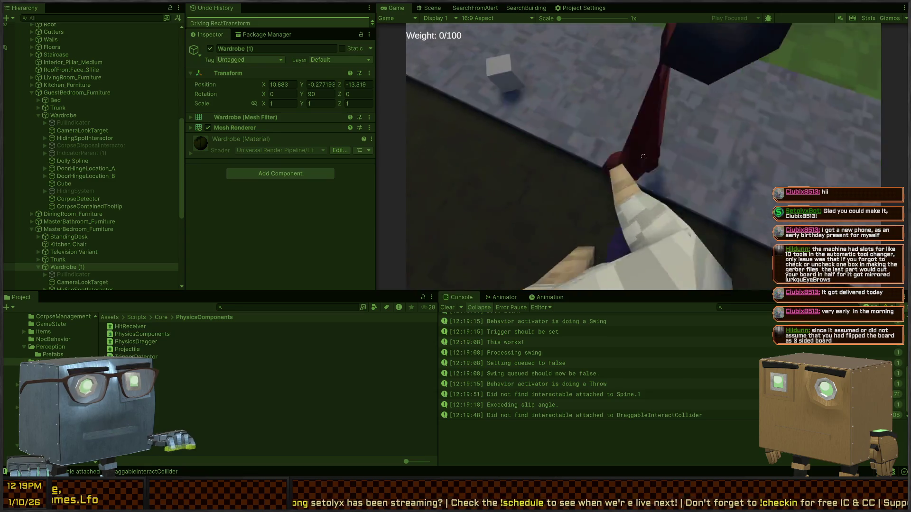
pyautogui.click(643, 157)
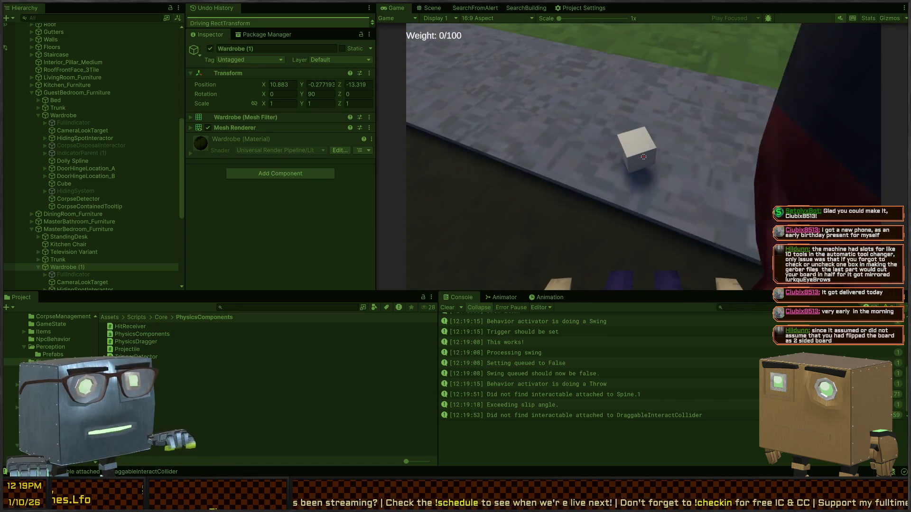
pyautogui.click(643, 156)
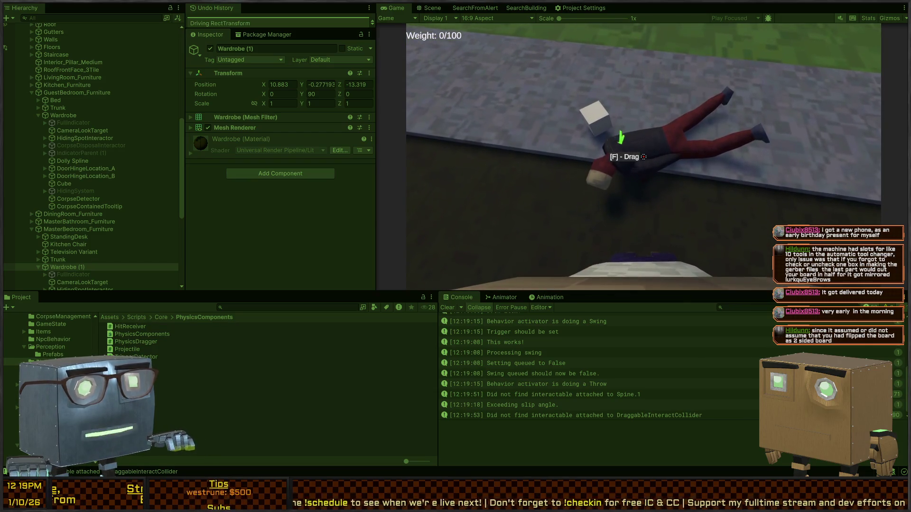
# Drag and drop the ragdoll, stop Play mode, and return to Interactor.cs in Visual Studio.
pyautogui.press('f')
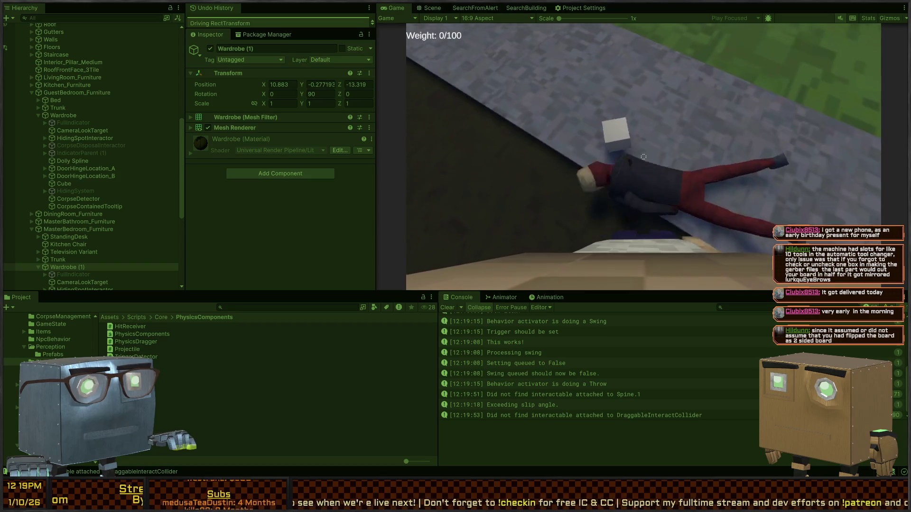
pyautogui.press('f')
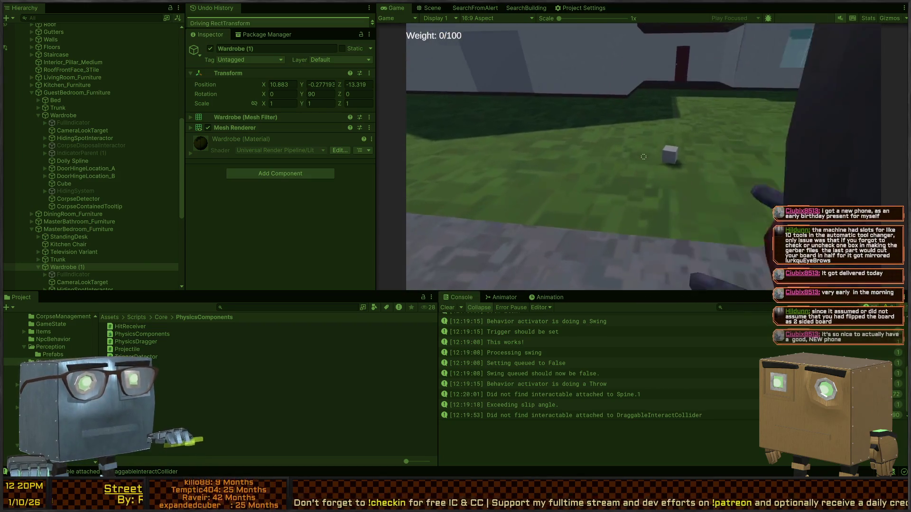
pyautogui.press('w')
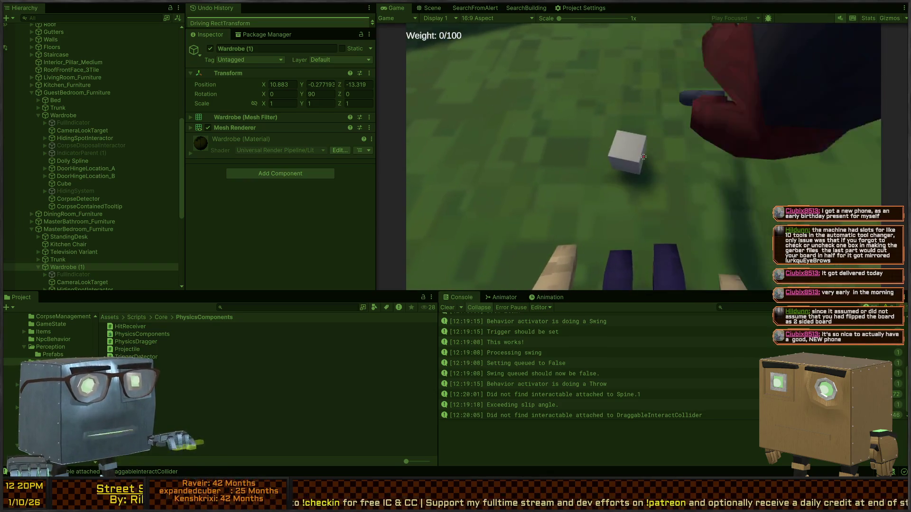
pyautogui.press('Escape')
pyautogui.hotkey('ctrl', 'p')
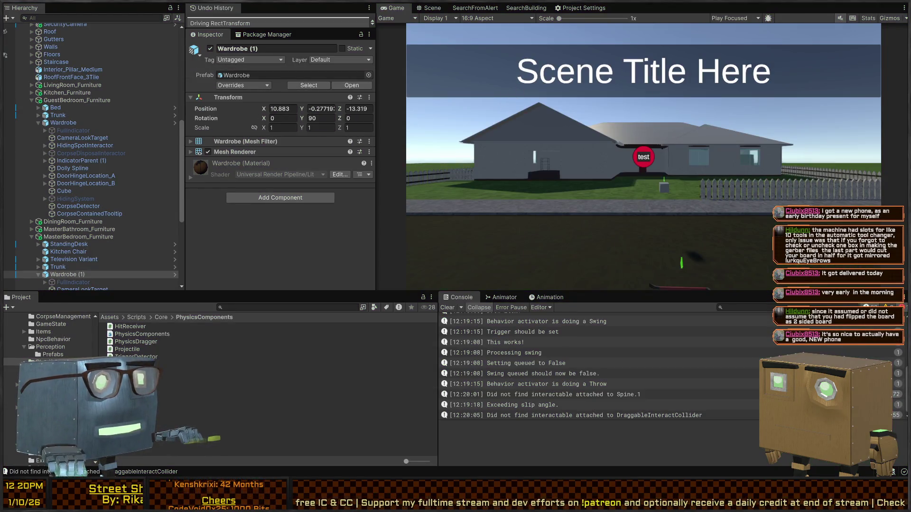
pyautogui.hotkey('alt', 'Tab')
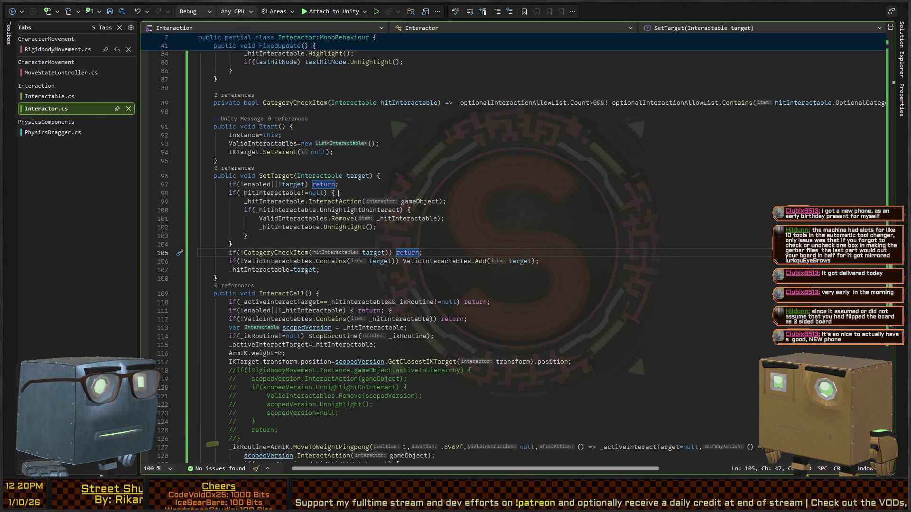